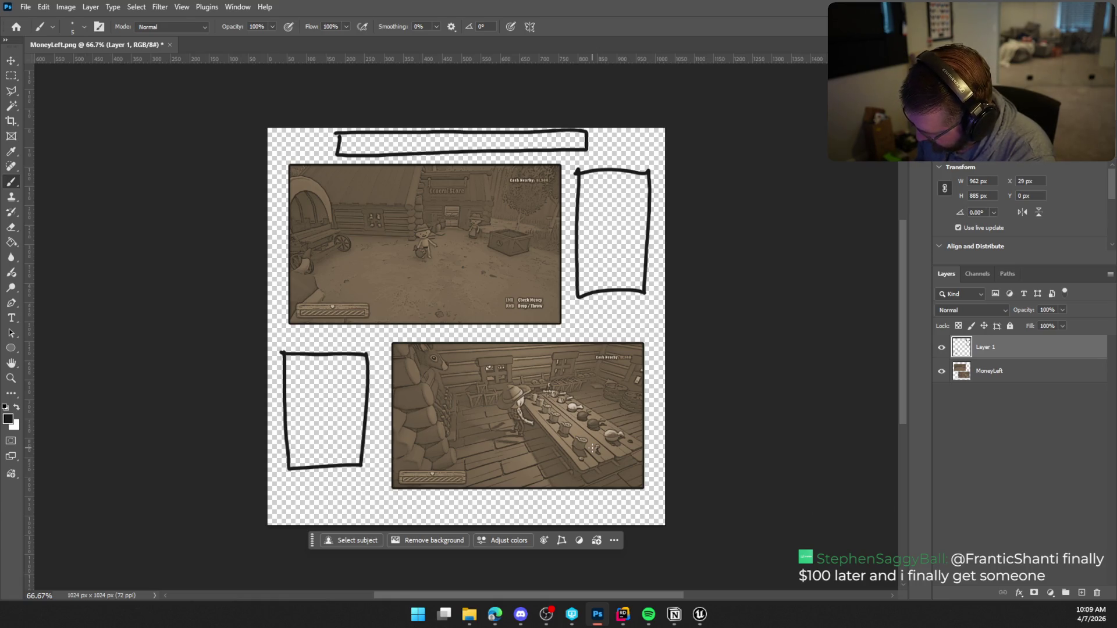
Step: Delete the sketch layer with the black placeholder boxes and add an empty Layer 1
click(1096, 593)
click(1081, 593)
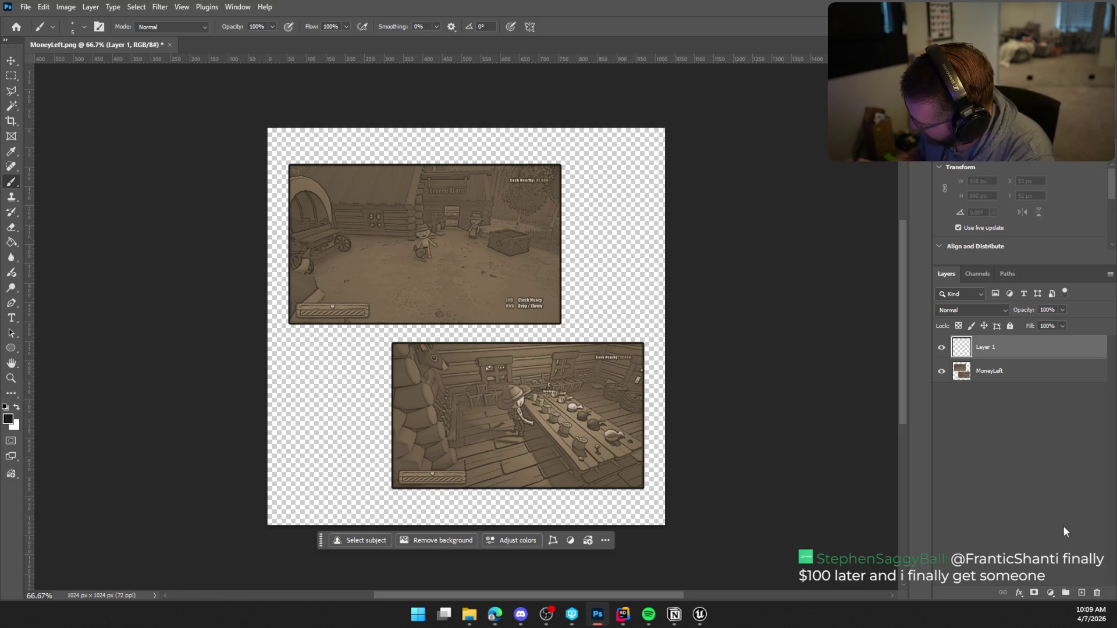
click(16, 320)
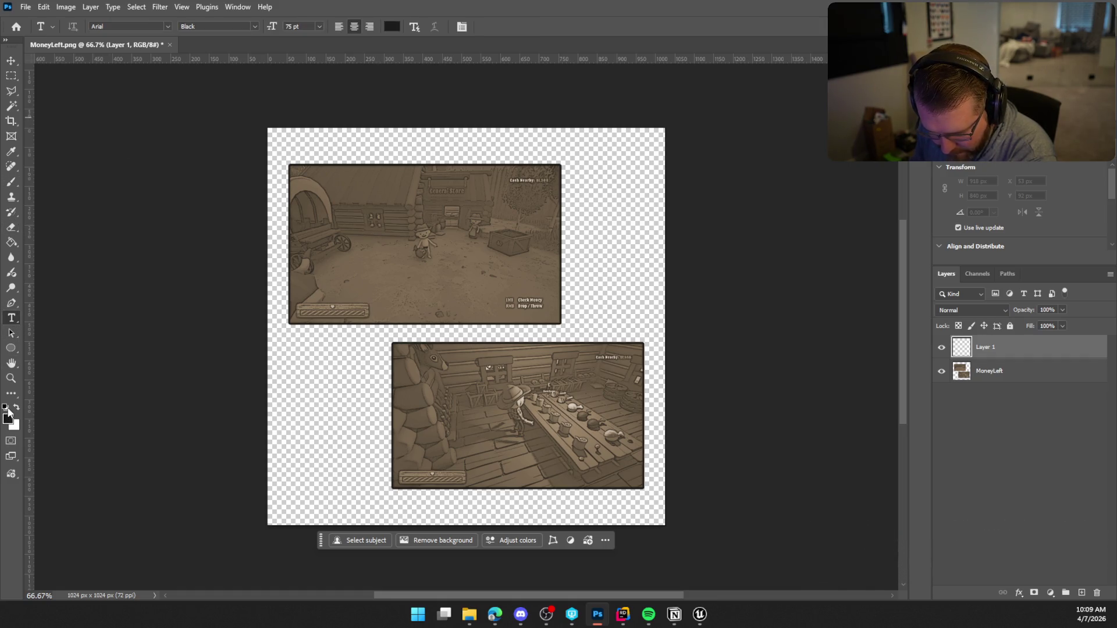
Step: Add the title 'How To Spend Money' above the screenshots and centre it across the top
click(413, 140)
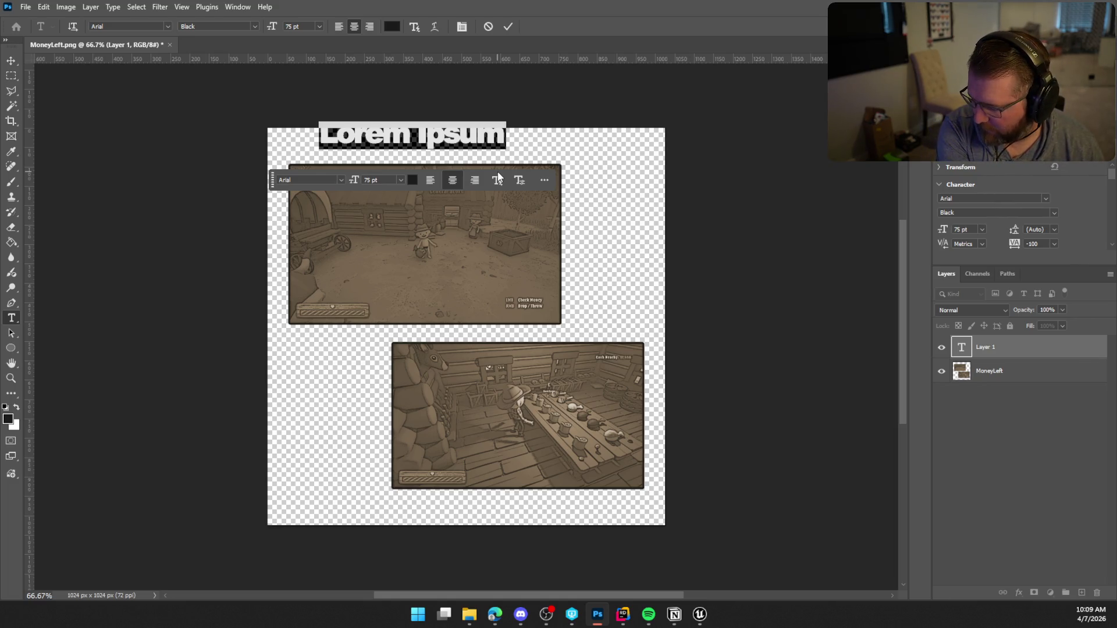
text(Aow To)
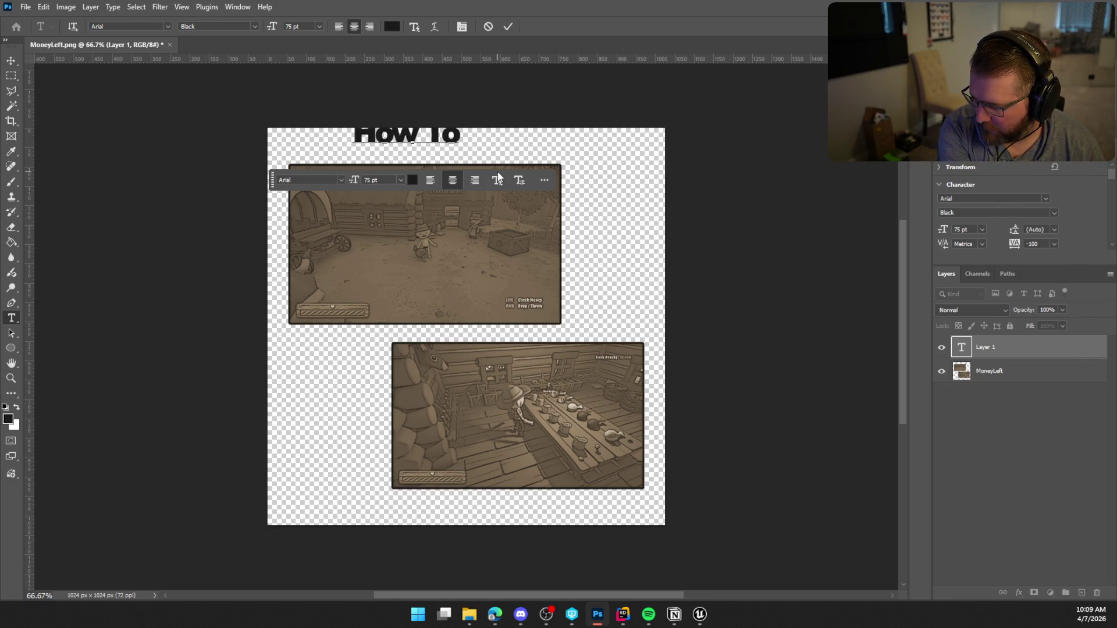
text(Spend)
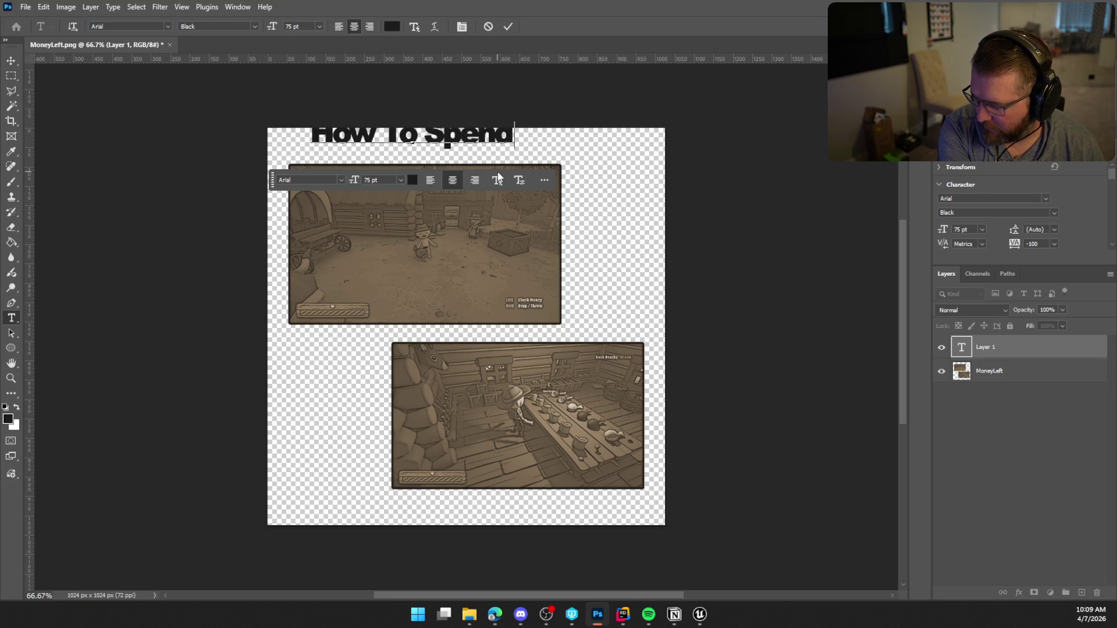
text( Money)
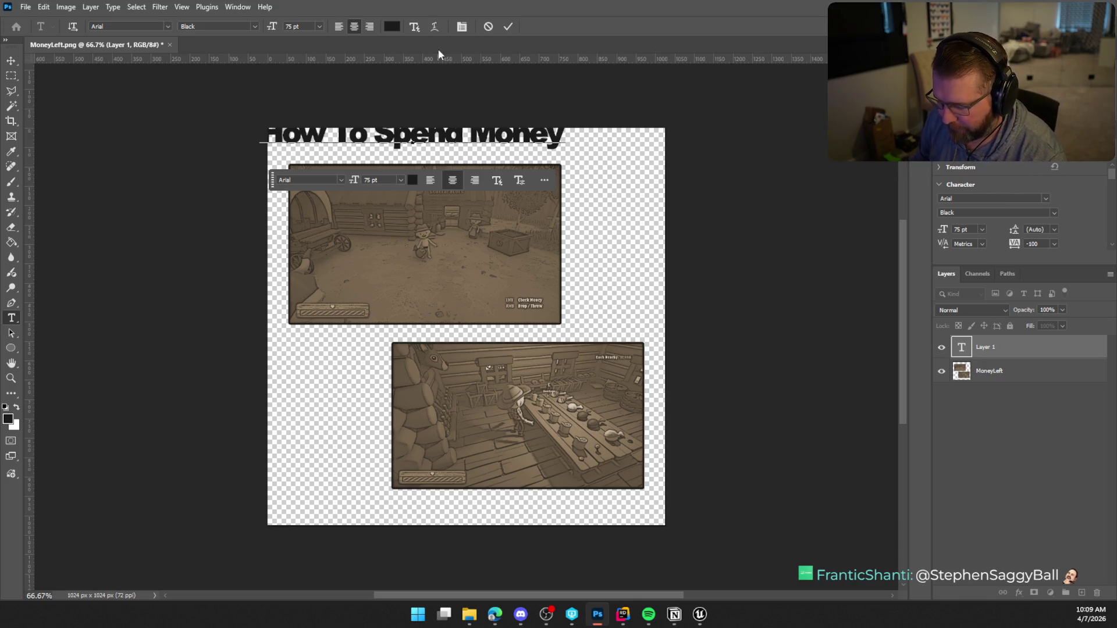
click(508, 27)
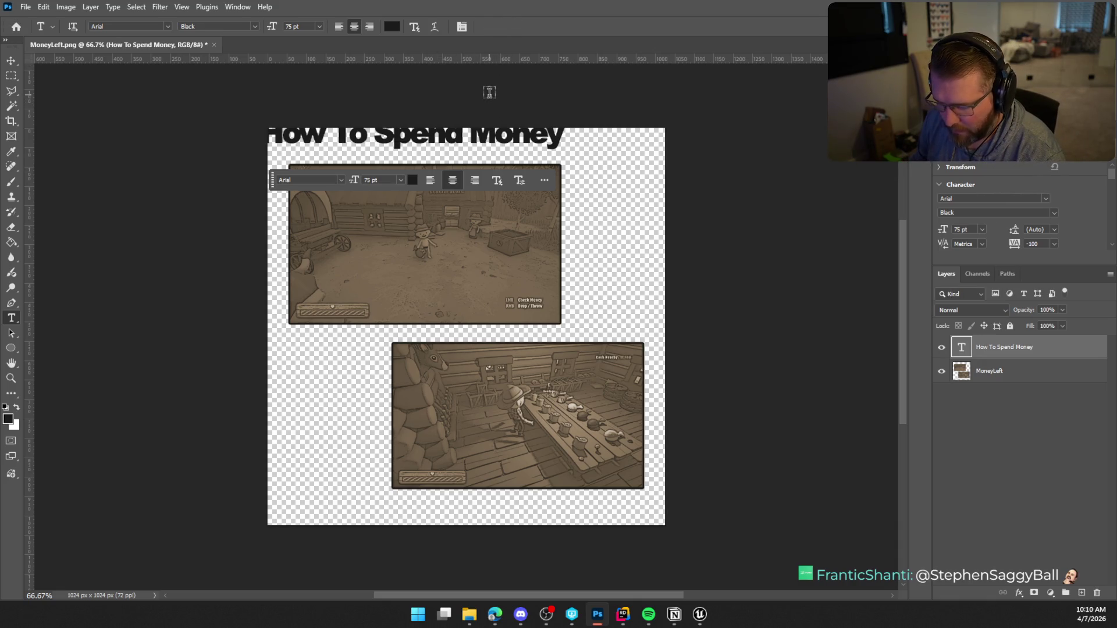
key(v)
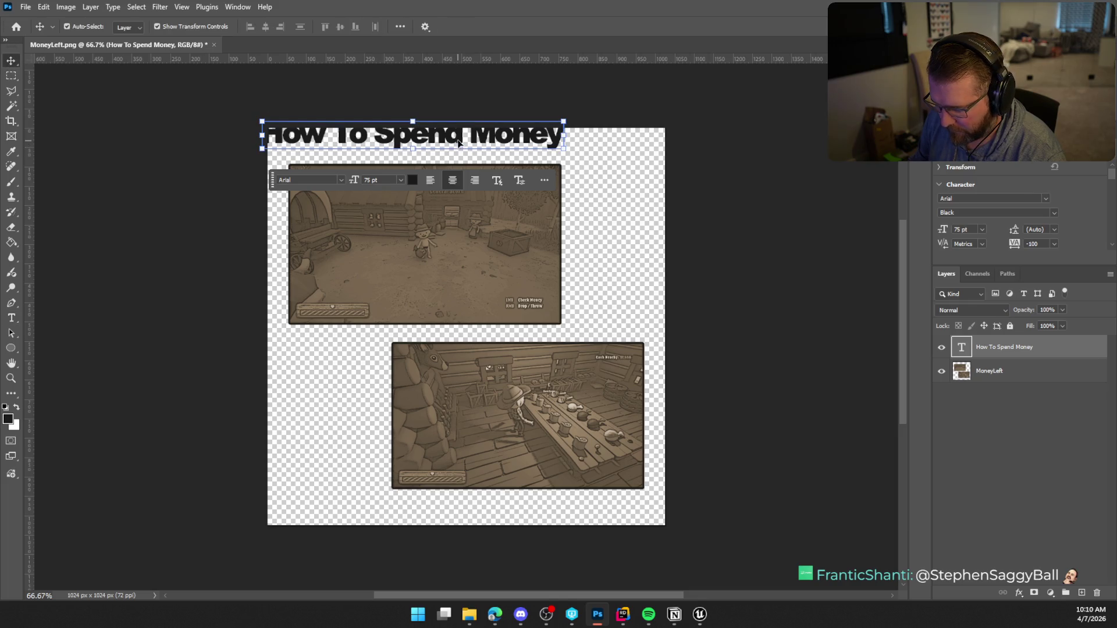
drag(462, 138, 514, 153)
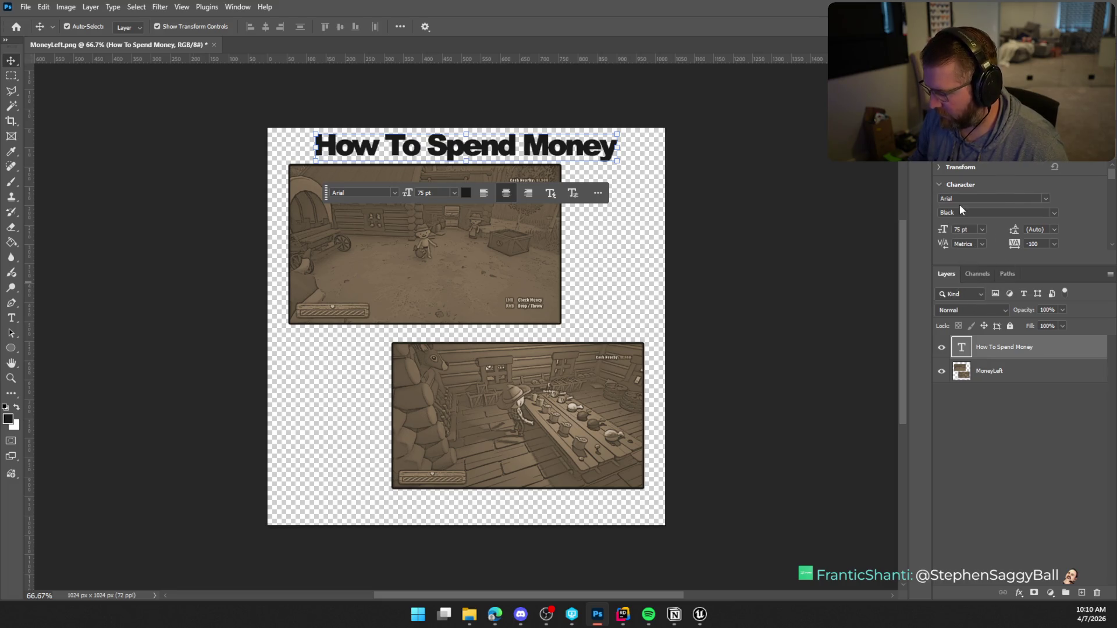
Step: Set the title's font to Sancreek and its colour to white
click(1047, 198)
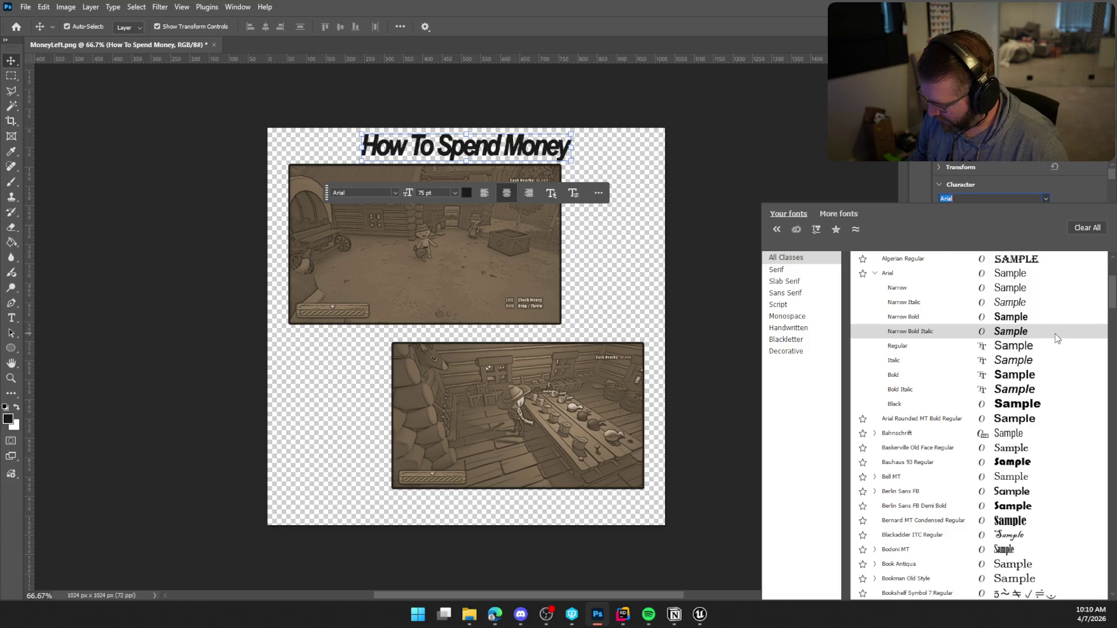
scroll(1056, 336, up, 3)
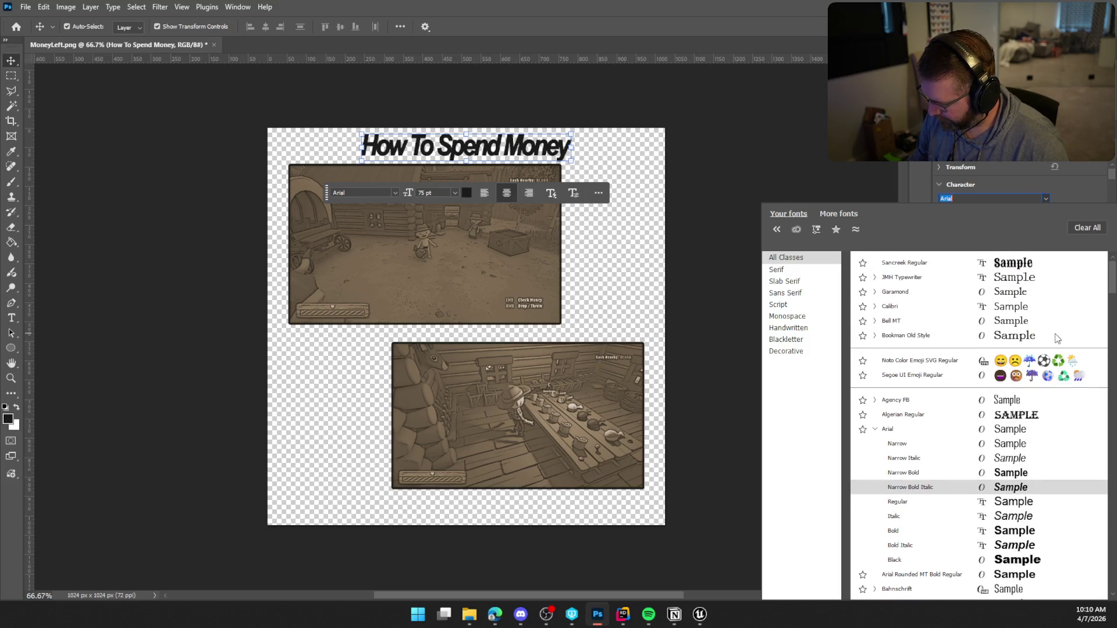
click(895, 264)
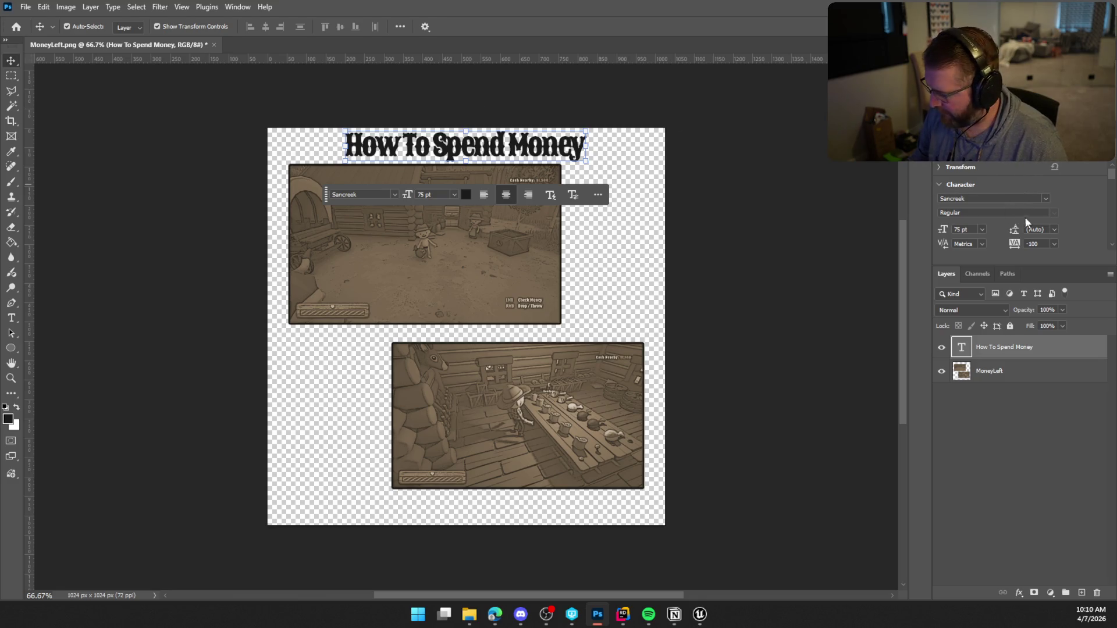
scroll(1082, 256, down, 2)
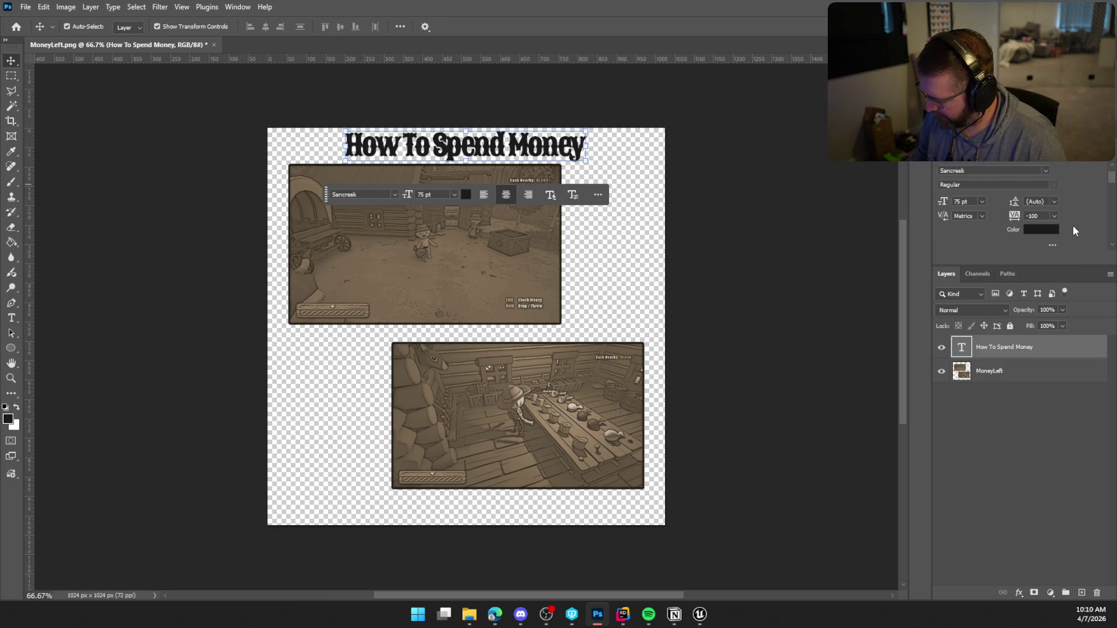
click(1039, 226)
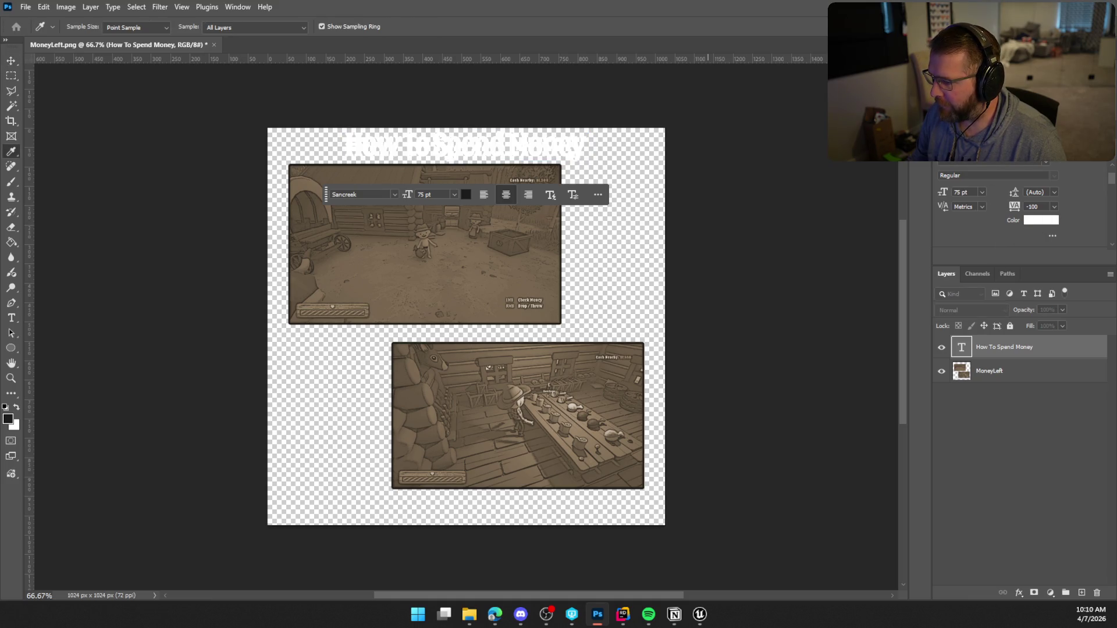
key(Return)
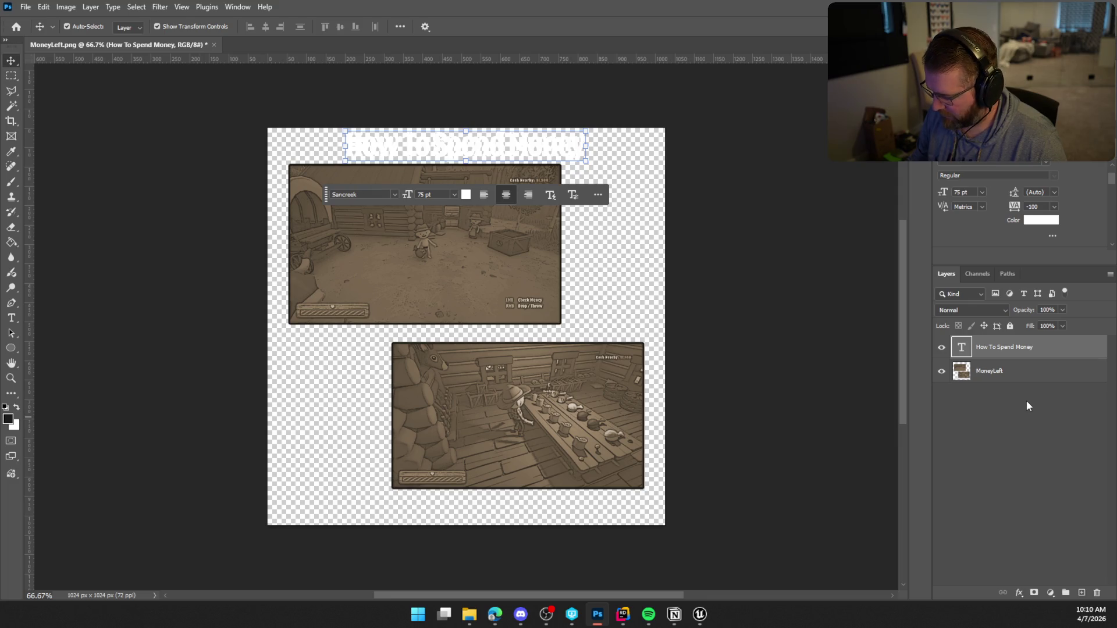
click(1027, 402)
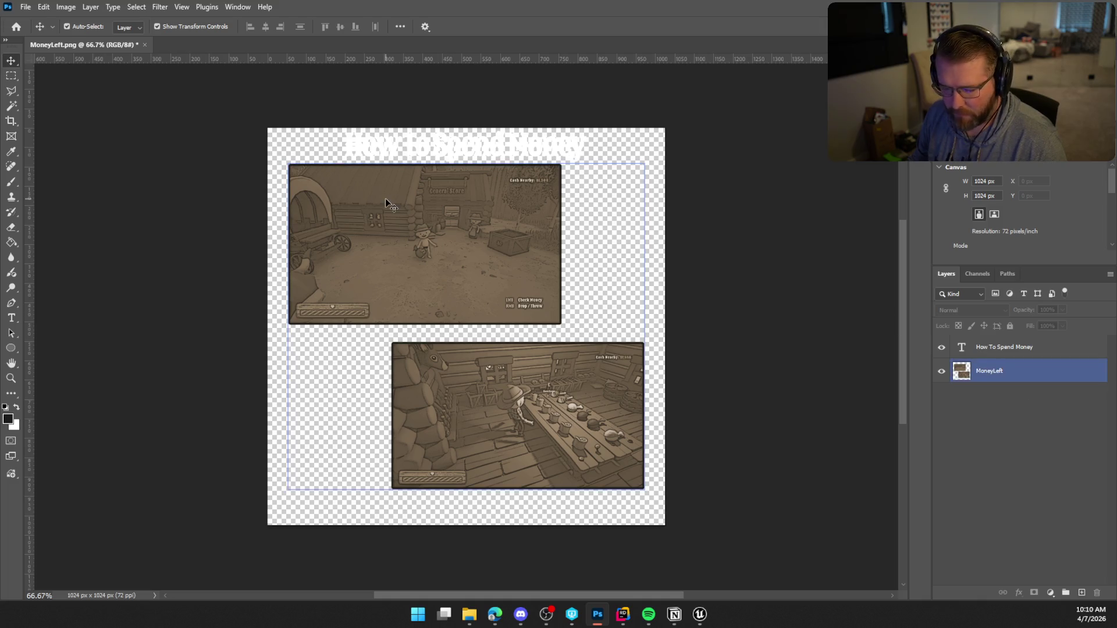
Step: Export the page as a PNG, overwriting MoneyLeft.png in the Pages folder
click(25, 7)
mouse_move(58, 213)
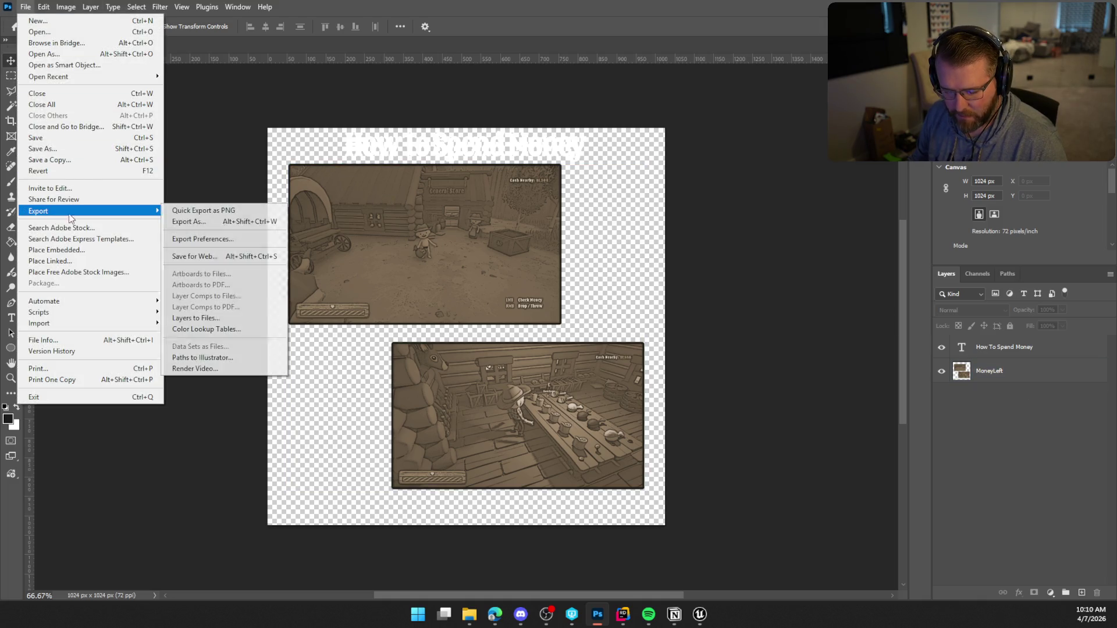
click(174, 212)
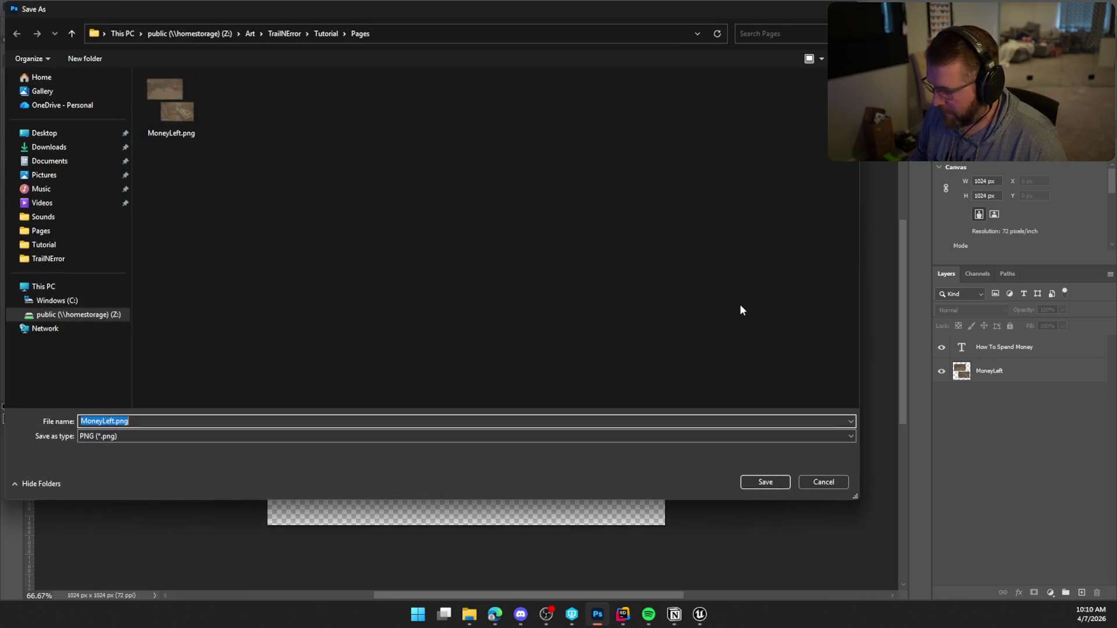
click(158, 100)
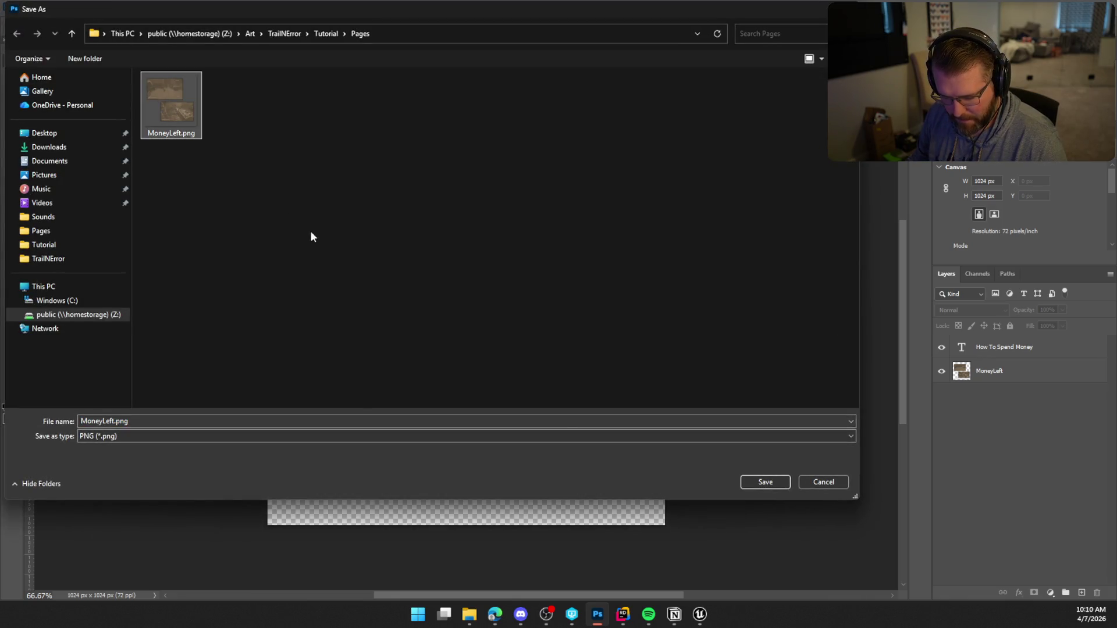
click(765, 481)
click(584, 305)
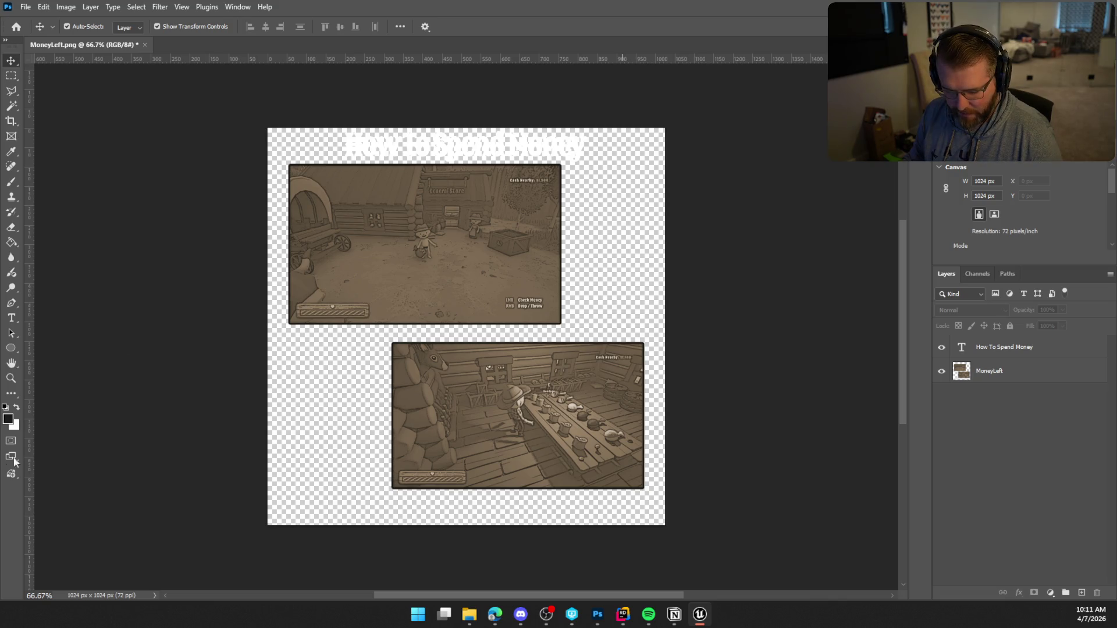
click(987, 349)
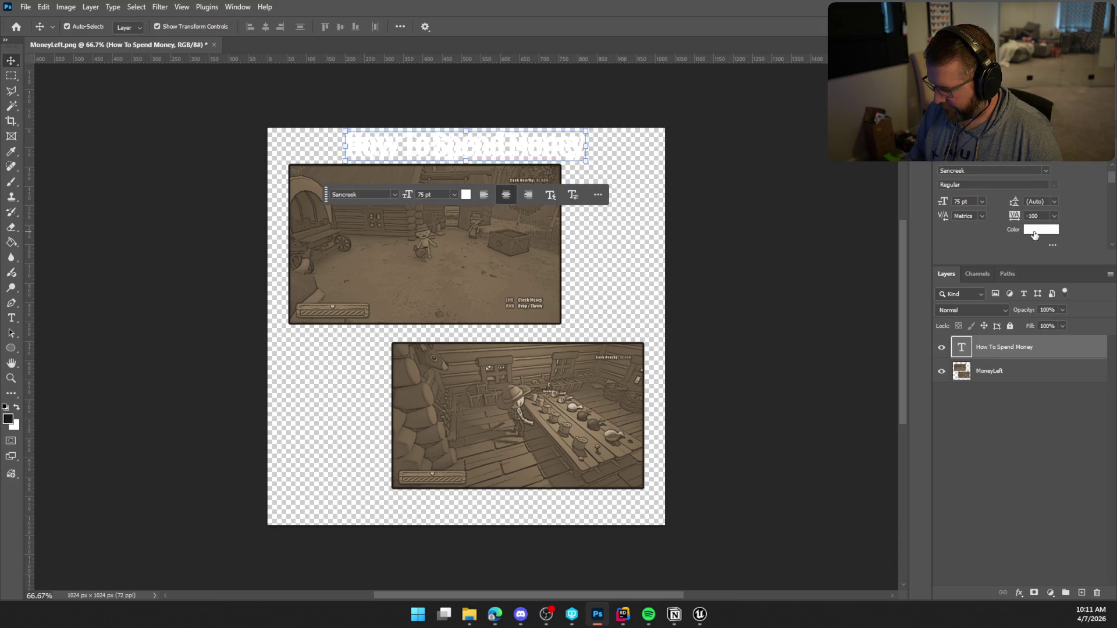
Step: Recolour the title to dark grey, hex 202020, in the Character panel
key(i)
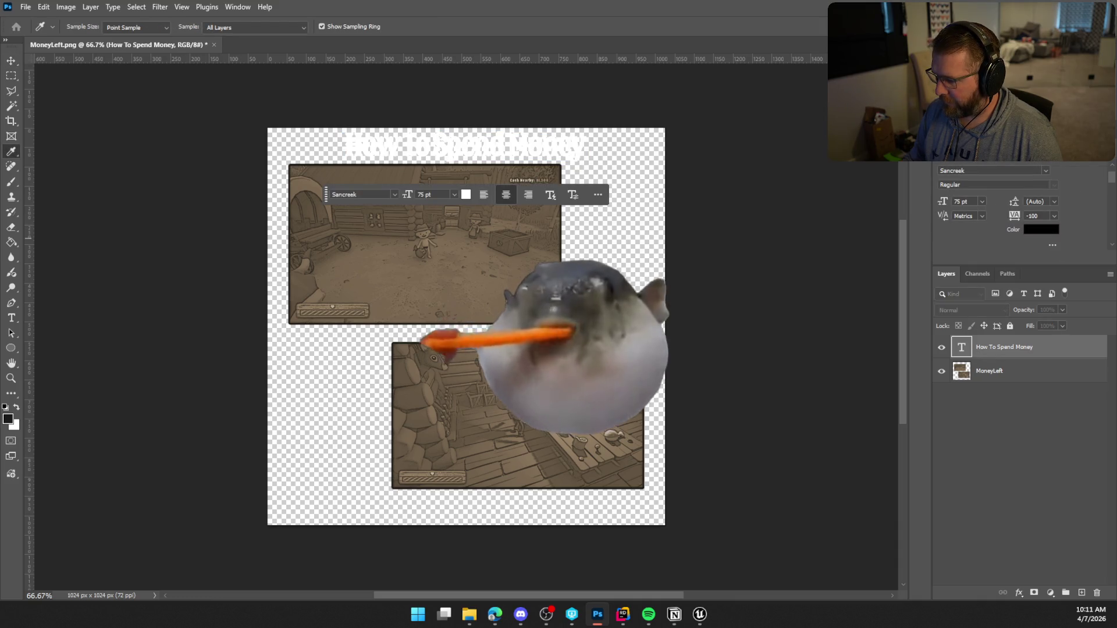
click(466, 194)
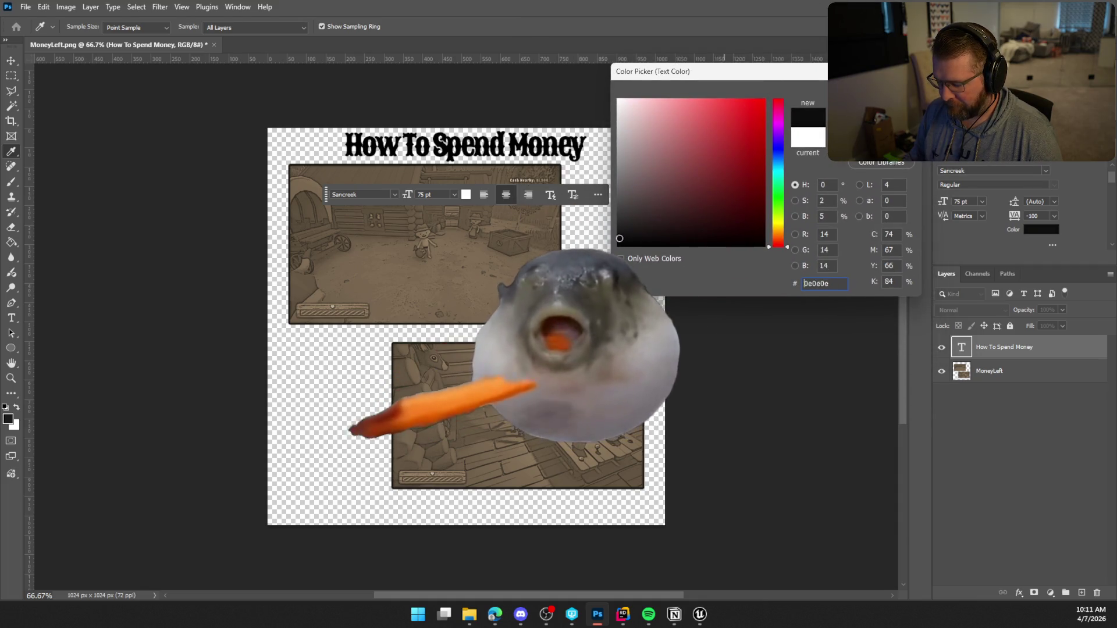
text(202020)
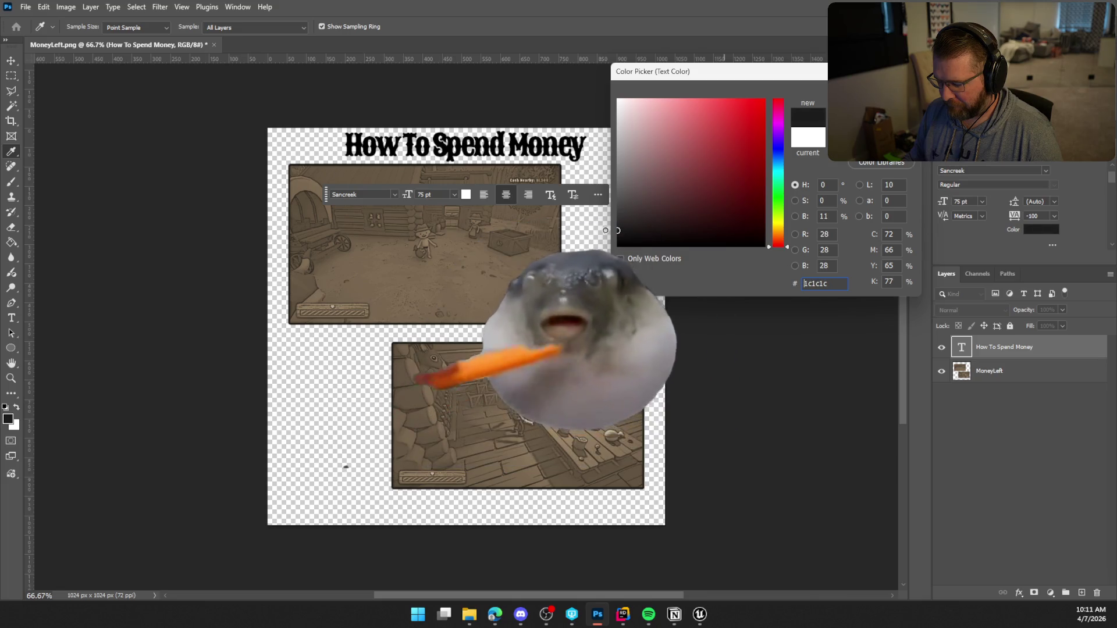
key(Return)
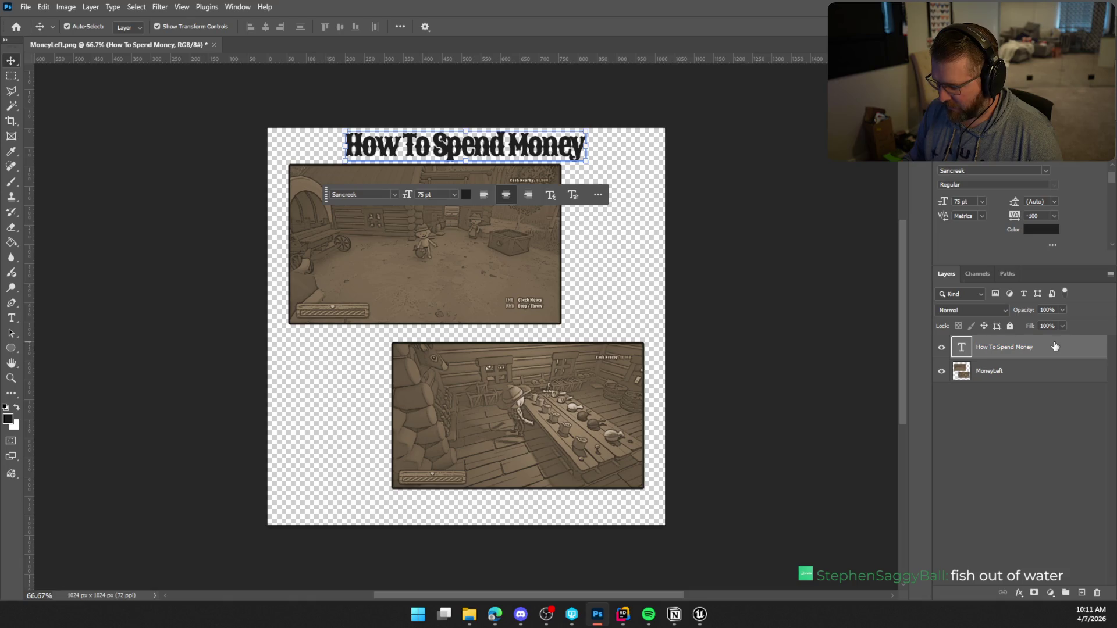
Step: Add a drop shadow to the title and reduce its spread
key(h)
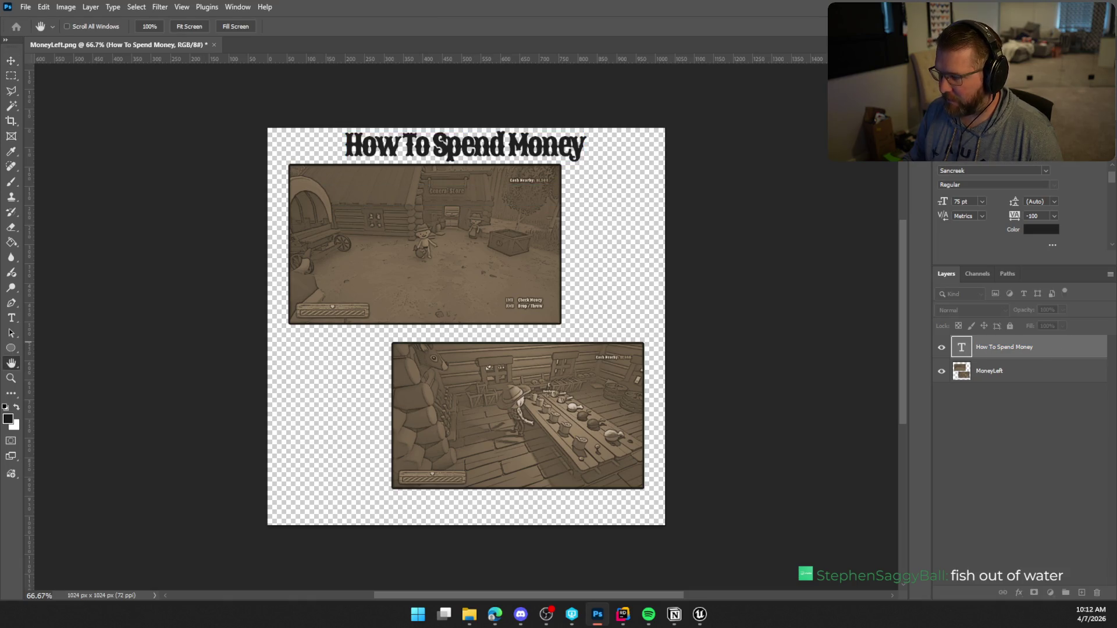
double_click(1071, 347)
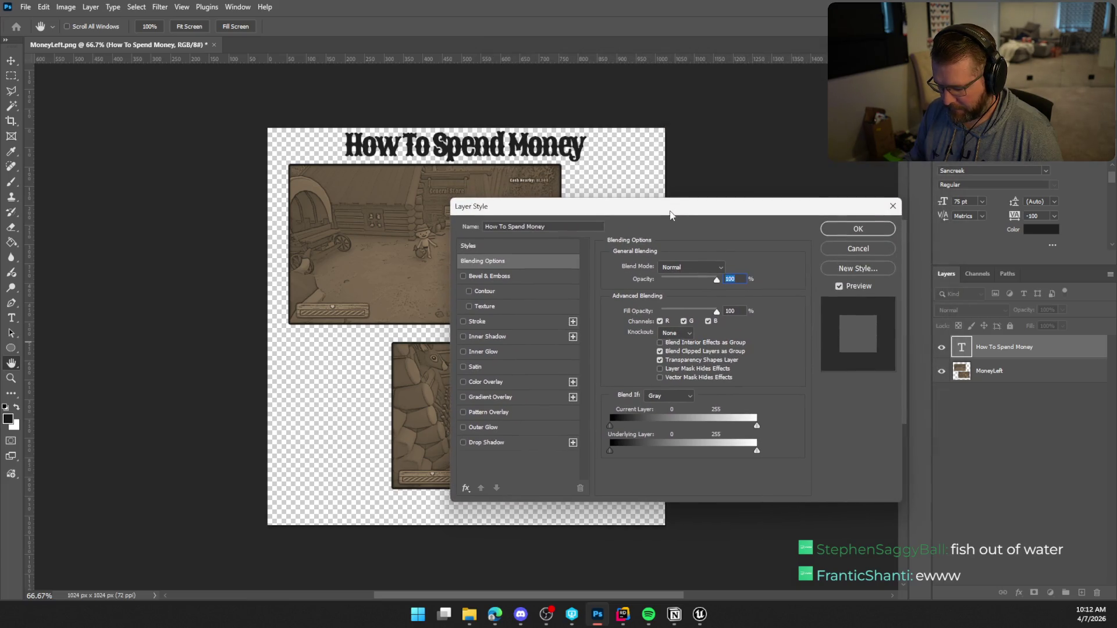
click(463, 442)
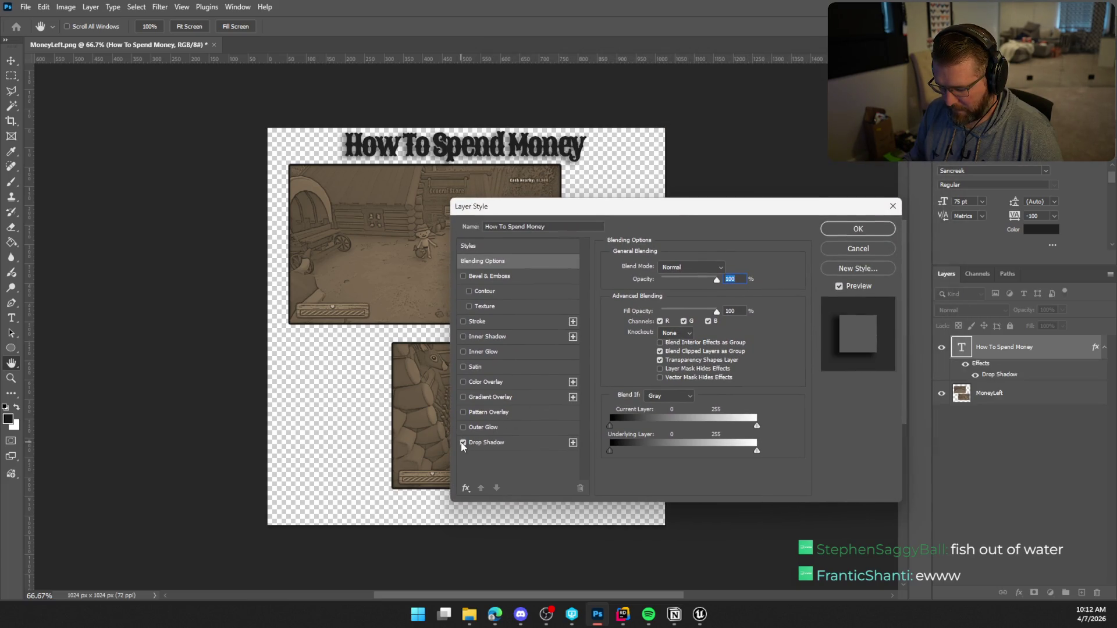
click(473, 443)
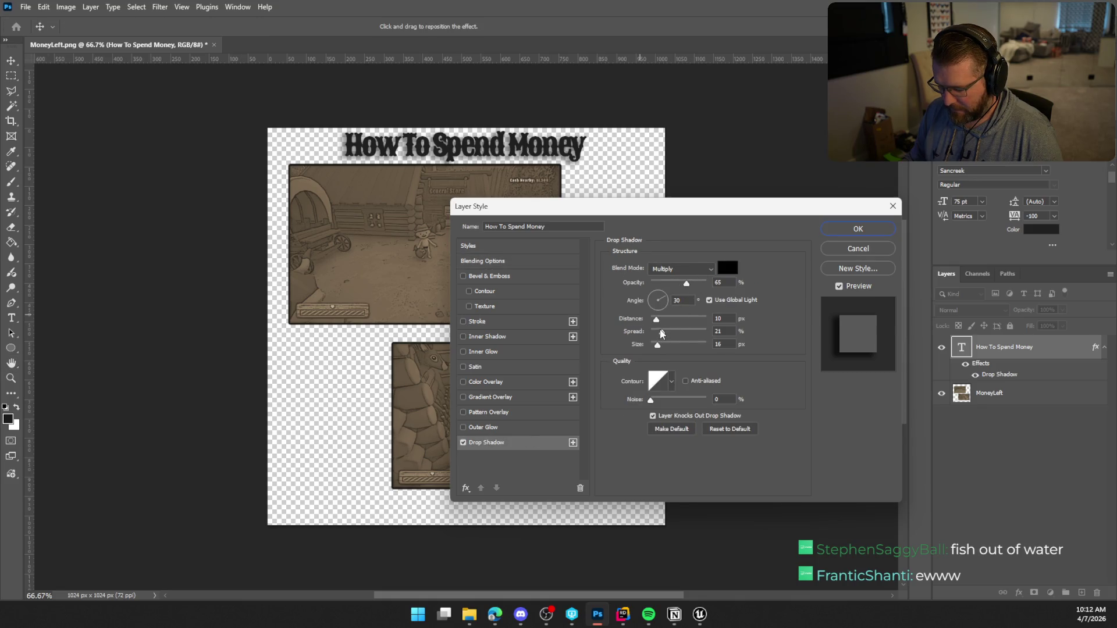
mouse_move(662, 333)
mouse_down()
mouse_move(650, 347)
mouse_move(655, 323)
mouse_up()
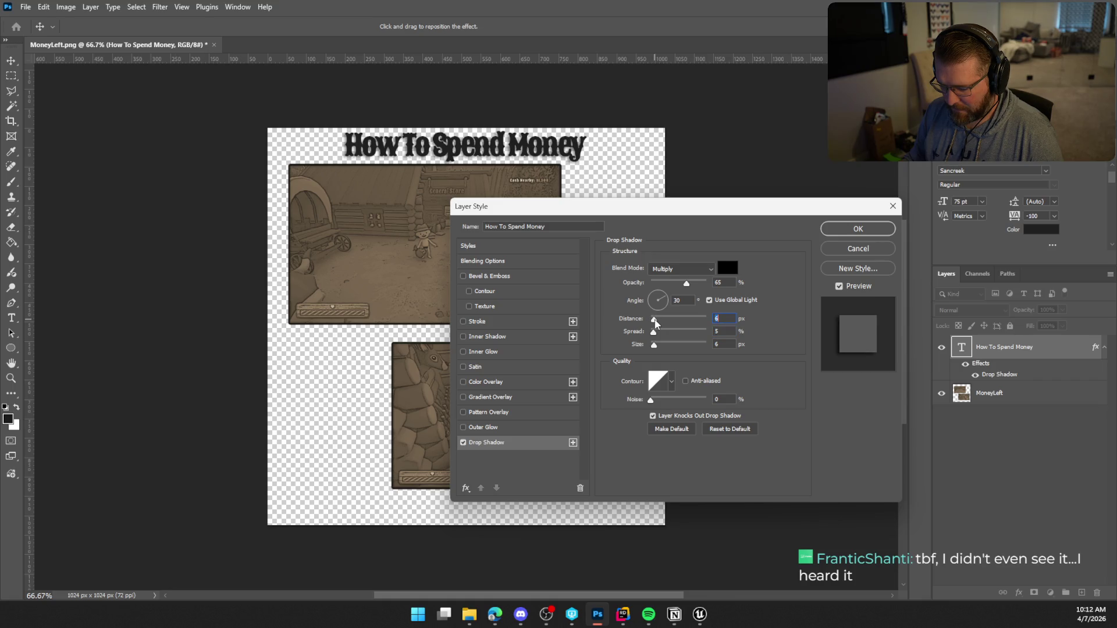
Step: Switch the title's drop shadow off and apply the layer style
click(463, 443)
click(464, 442)
click(464, 442)
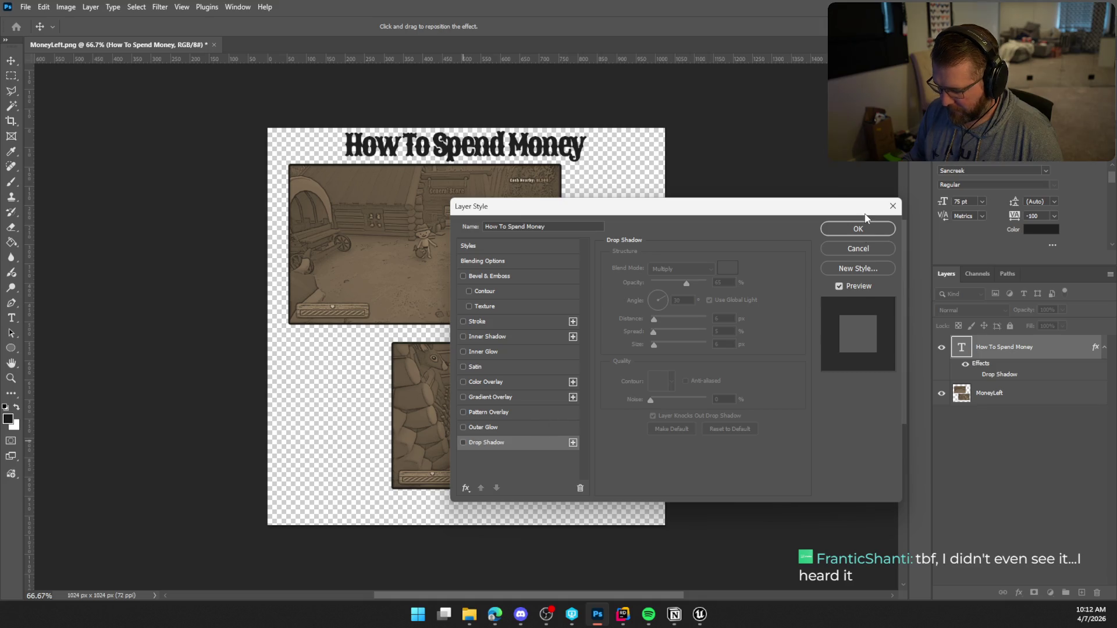
click(868, 250)
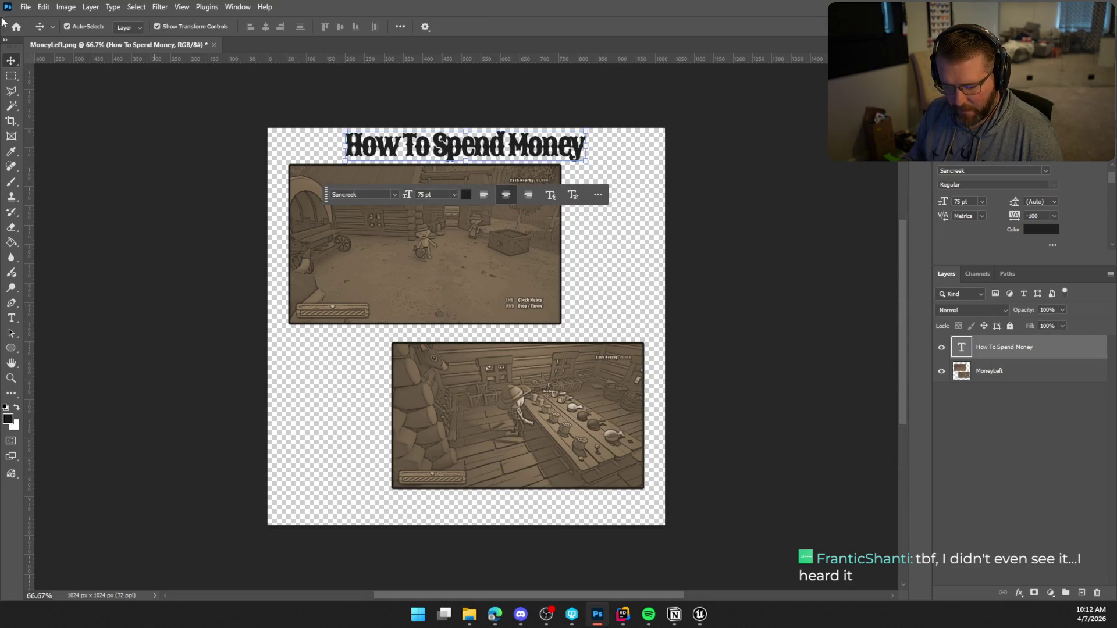
Step: Quick-export the page as PNG, replacing the existing MoneyLeft.png
click(25, 7)
mouse_move(80, 215)
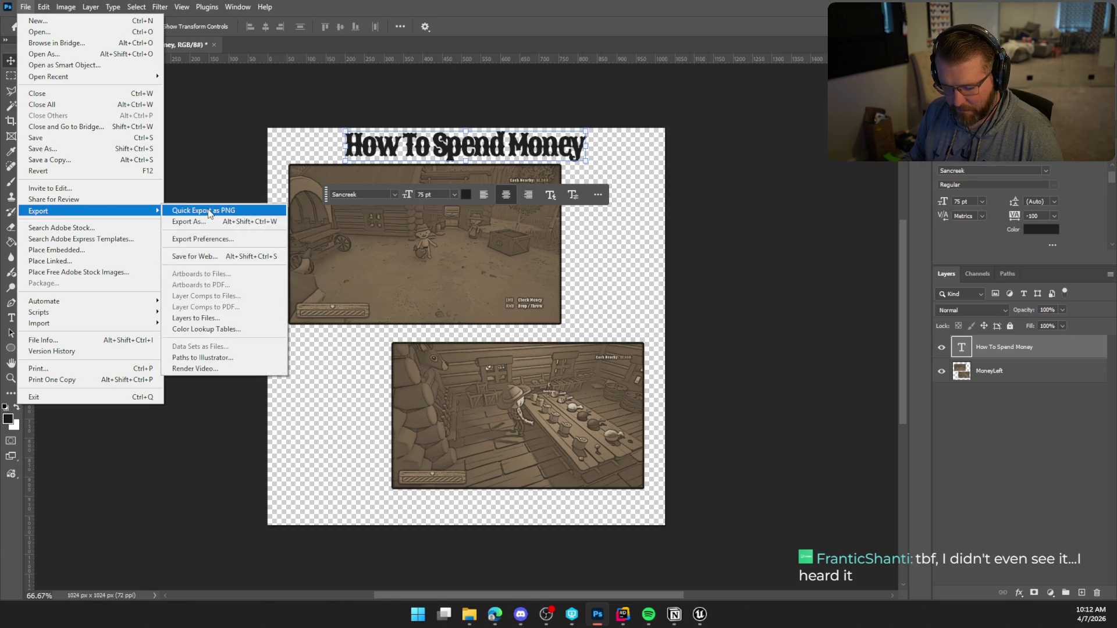
click(207, 211)
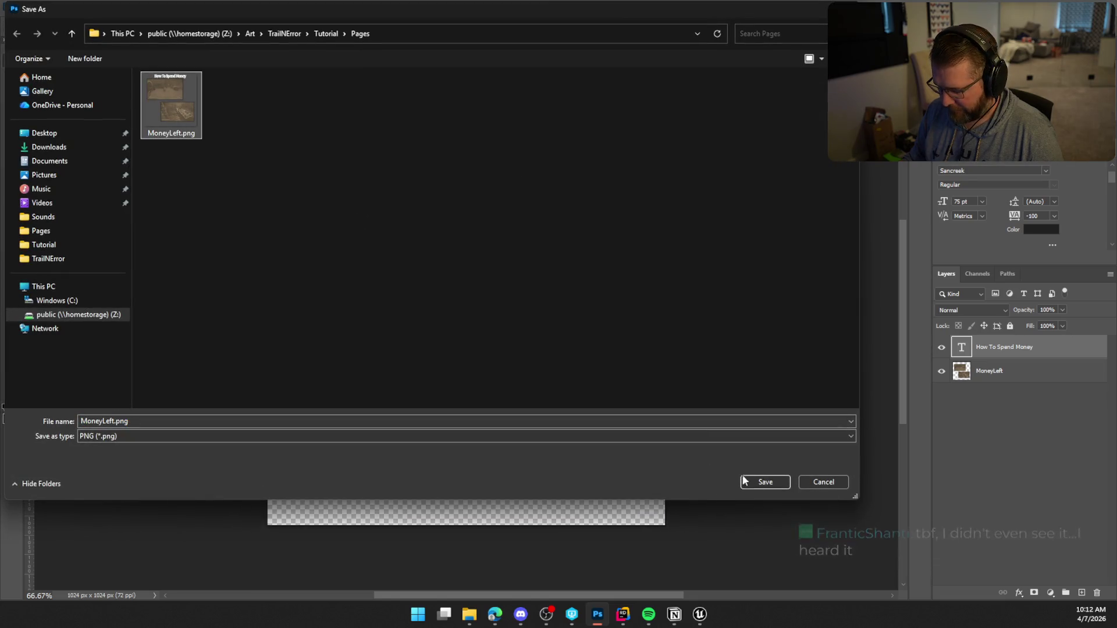
click(757, 482)
click(586, 304)
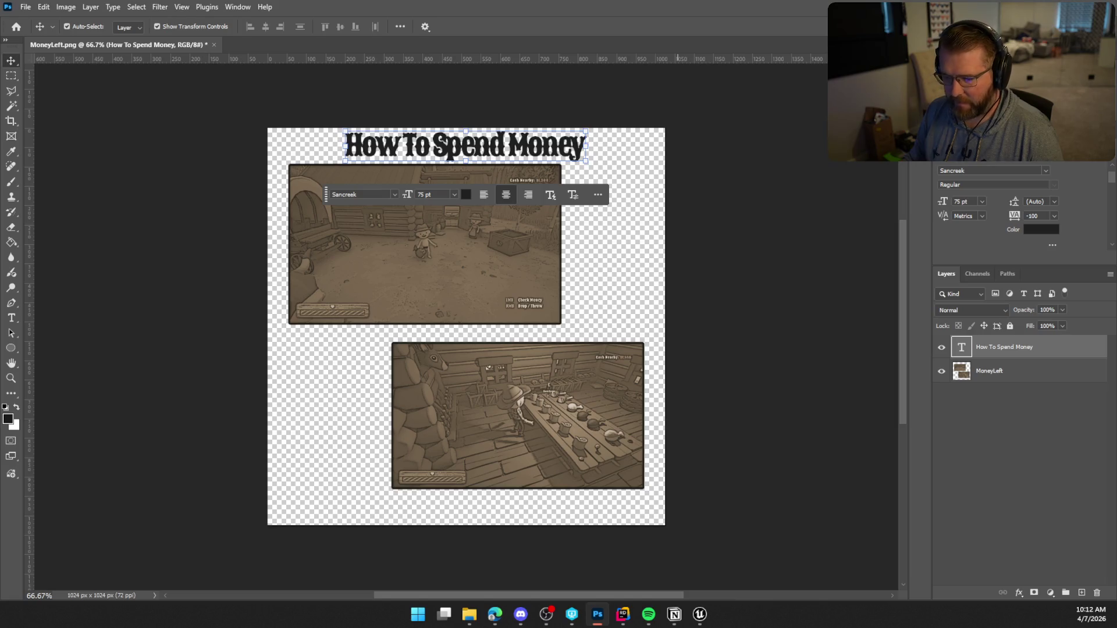
key(alt+Tab)
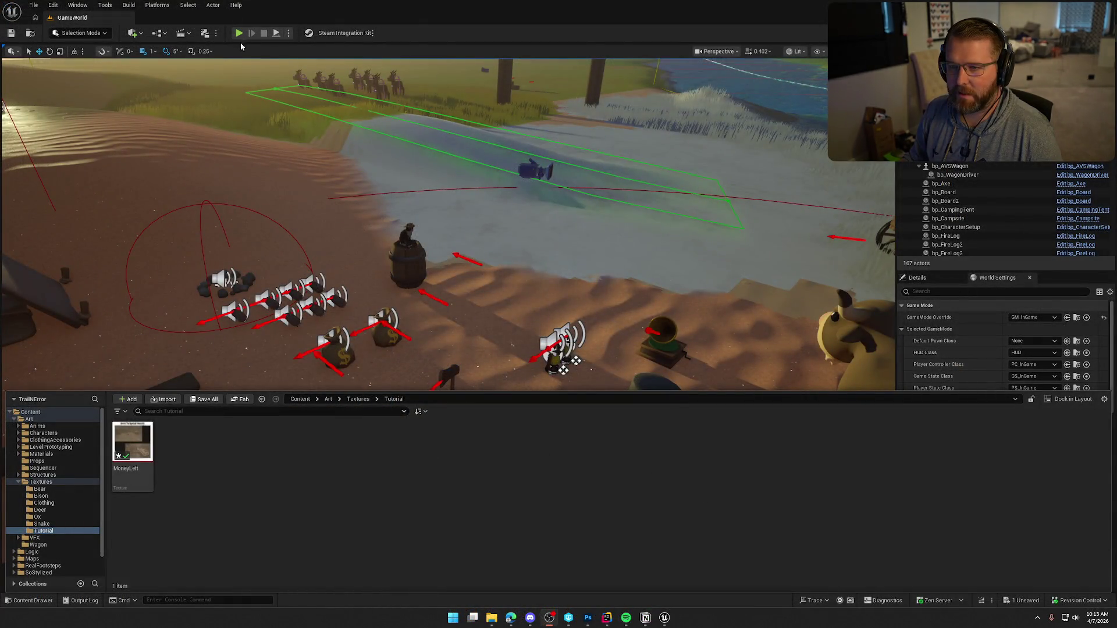
Step: Play-test in Unreal, open the tutorial book, flip two pages to preview, then stop
click(239, 32)
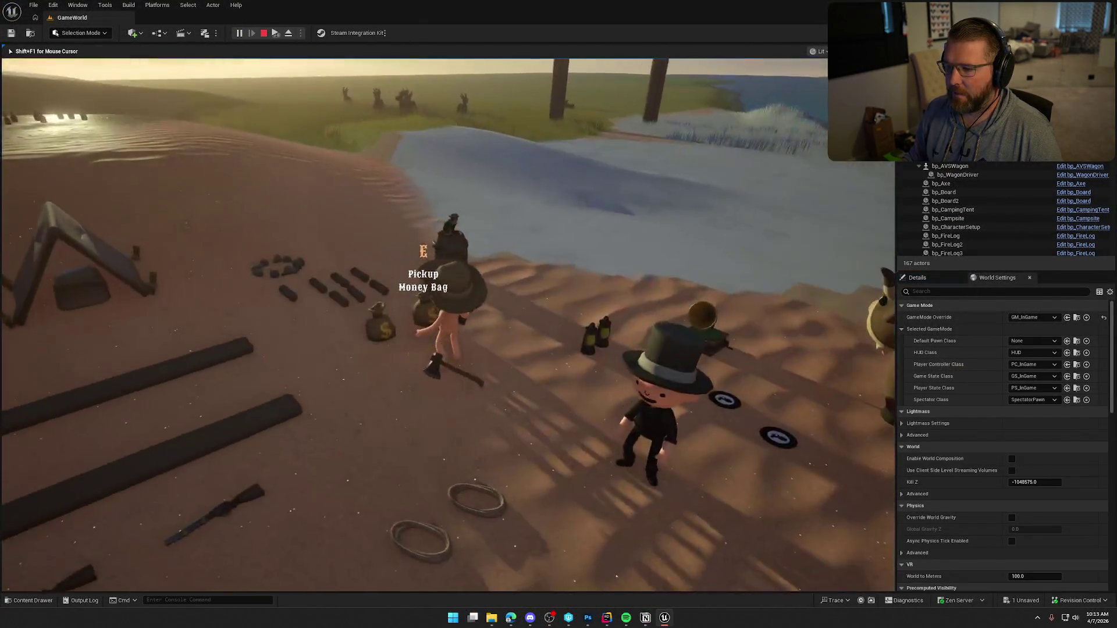
click(482, 291)
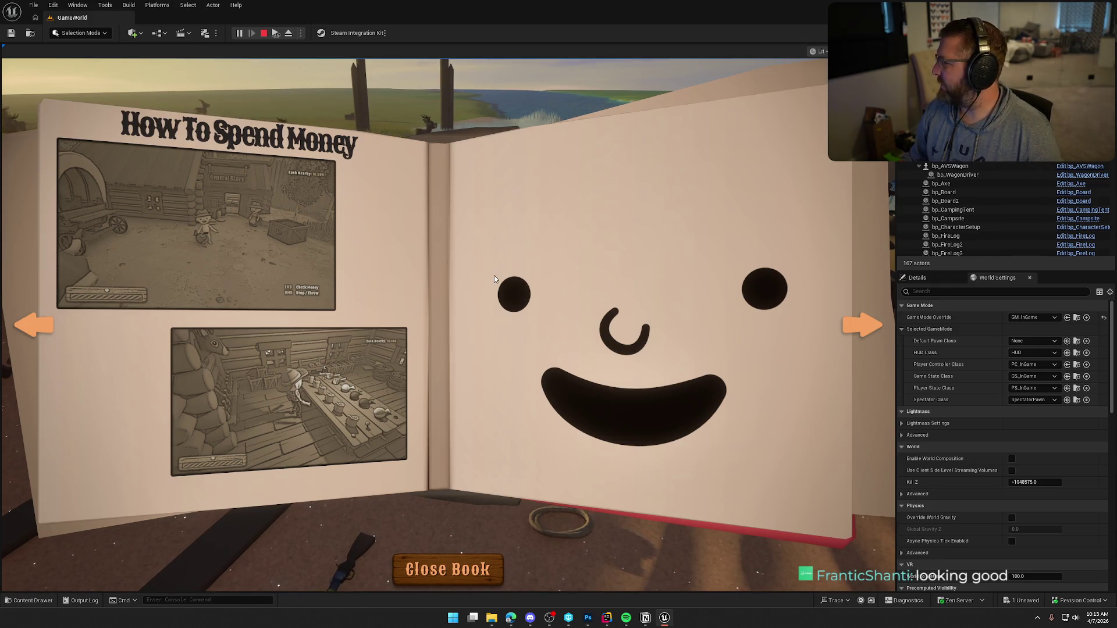
click(867, 329)
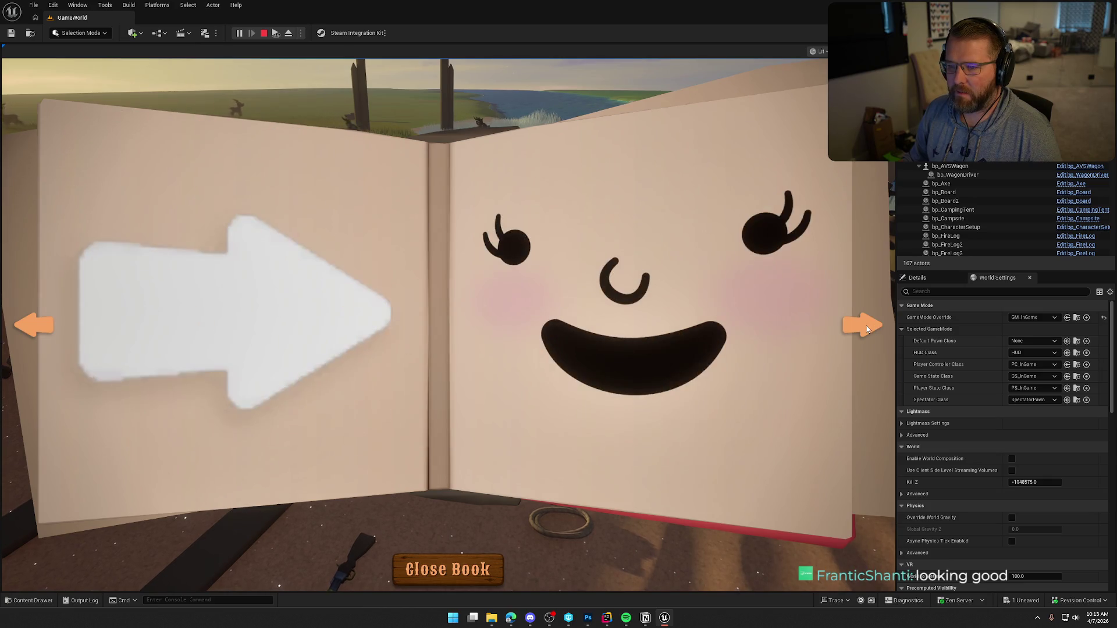
click(867, 328)
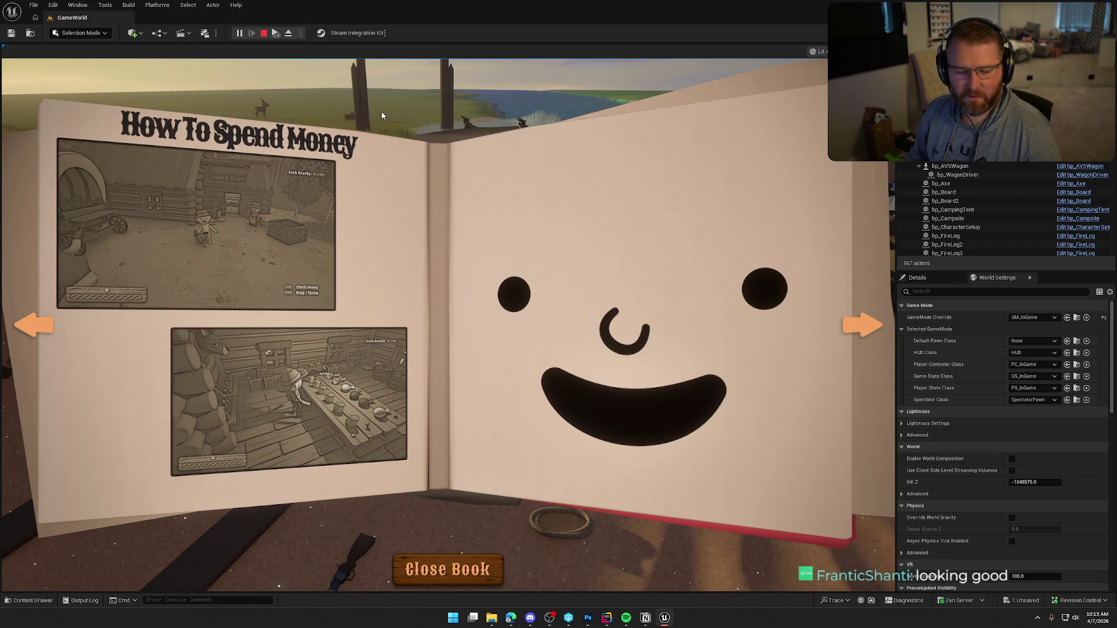
key(Escape)
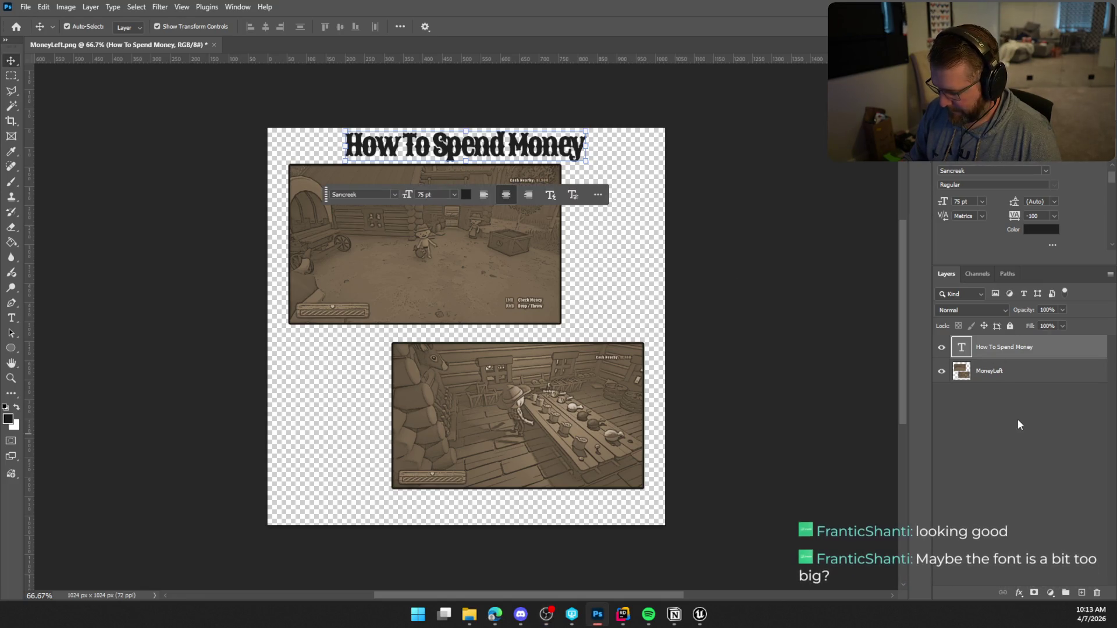
Step: Move the title and screenshots layers together slightly down the page with Free Transform
click(682, 348)
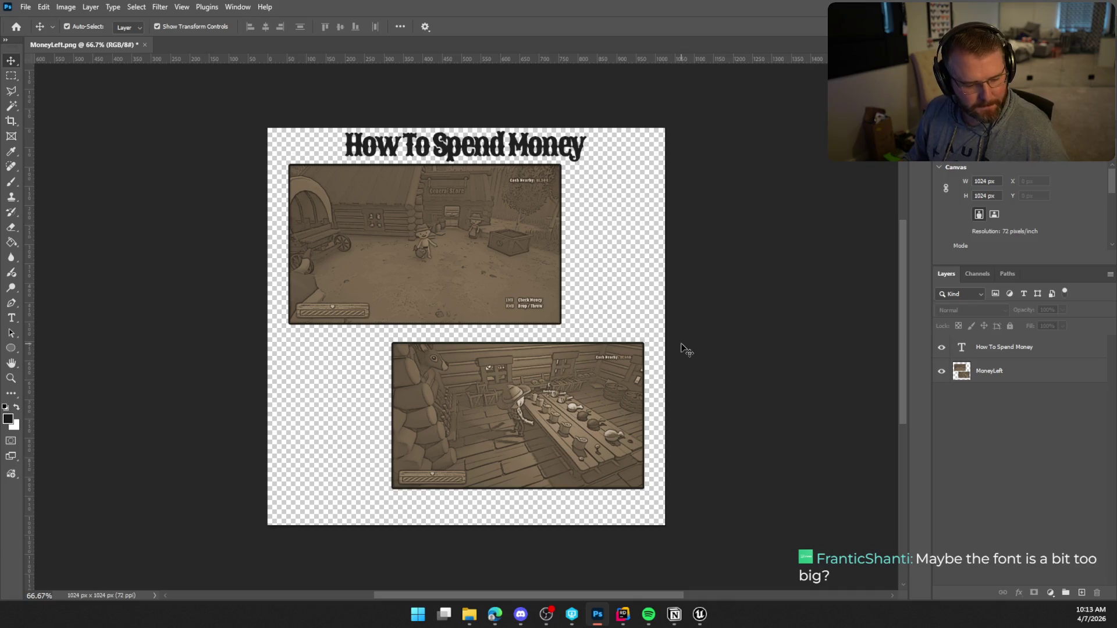
click(1024, 371)
shift+click(1038, 352)
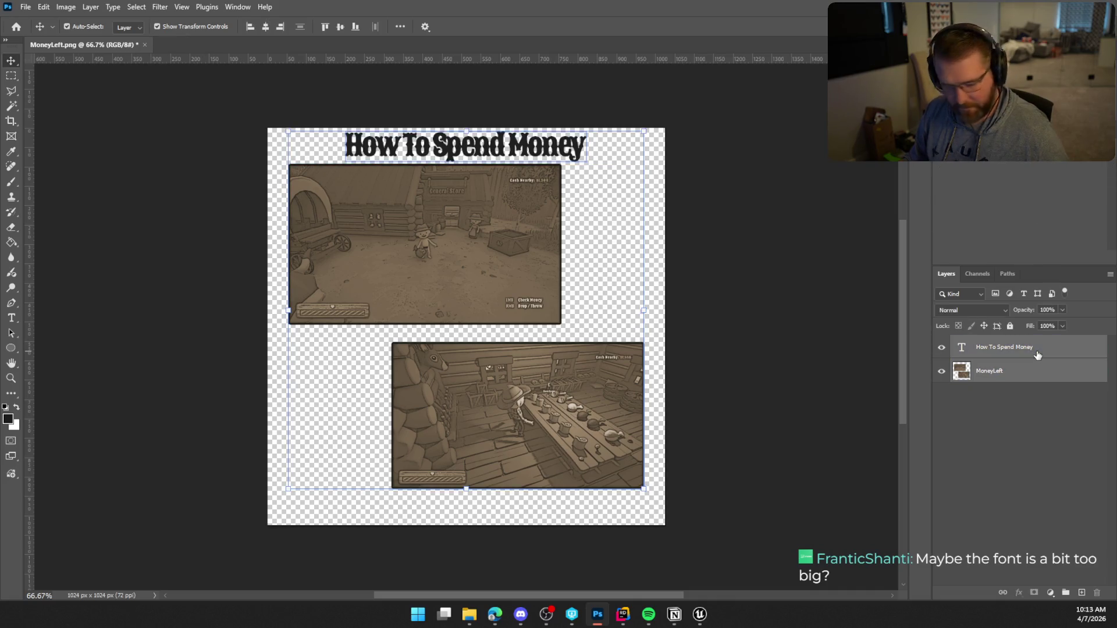
key(ctrl+t)
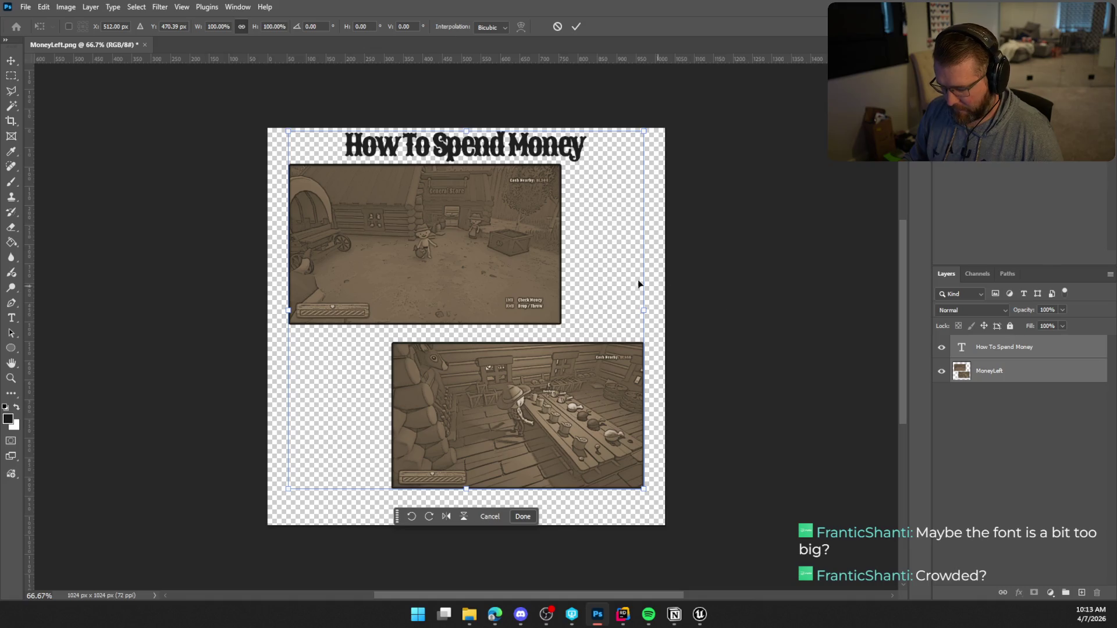
mouse_move(527, 268)
mouse_down()
mouse_move(530, 288)
mouse_move(537, 272)
mouse_up()
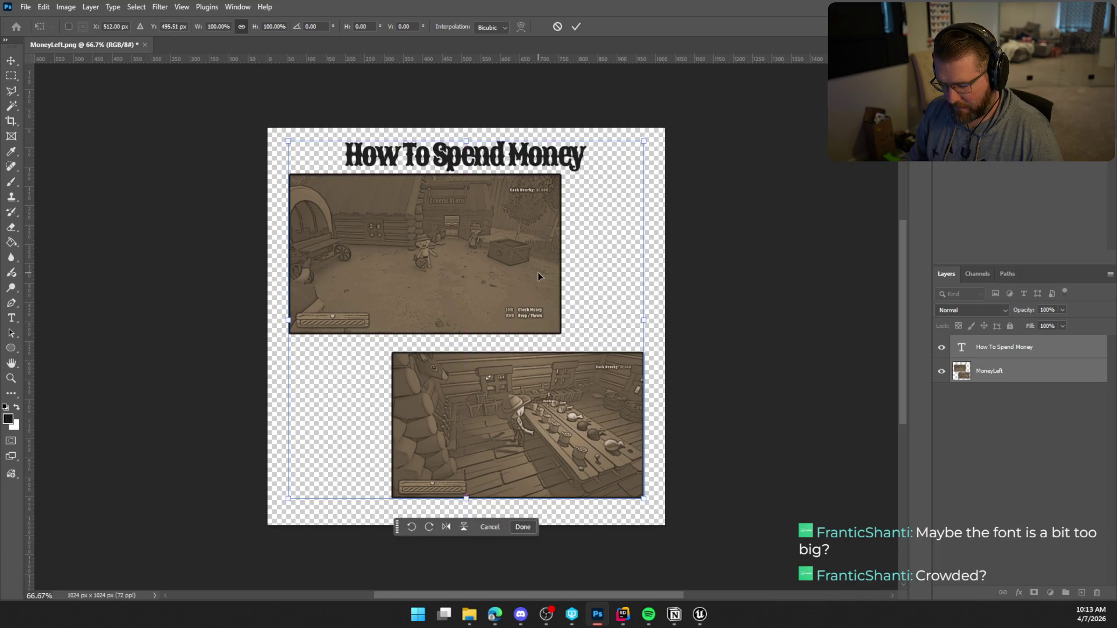
key(Return)
click(752, 312)
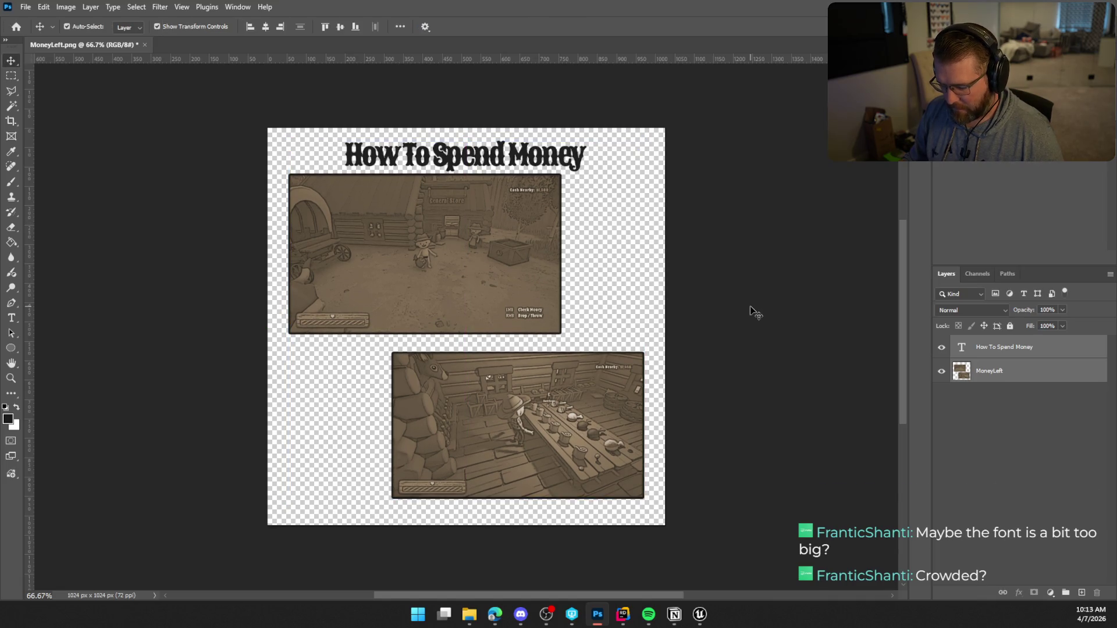
Step: Nudge the How To Spend Money title up two steps with the arrow keys
click(512, 174)
key(Up)
key(Up)
key(Up)
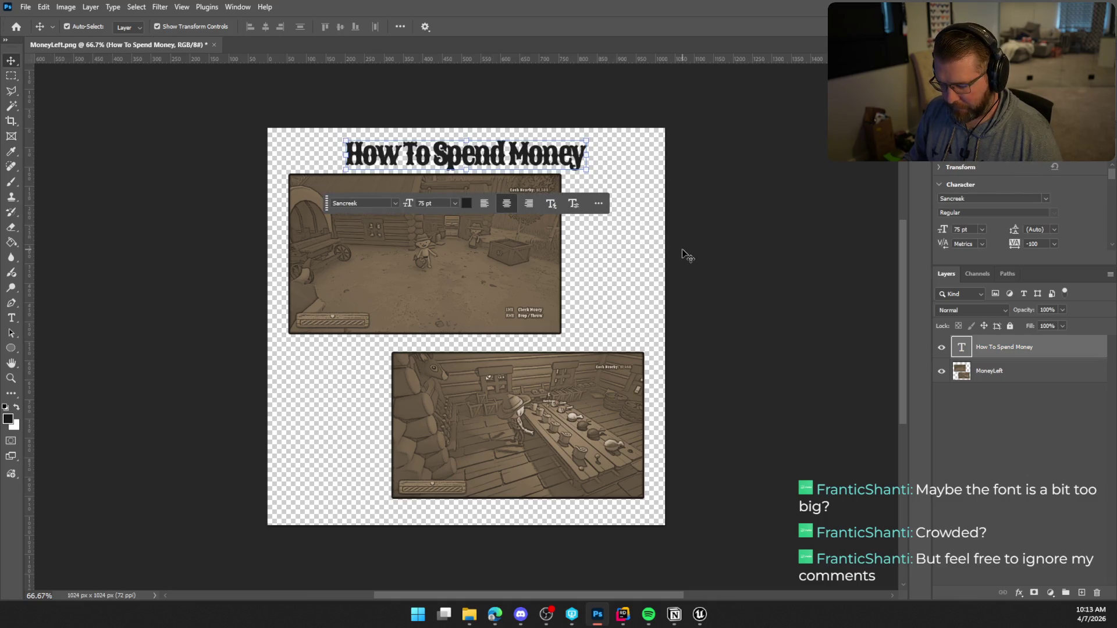
key(Up)
key(Up)
key(Up)
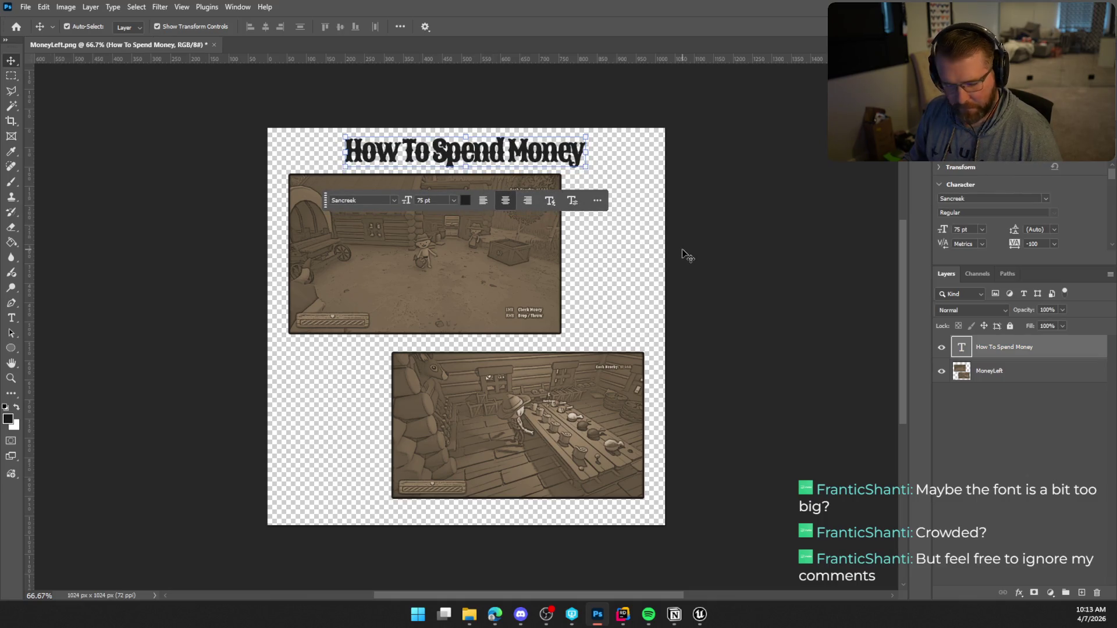
click(704, 262)
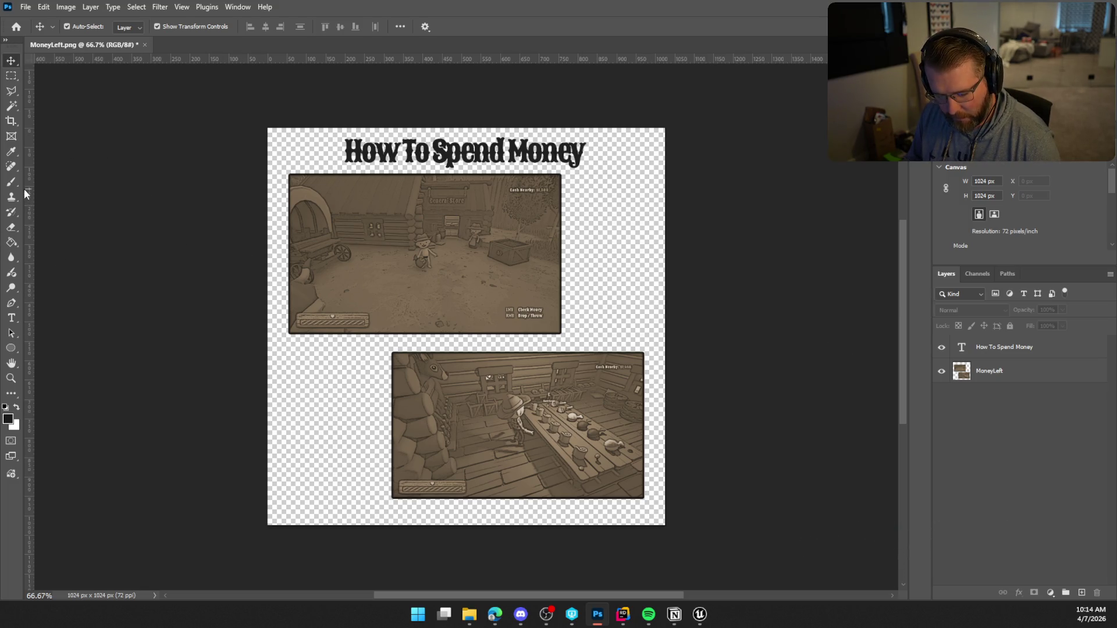
click(11, 317)
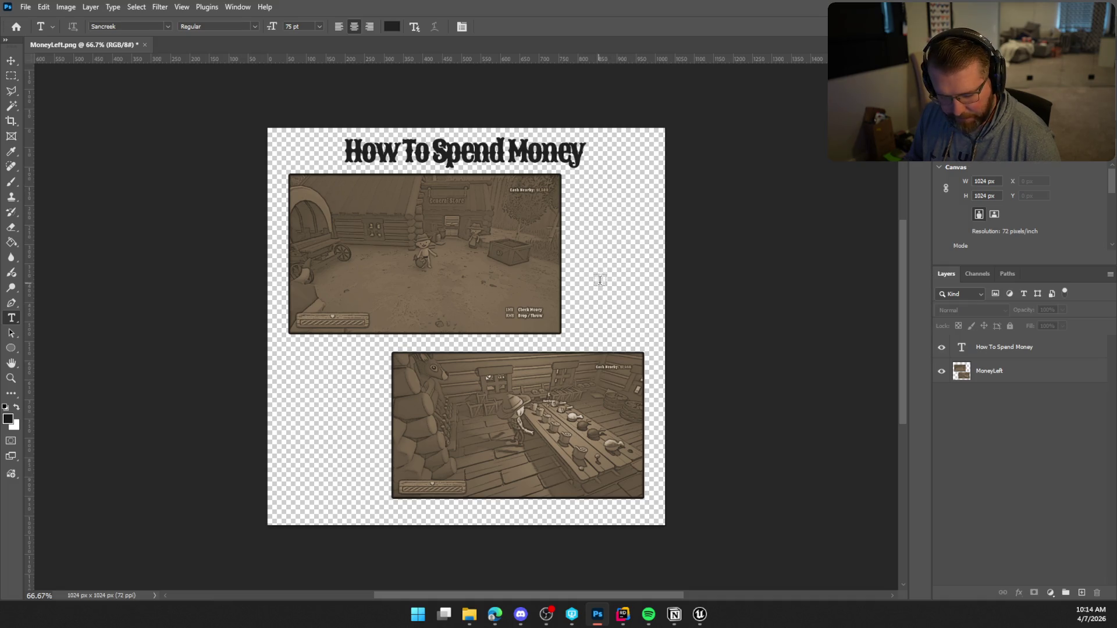
Step: Add a text caption reading 'Bring Money Into Town' right of the title
right_click(15, 317)
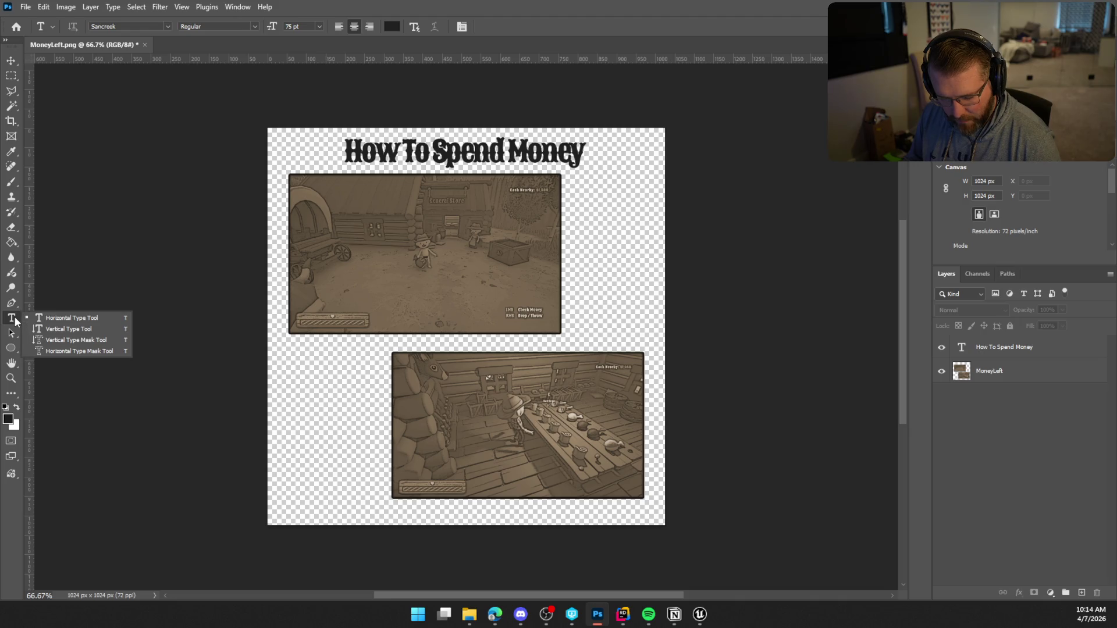
click(15, 319)
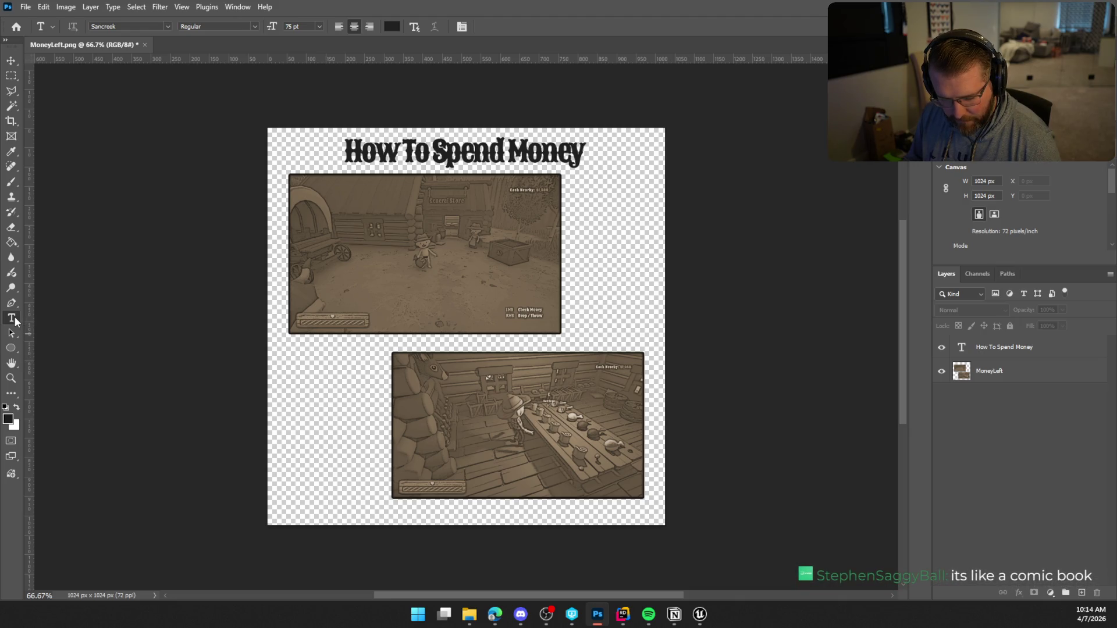
click(580, 186)
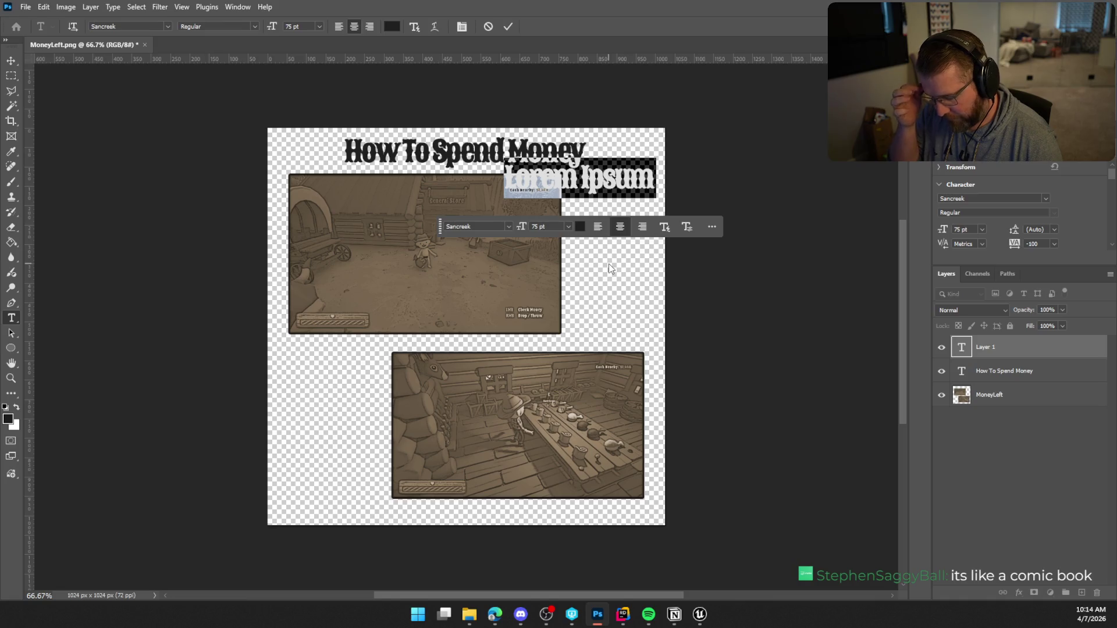
text(Bri)
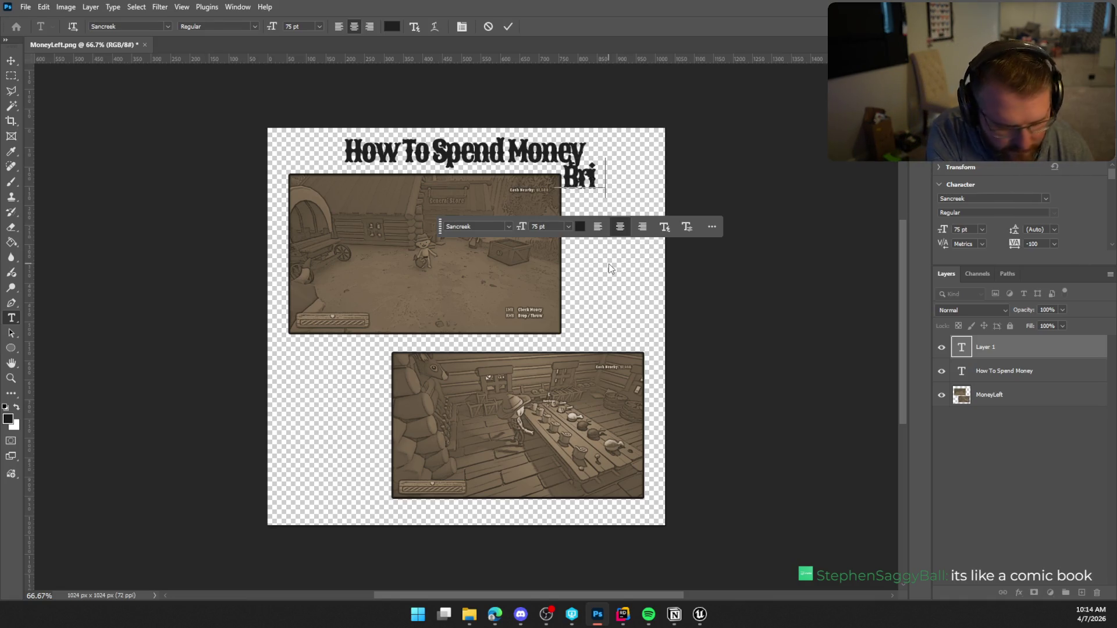
text(ng Money)
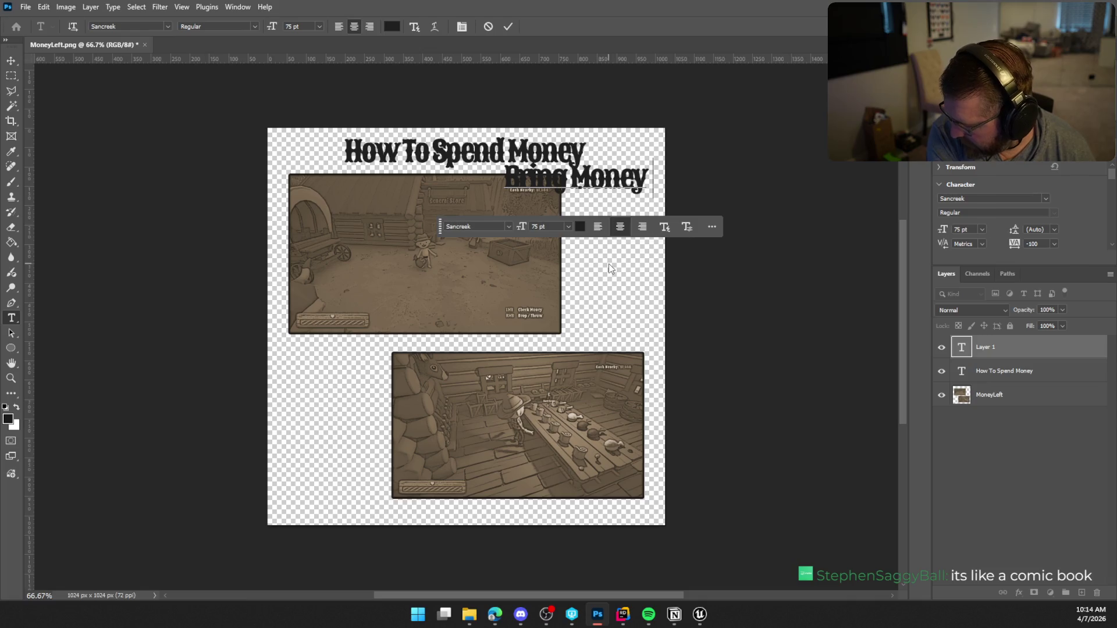
text( Into Te)
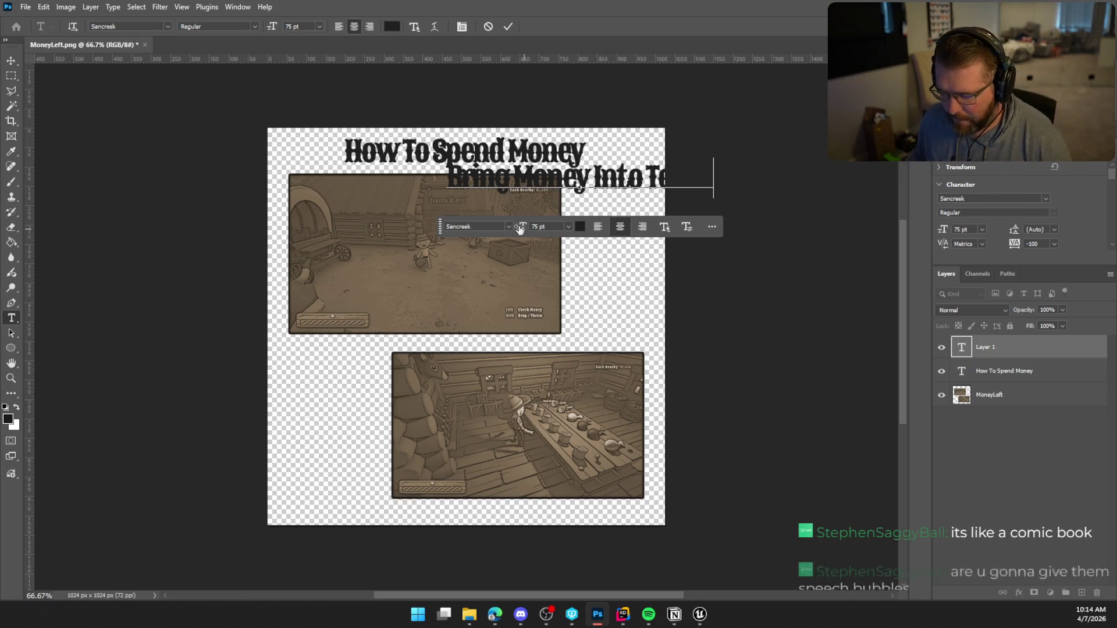
click(509, 27)
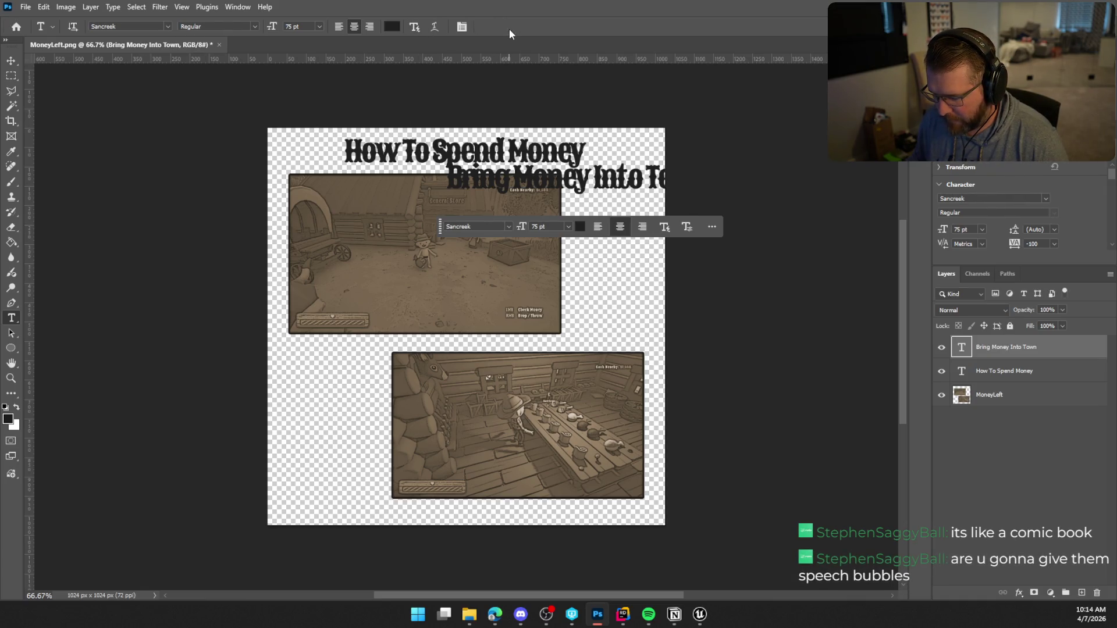
Step: Shrink the caption's font size to 30 pt, then to 24 pt
click(981, 230)
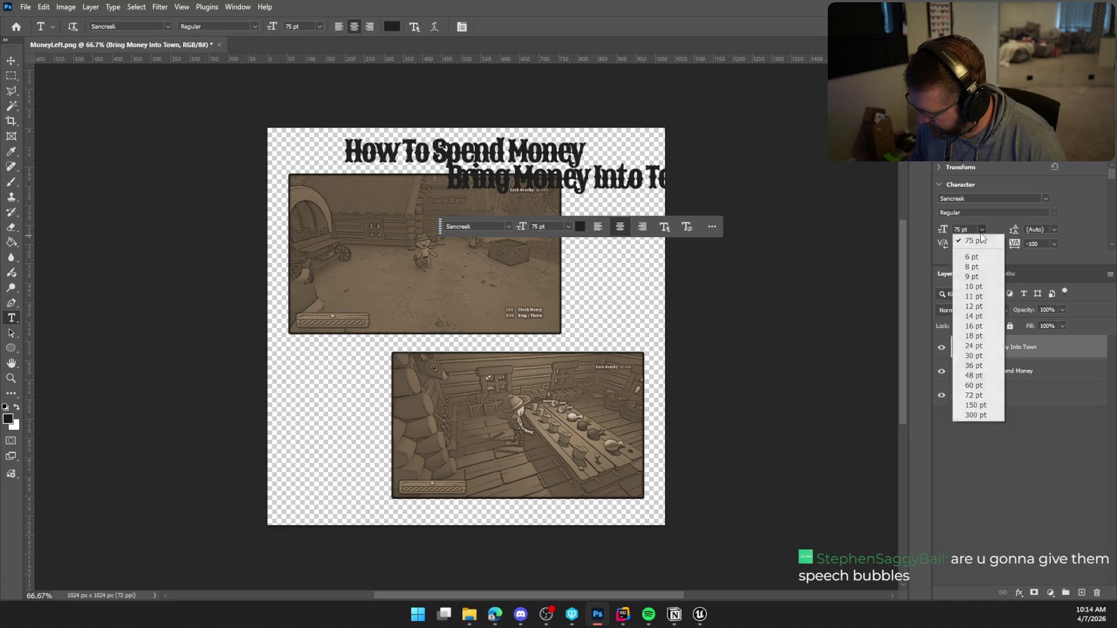
click(988, 356)
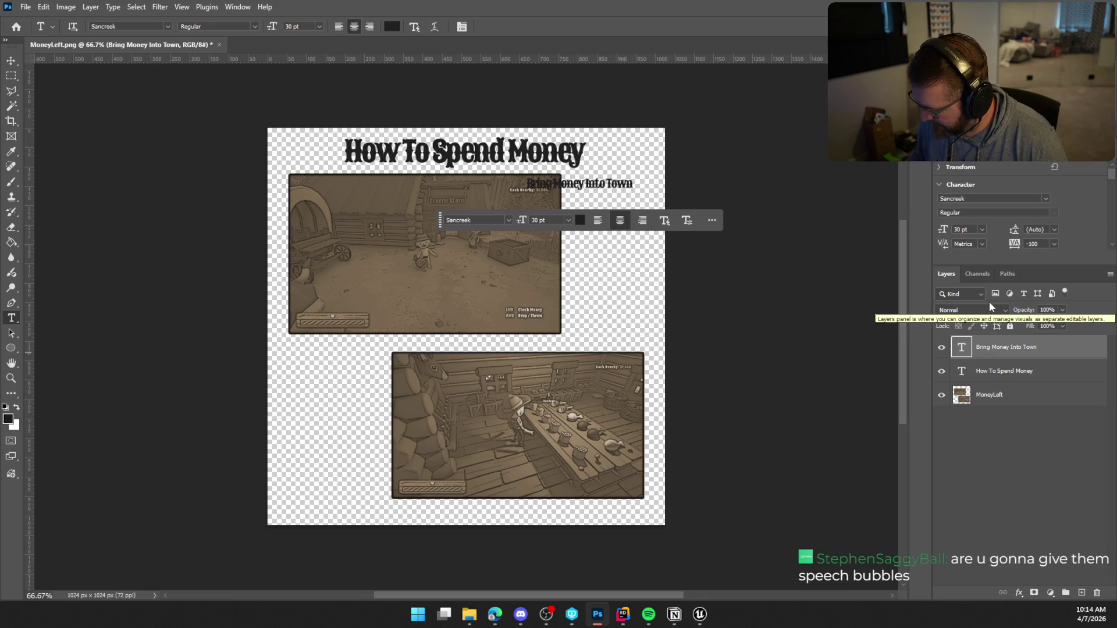
click(982, 229)
click(989, 349)
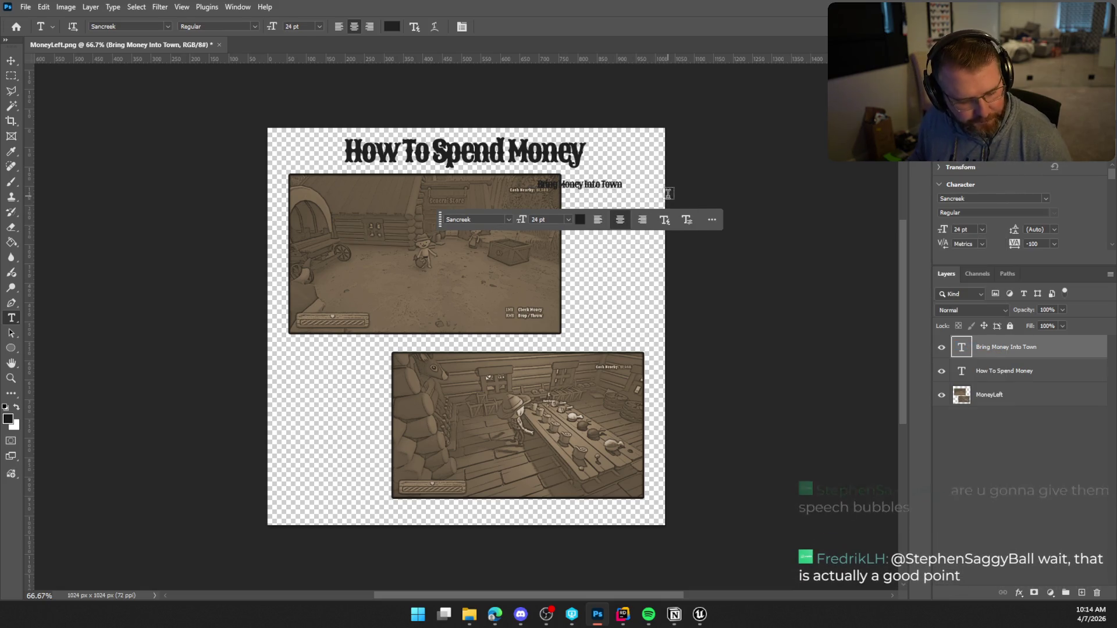
Step: Move the caption to sit right of the top screenshot, below the title
key(v)
key(ctrl+t)
mouse_move(596, 189)
mouse_down()
mouse_move(631, 216)
mouse_move(628, 205)
mouse_move(629, 246)
mouse_up()
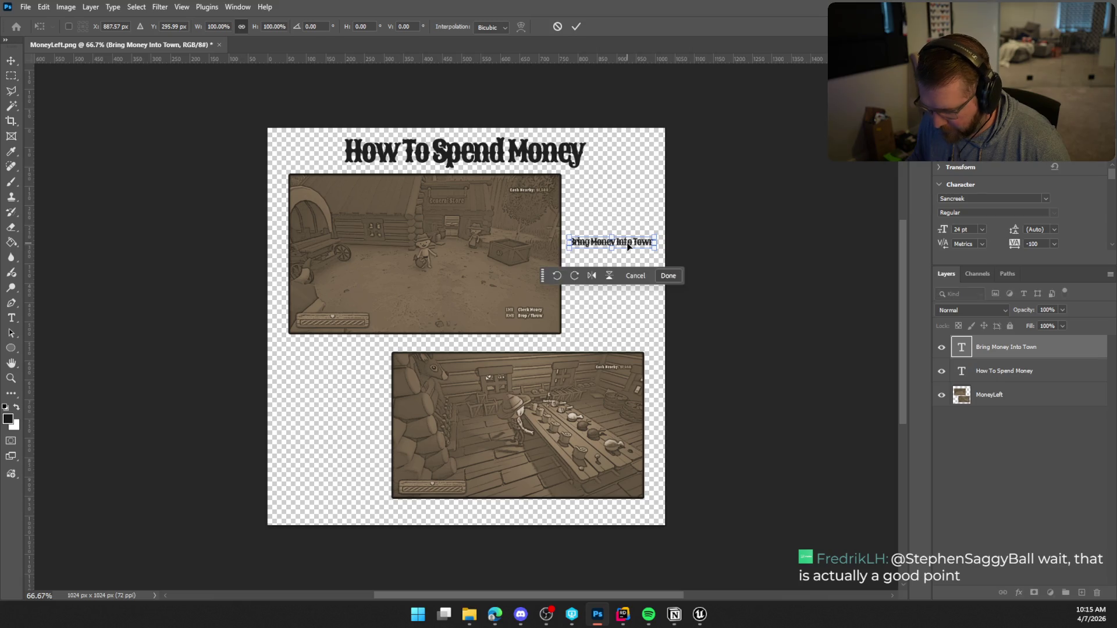
key(Return)
key(t)
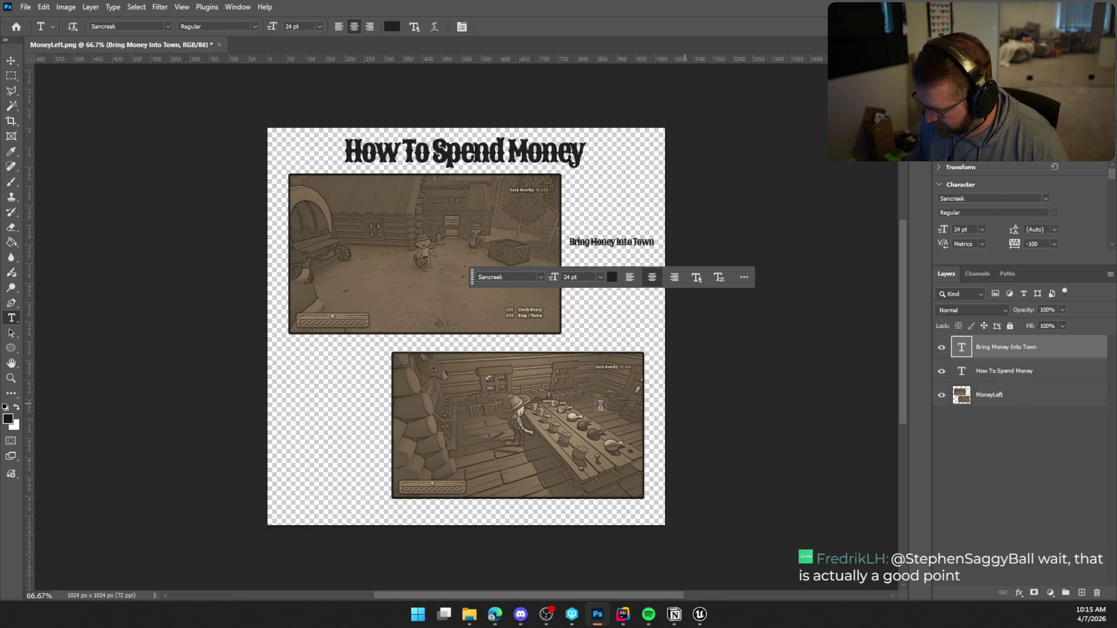
Step: Start a new caption left of the lower screenshot, typing trial words and erasing them
click(298, 419)
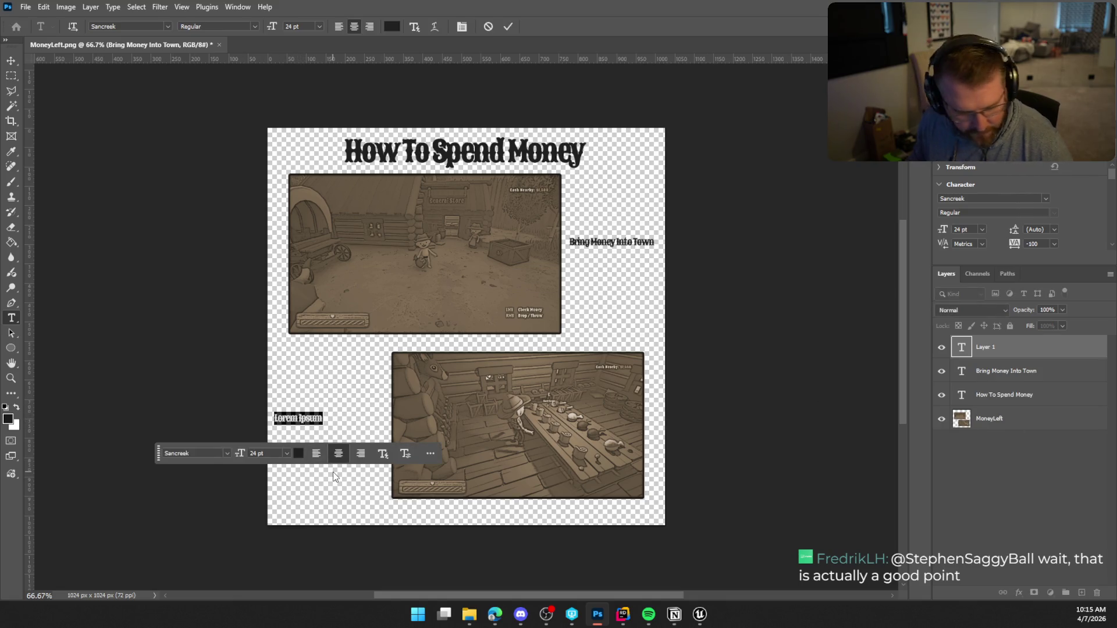
text($)
key(BackSpace)
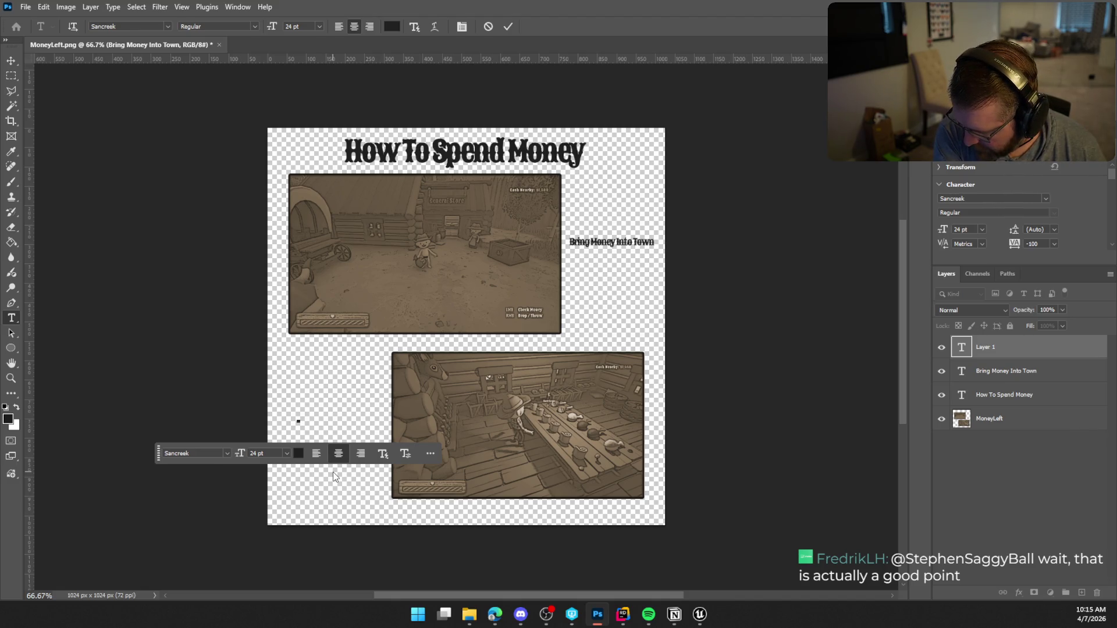
text(Money is)
key(BackSpace)
key(BackSpace)
key(BackSpace)
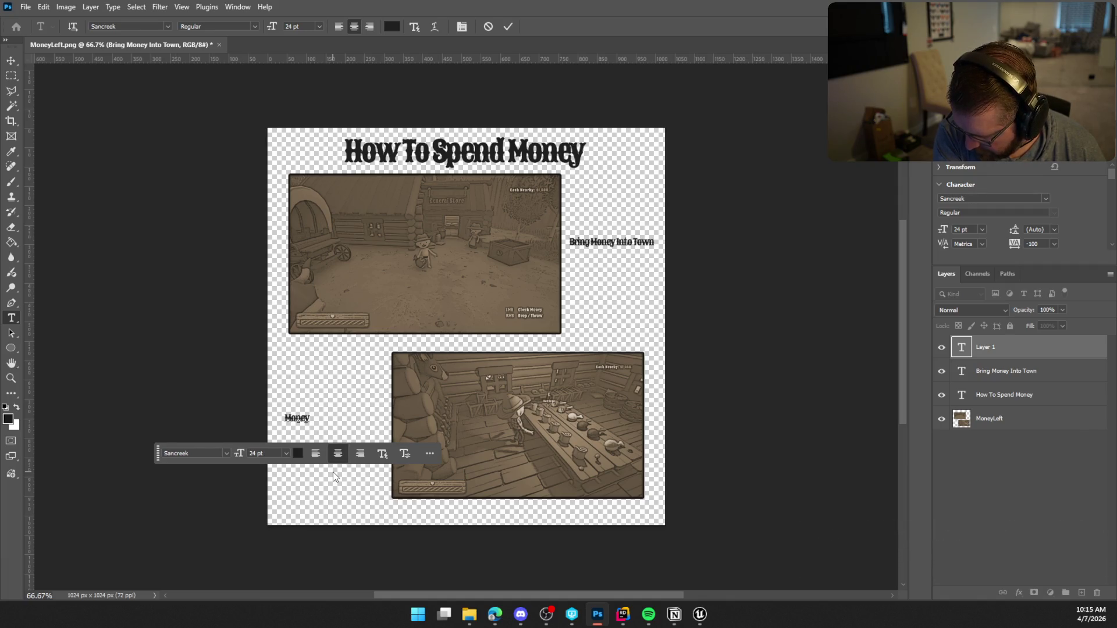
text( Is)
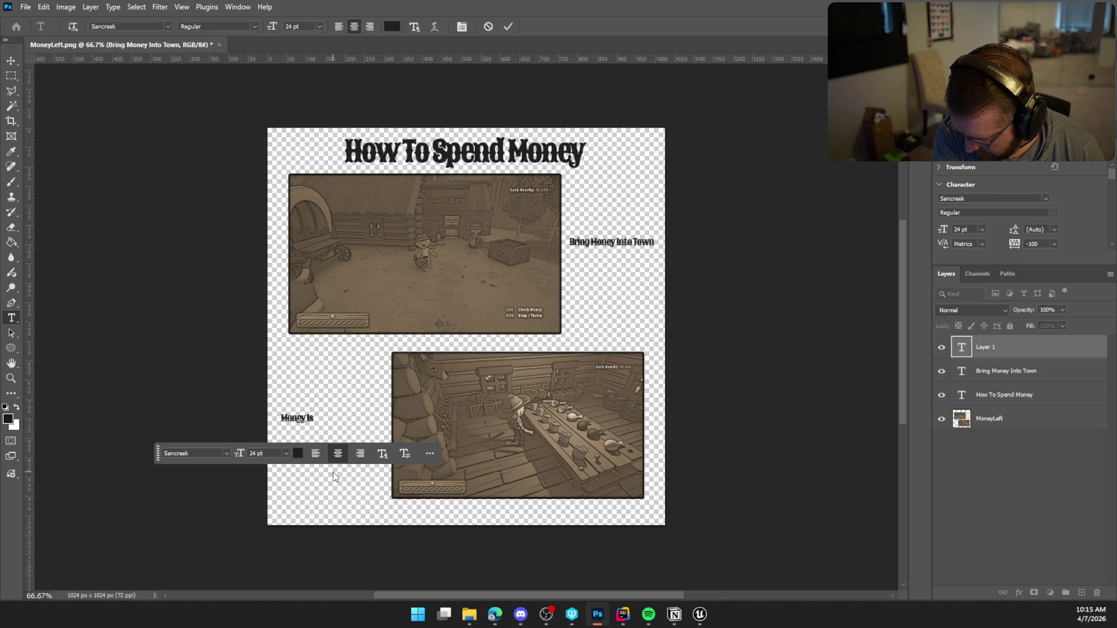
text( Added)
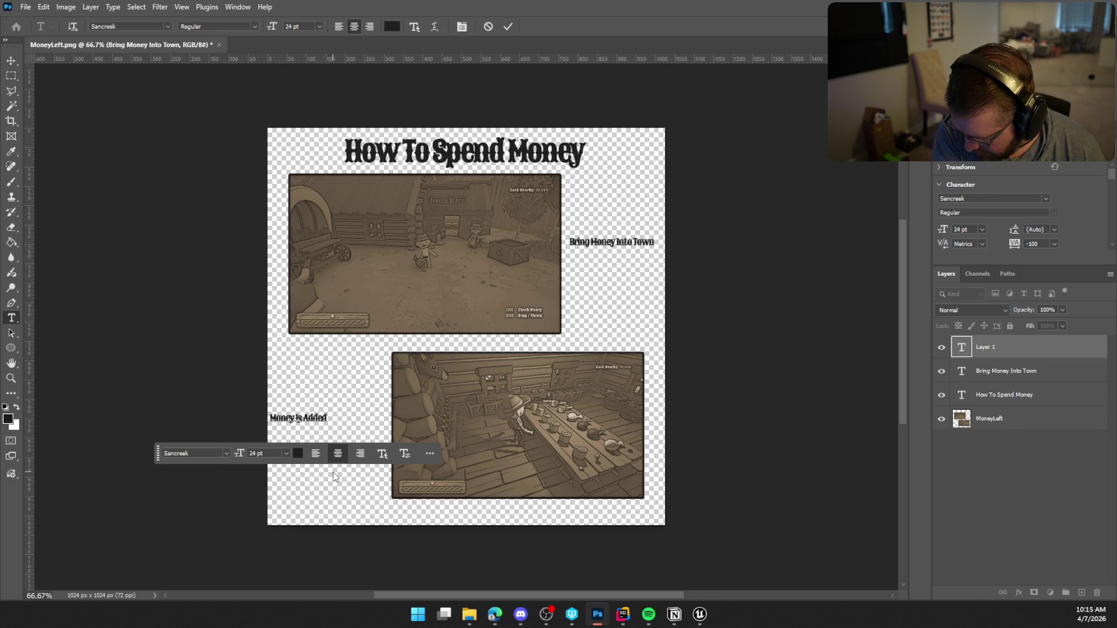
key(BackSpace)
key(BackSpace)
key(BackSpace)
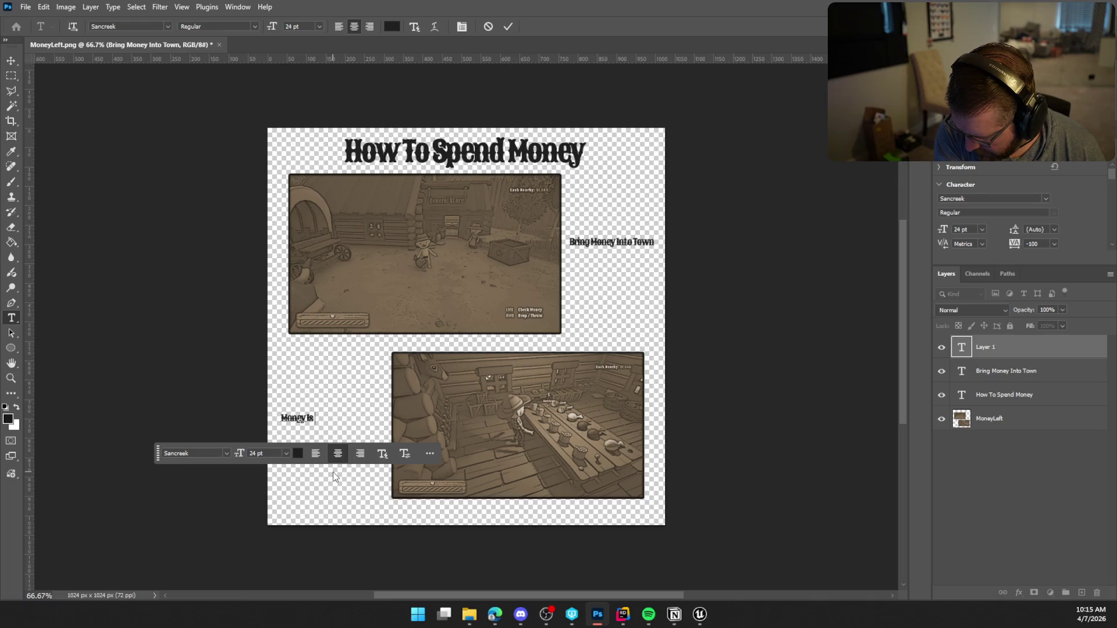
text(Pr)
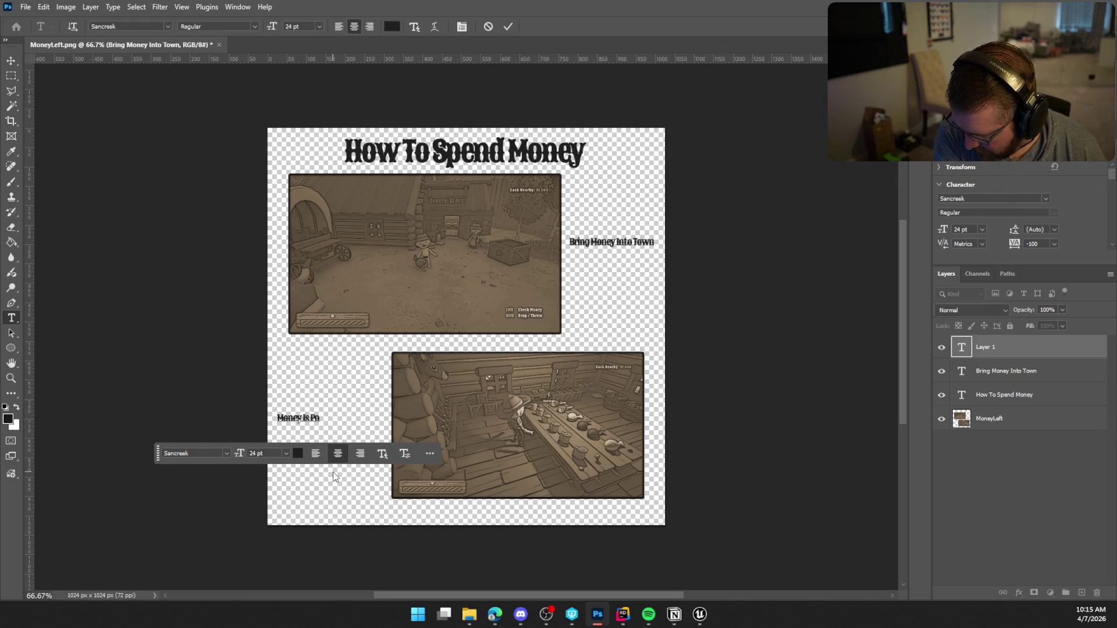
key(BackSpace)
key(BackSpace)
text(Added)
key(BackSpace)
key(BackSpace)
key(BackSpace)
key(BackSpace)
key(BackSpace)
key(BackSpace)
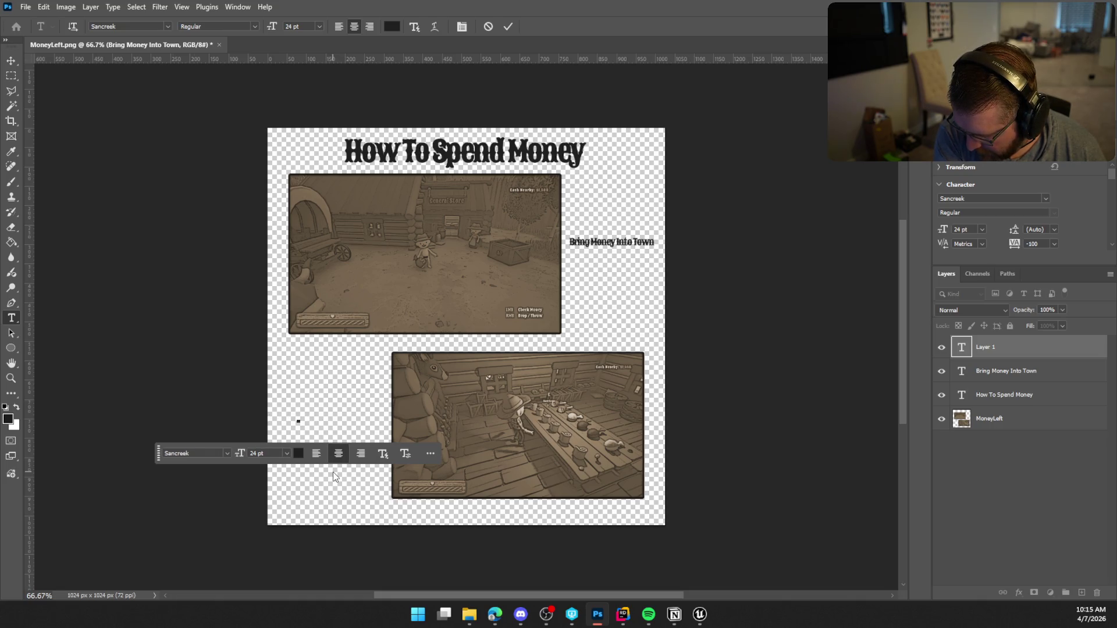
Step: Type 'All money In Town Is Added Together And Can Be Spent At Any Location In Same Town', fixing typos
text(All)
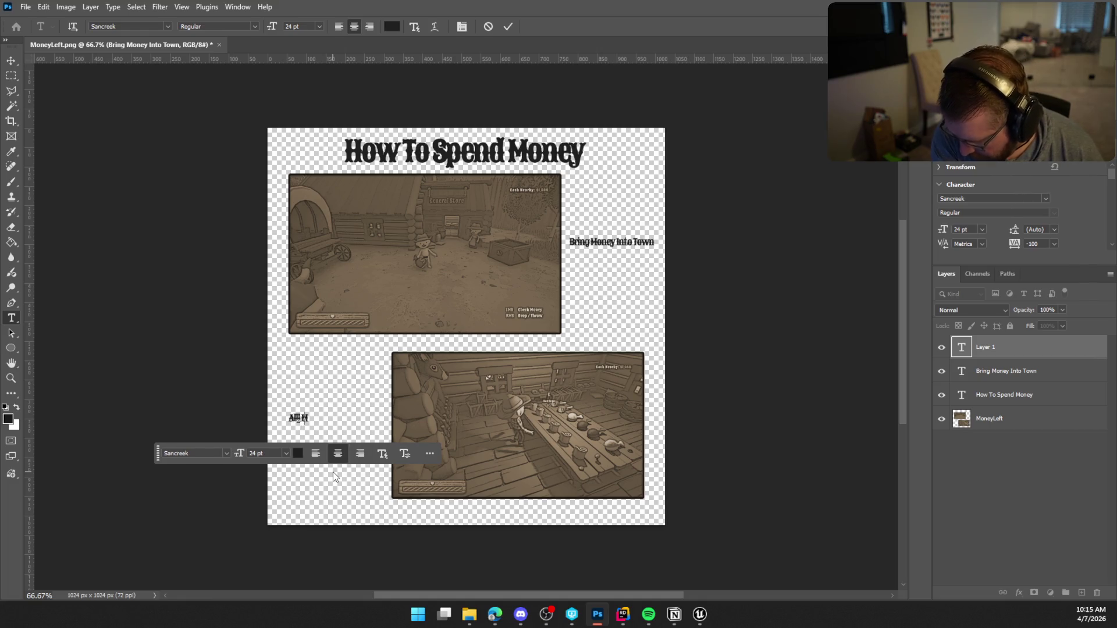
text( money)
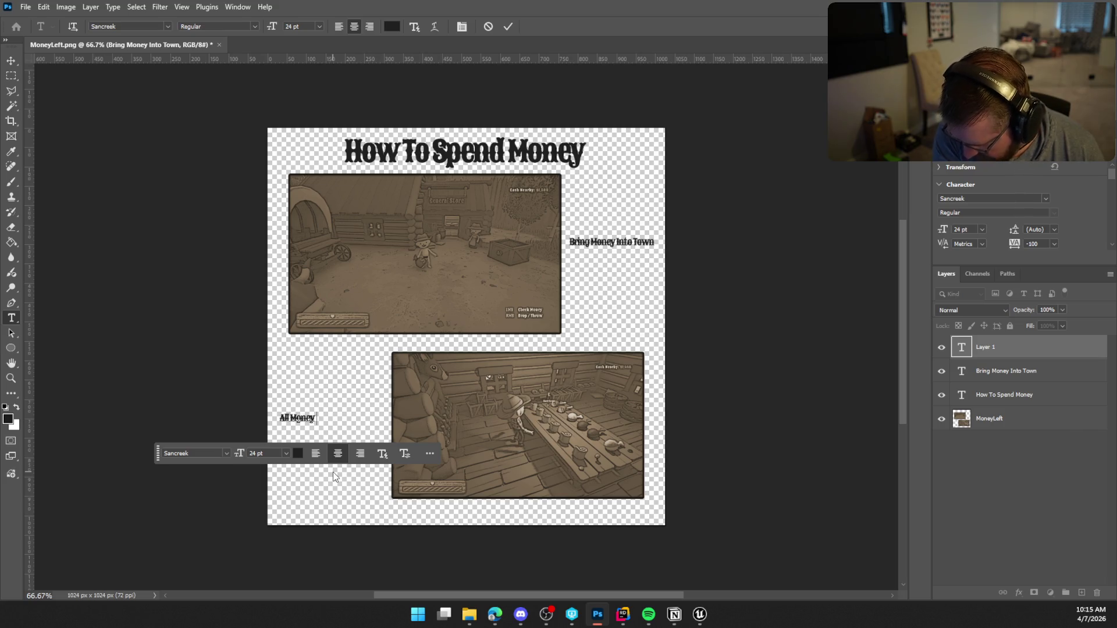
text( In Town)
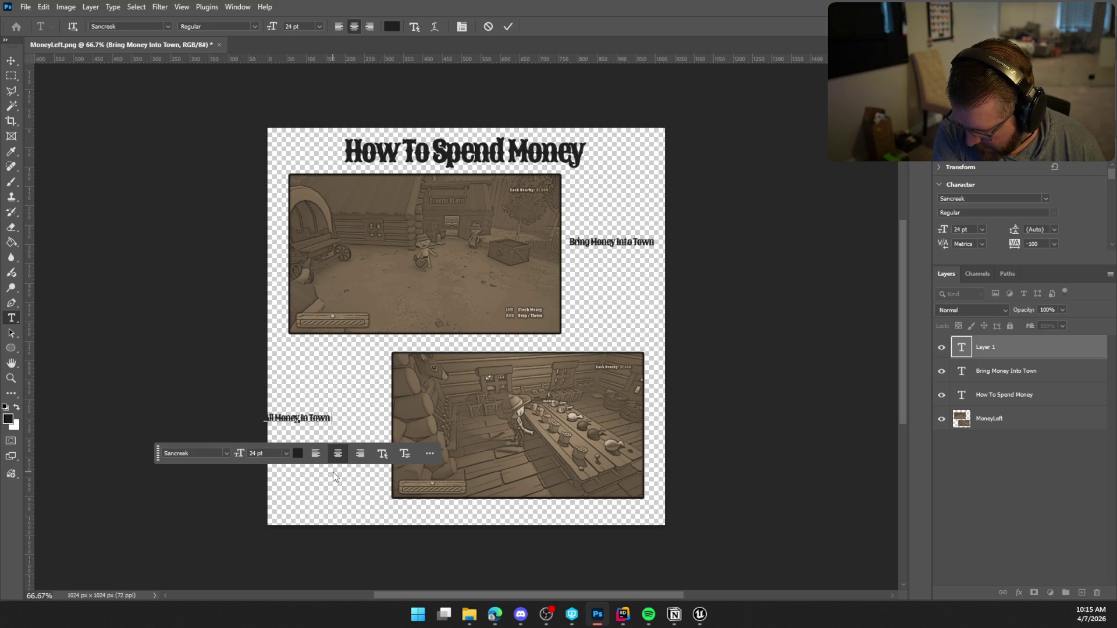
text( Is Added)
text( Togh)
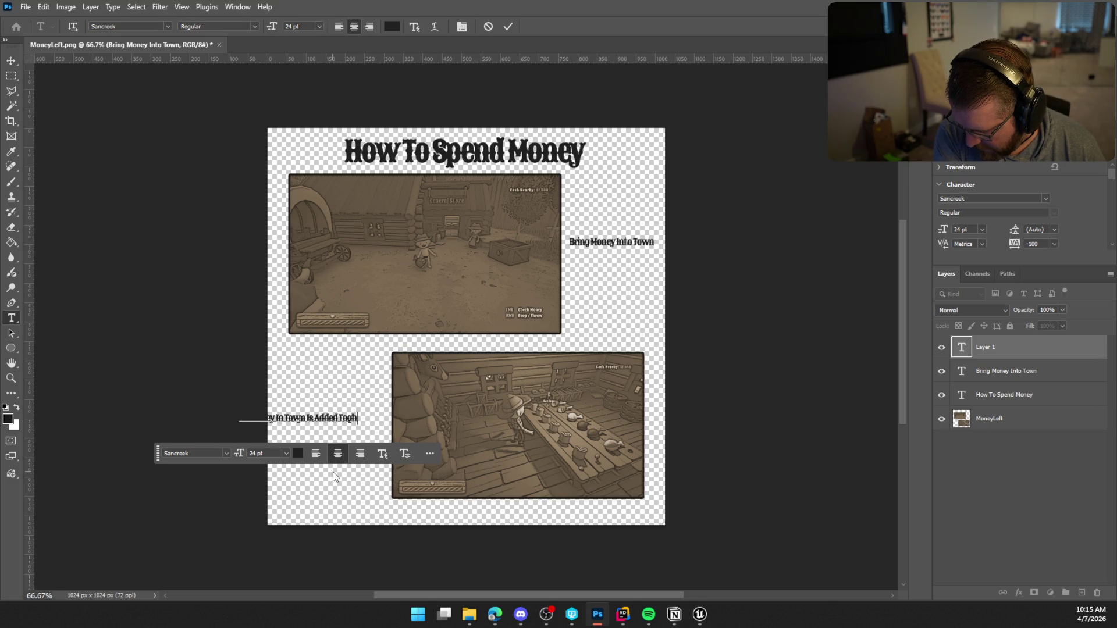
key(BackSpace)
text(ether)
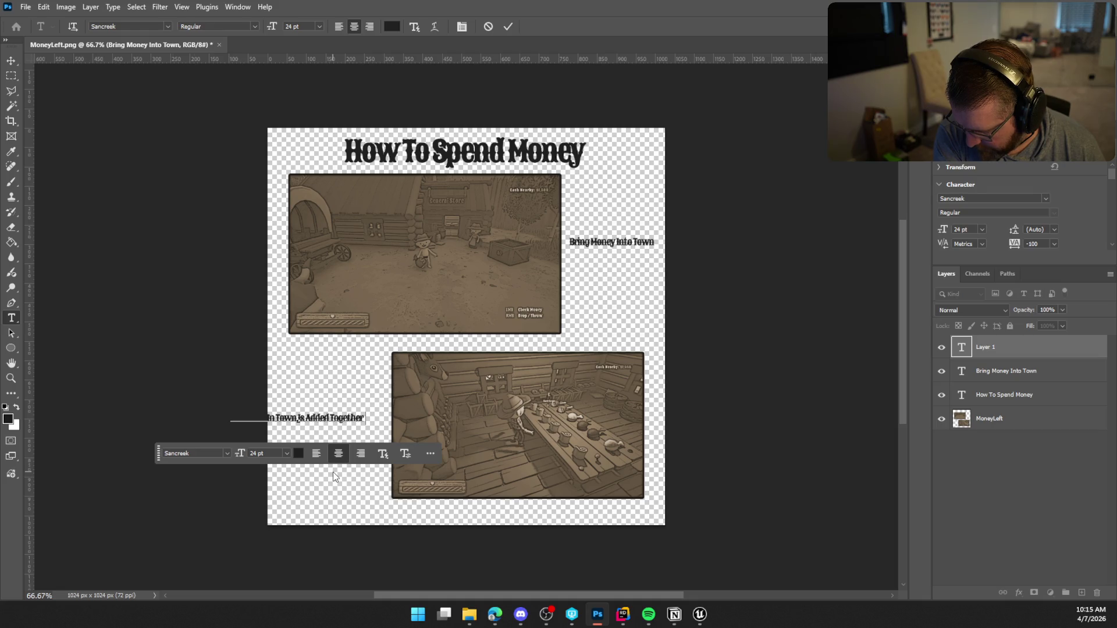
text( An Ea)
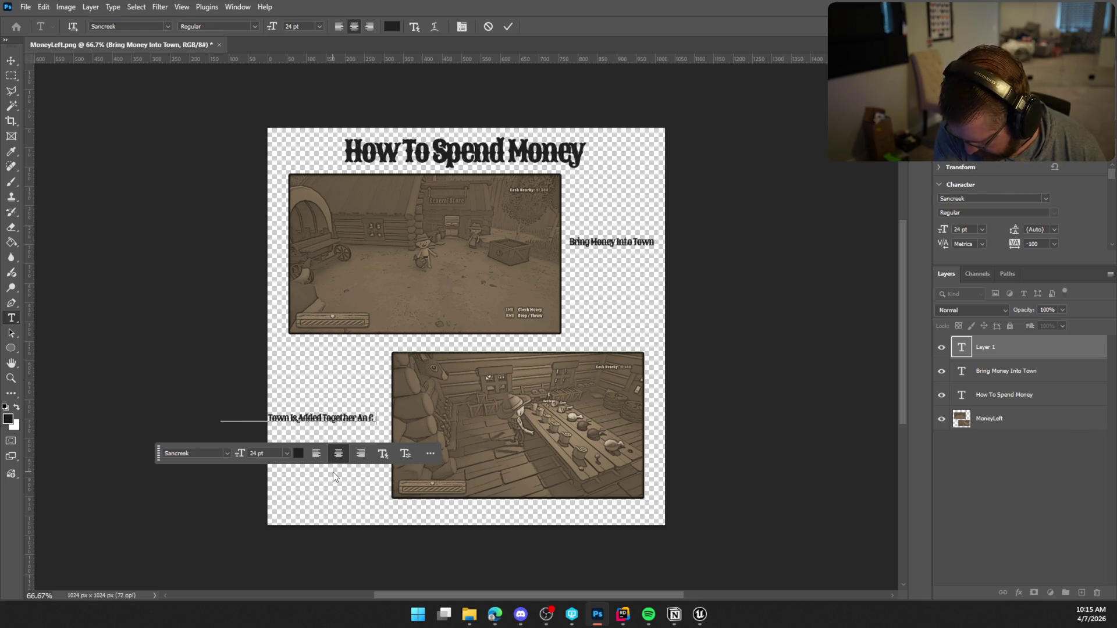
key(BackSpace)
key(BackSpace)
key(BackSpace)
text(d)
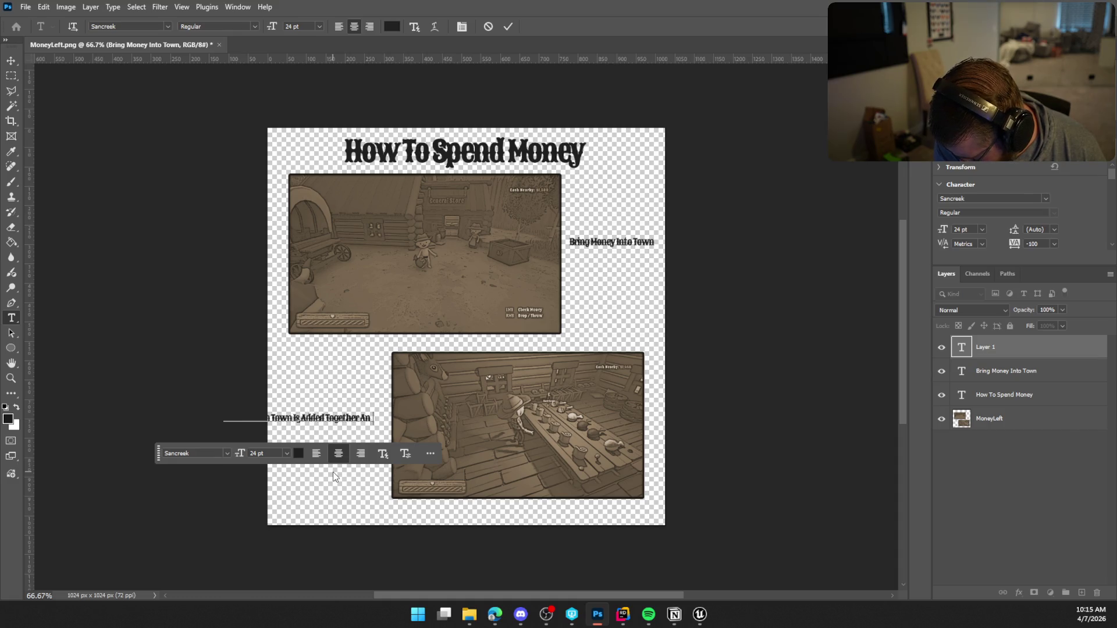
text( Can B)
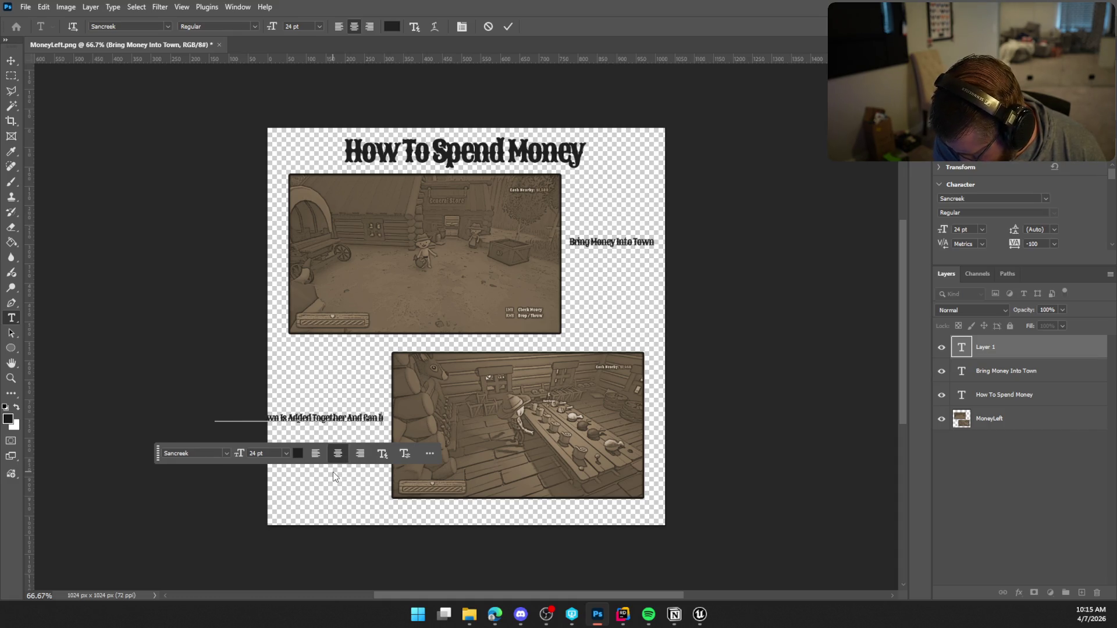
text(e Spent)
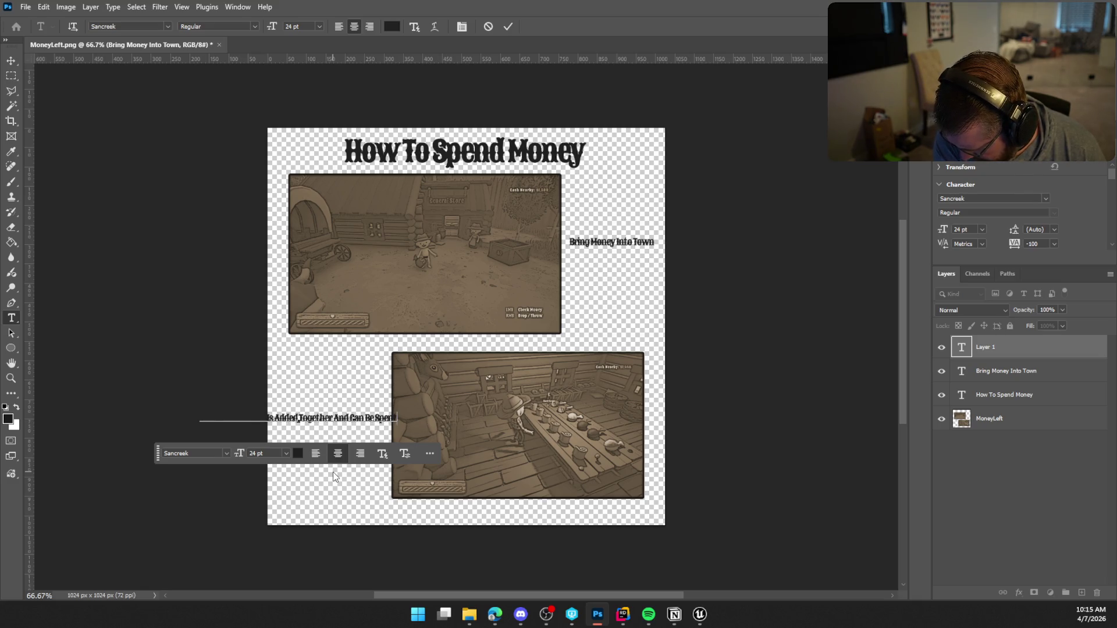
text( At An)
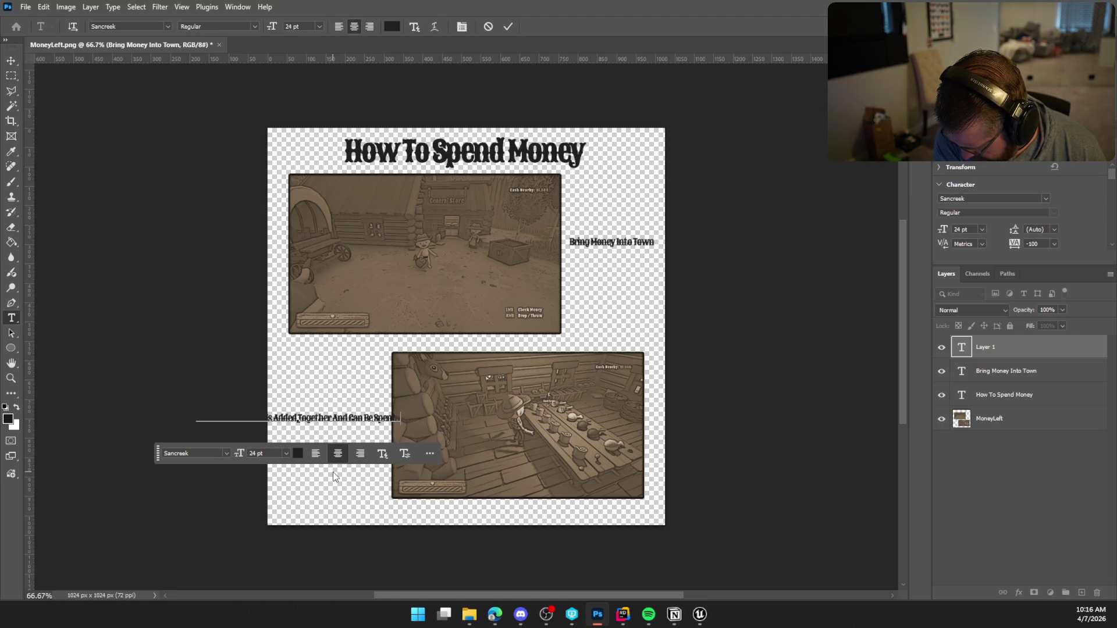
text(y)
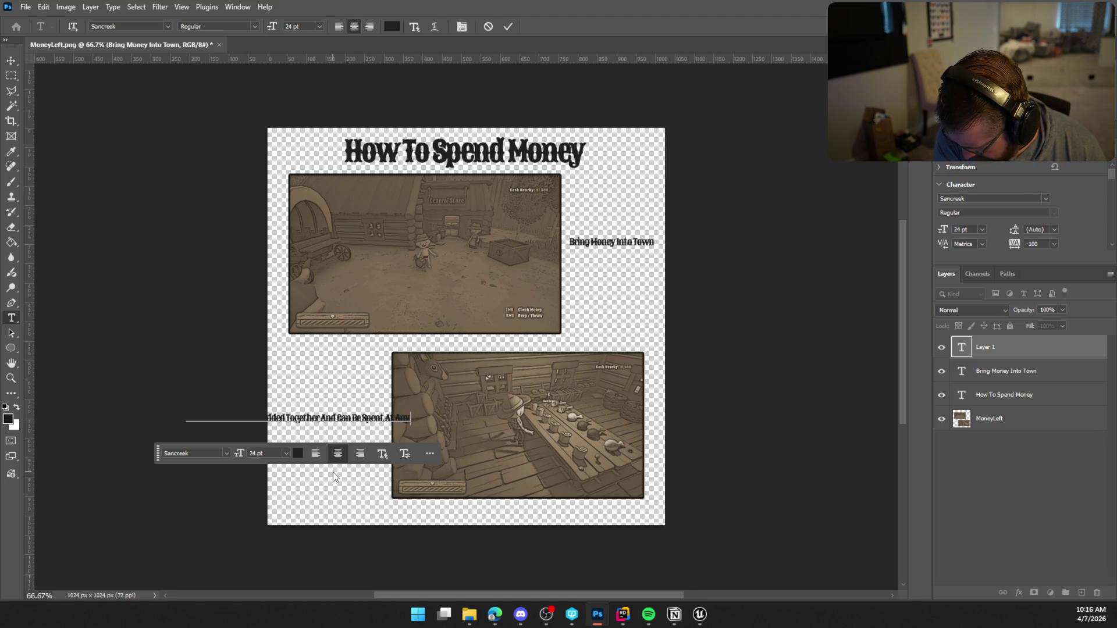
text(Location)
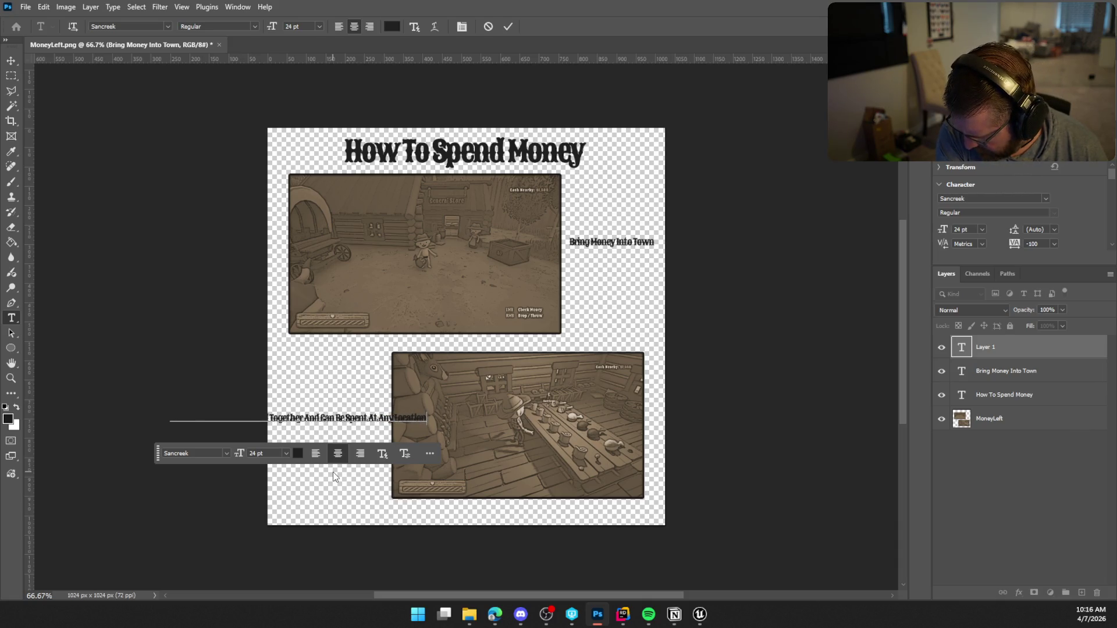
text( In Same Town)
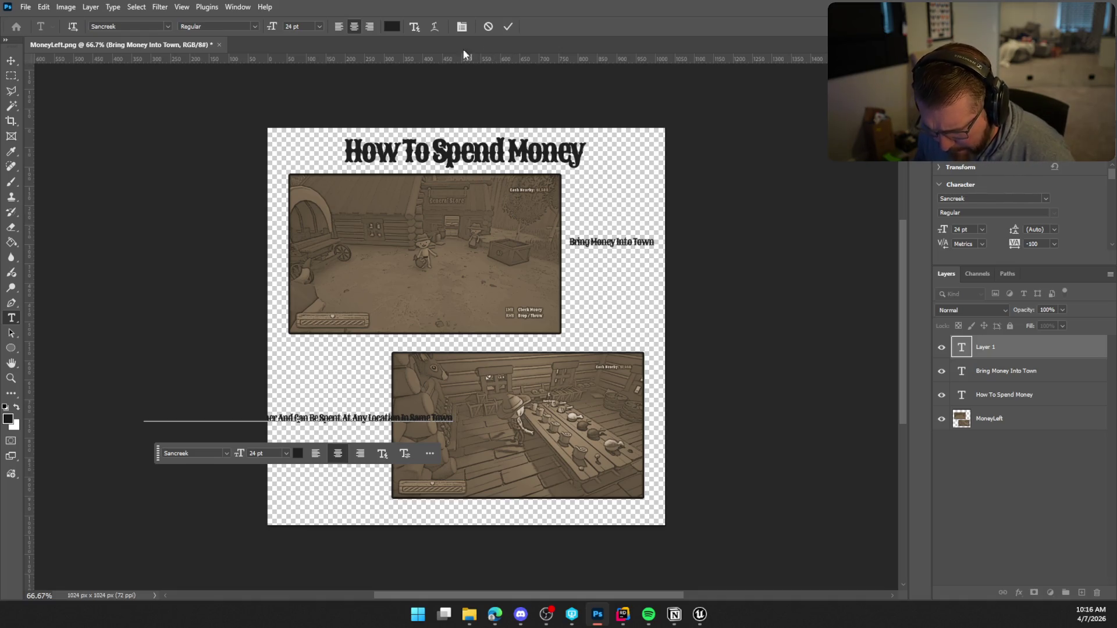
click(507, 28)
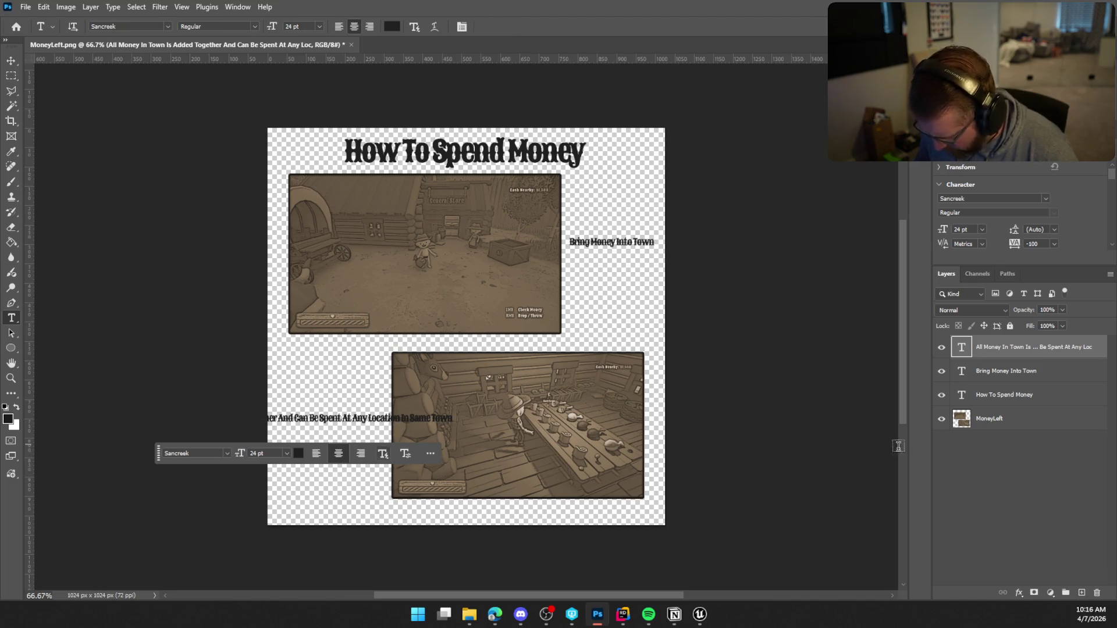
scroll(1090, 229, down, 5)
scroll(1089, 226, down, 5)
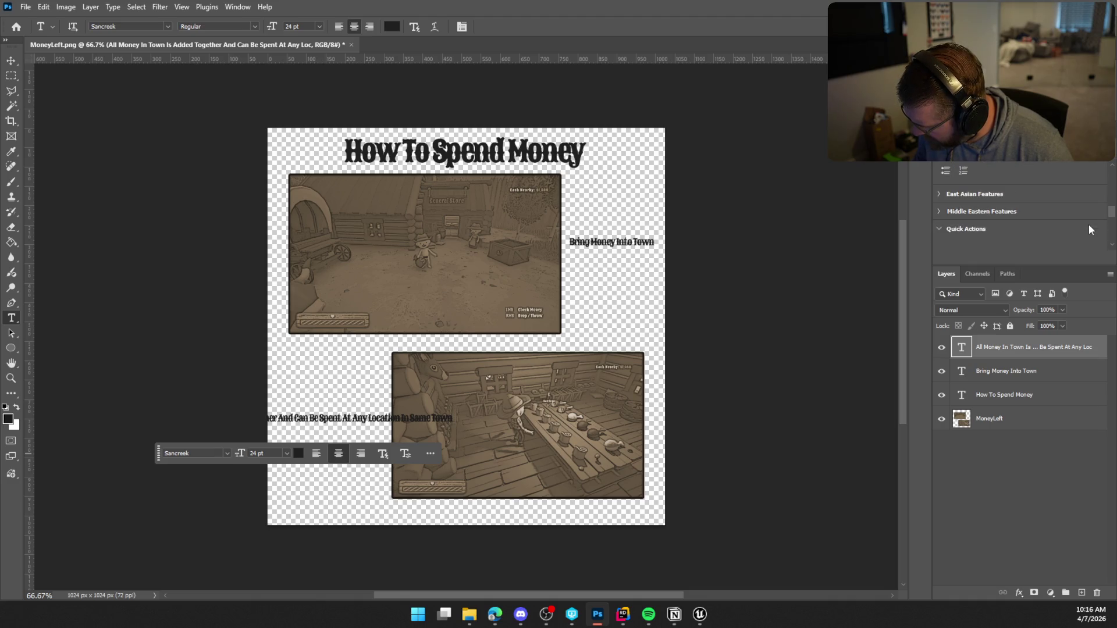
scroll(1090, 228, down, 5)
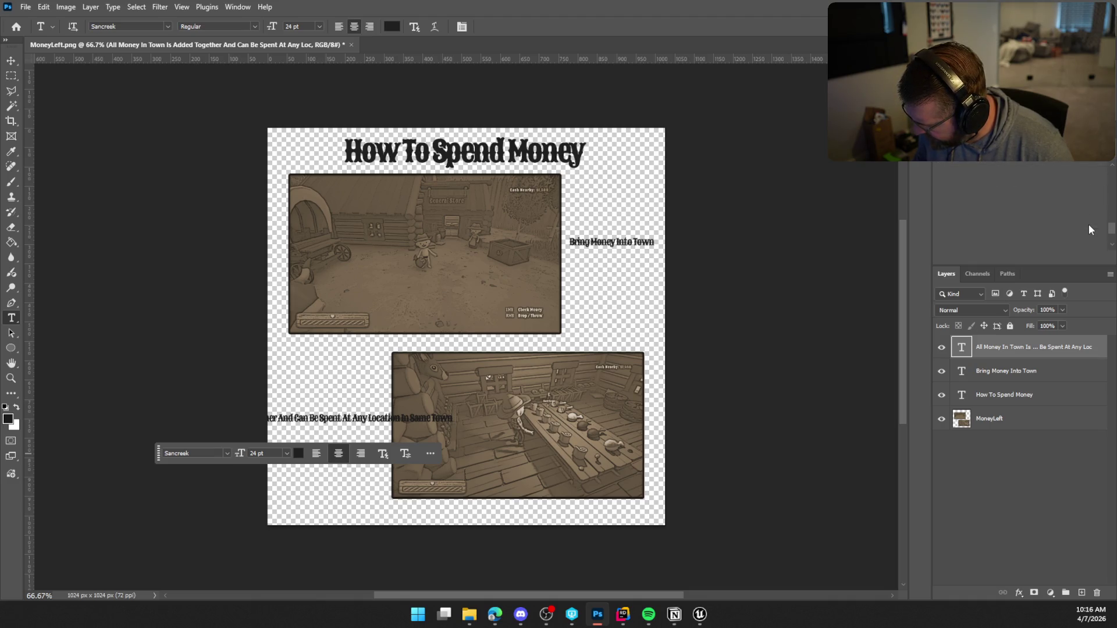
scroll(1090, 228, up, 5)
scroll(1089, 227, up, 5)
scroll(1090, 229, down, 1)
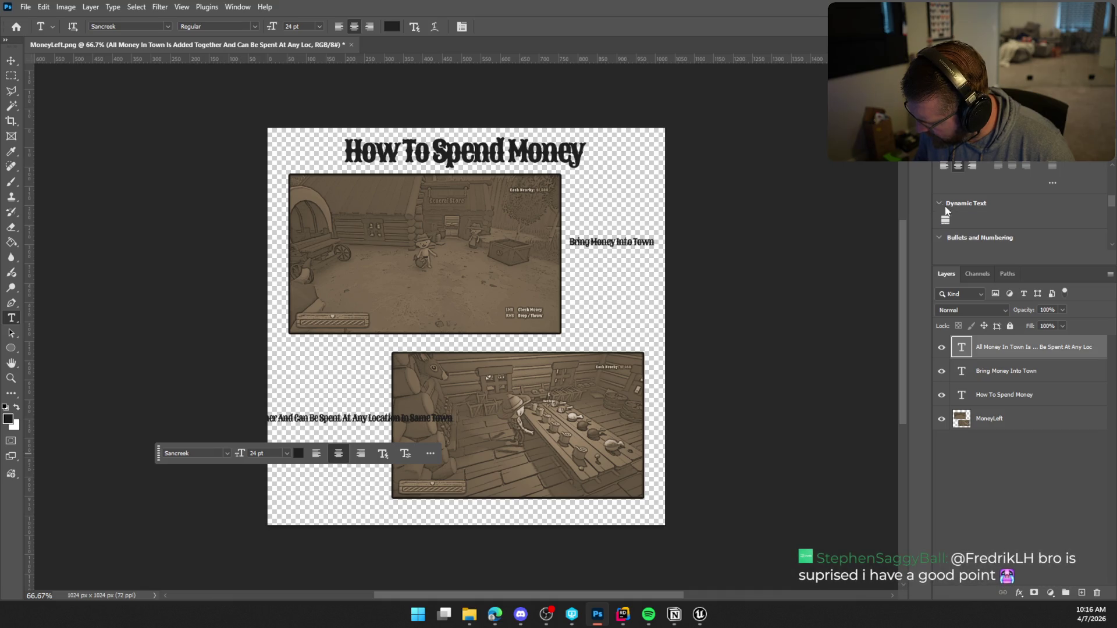
click(946, 221)
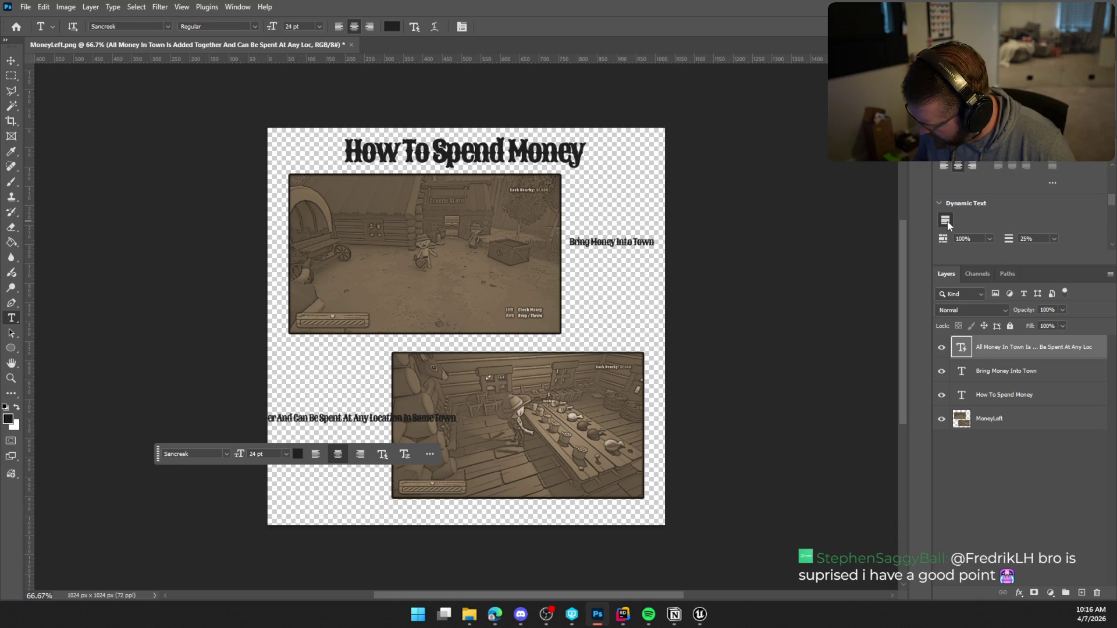
click(946, 222)
scroll(989, 215, up, 2)
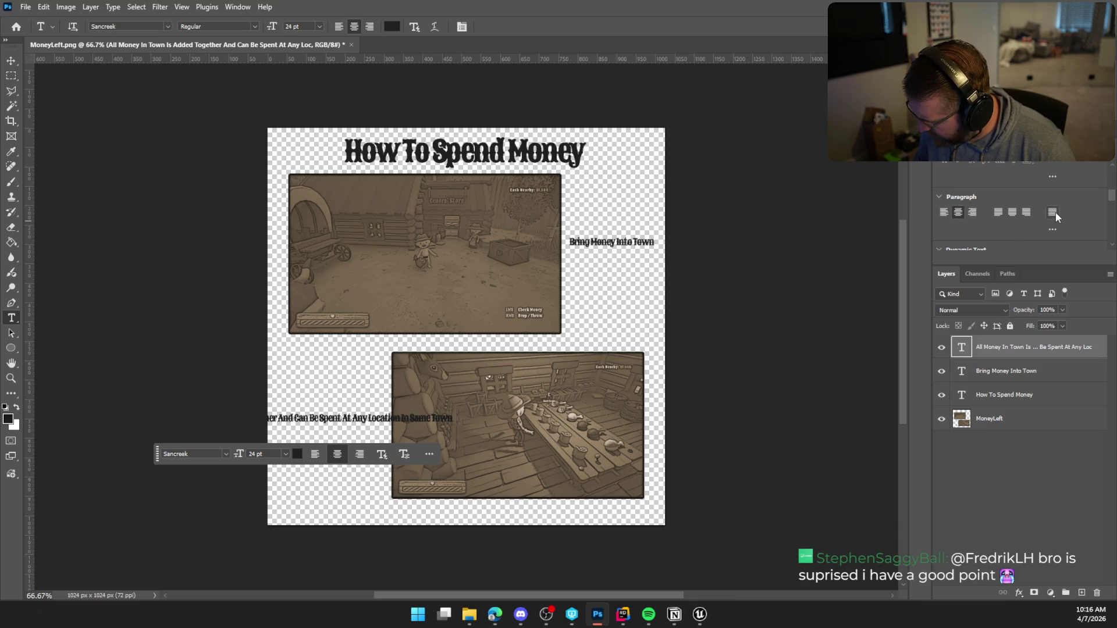
scroll(1030, 227, up, 2)
scroll(1038, 238, up, 3)
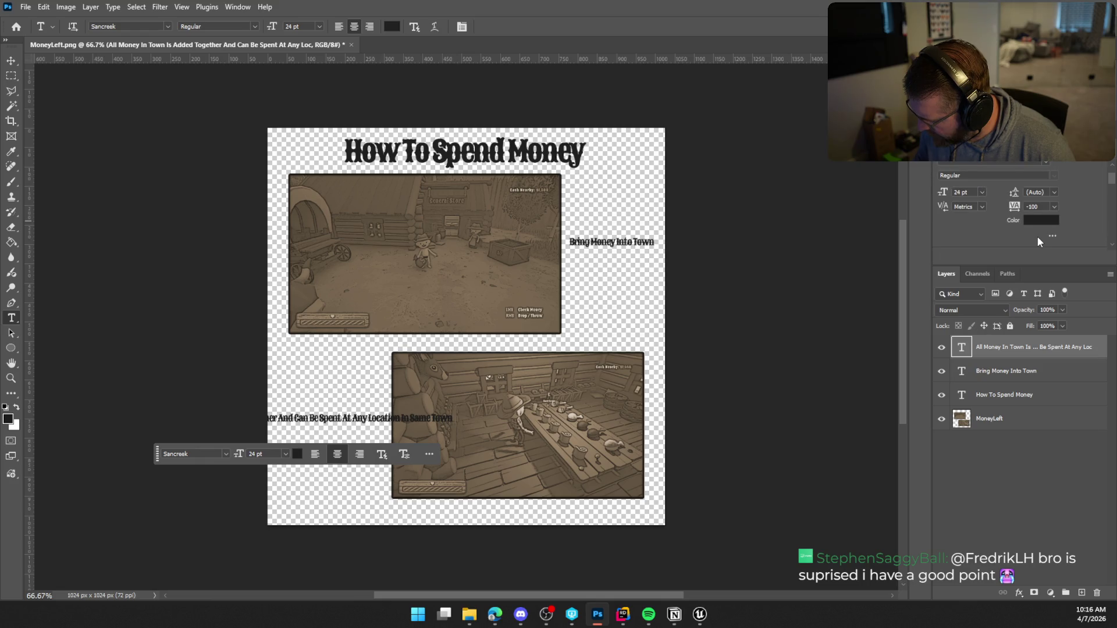
scroll(1039, 242, up, 1)
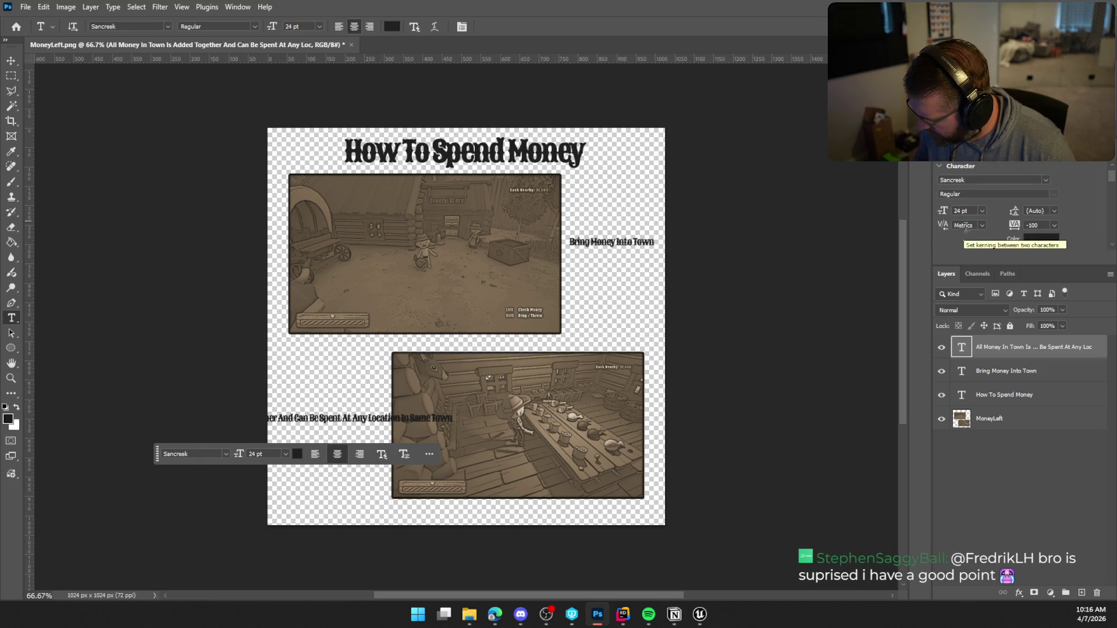
scroll(1046, 240, up, 1)
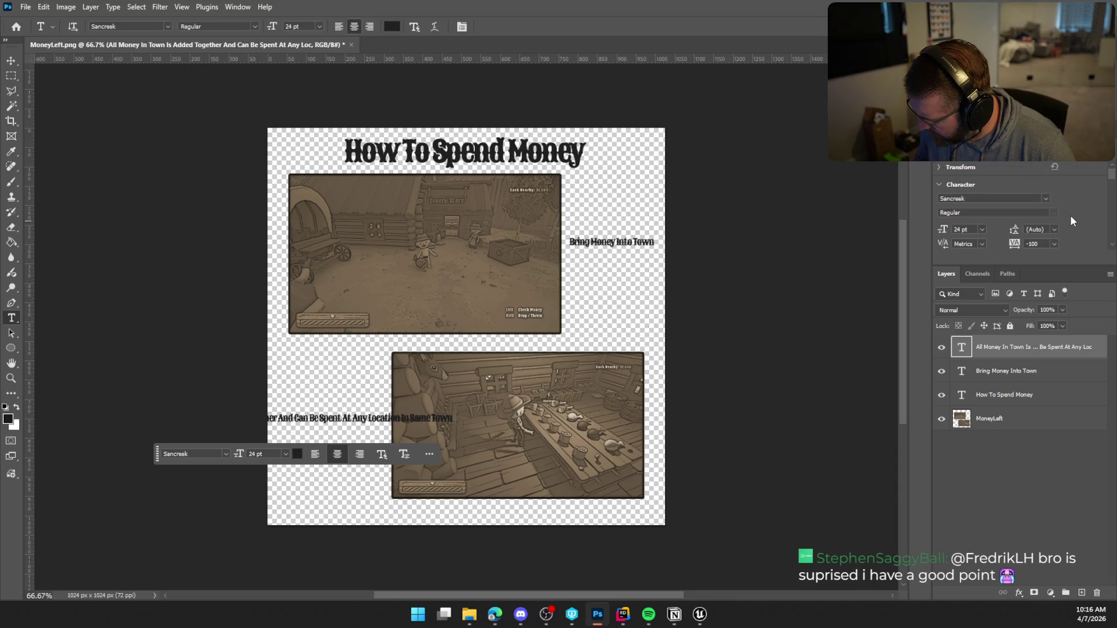
click(941, 168)
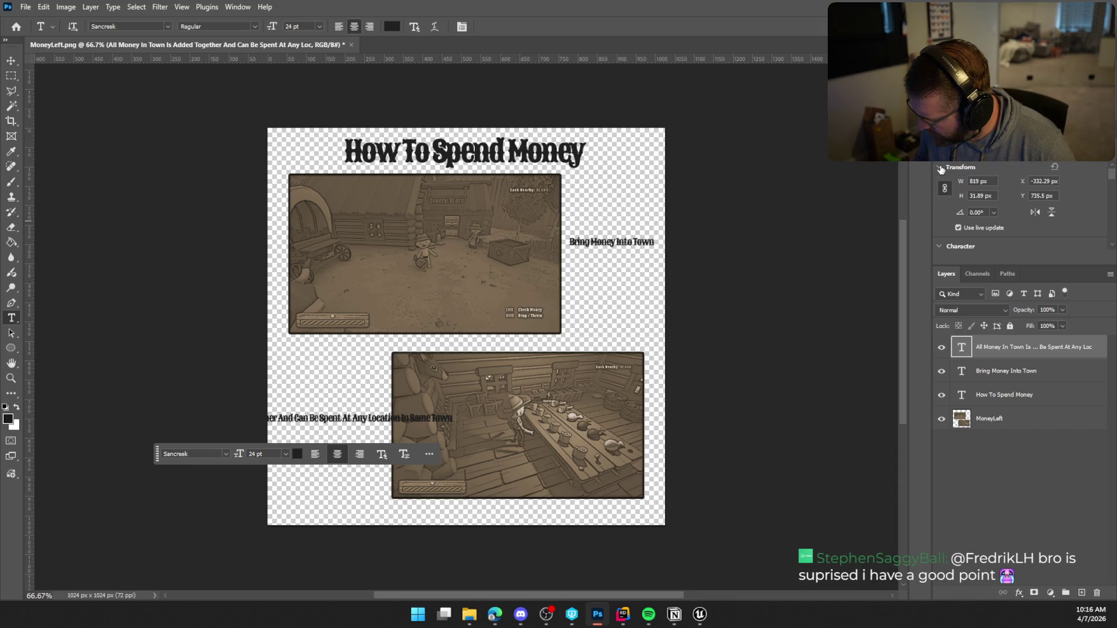
click(941, 168)
click(1014, 180)
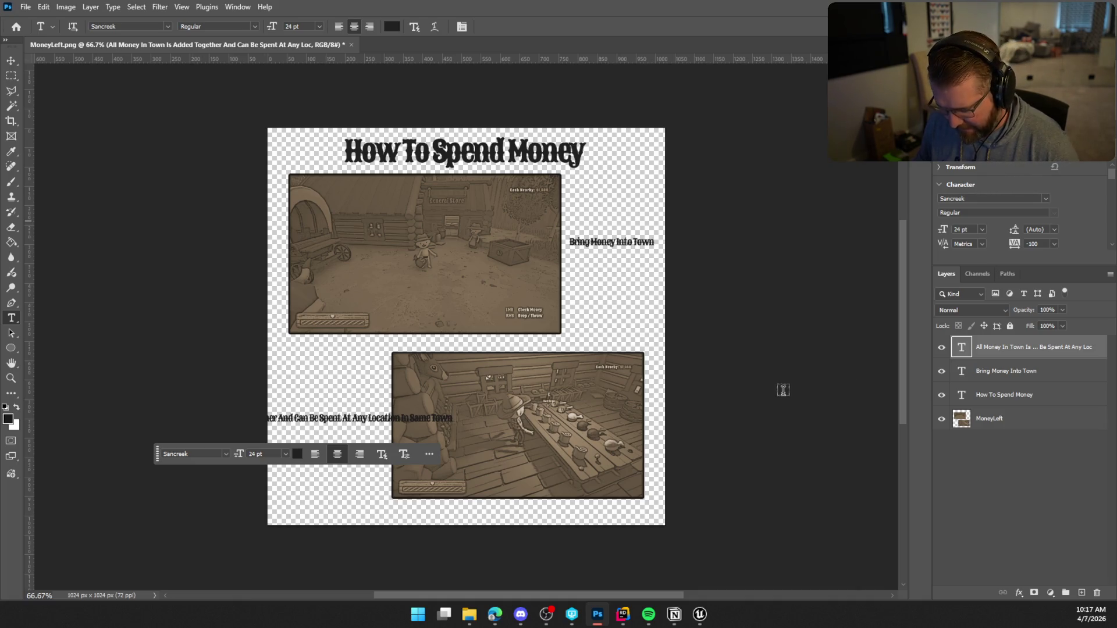
key(v)
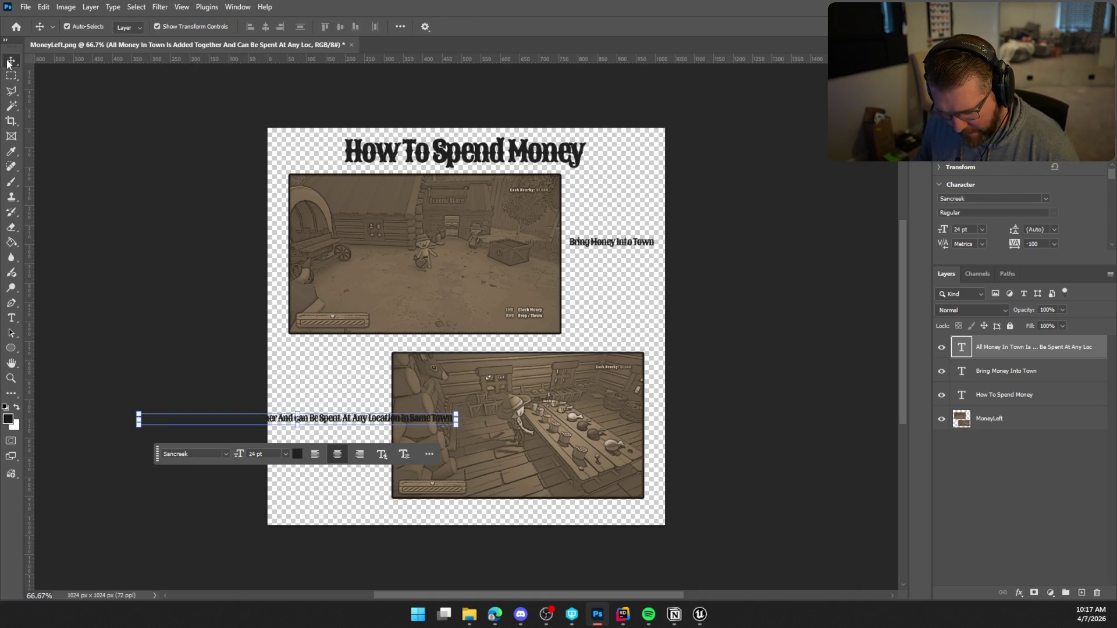
right_click(326, 423)
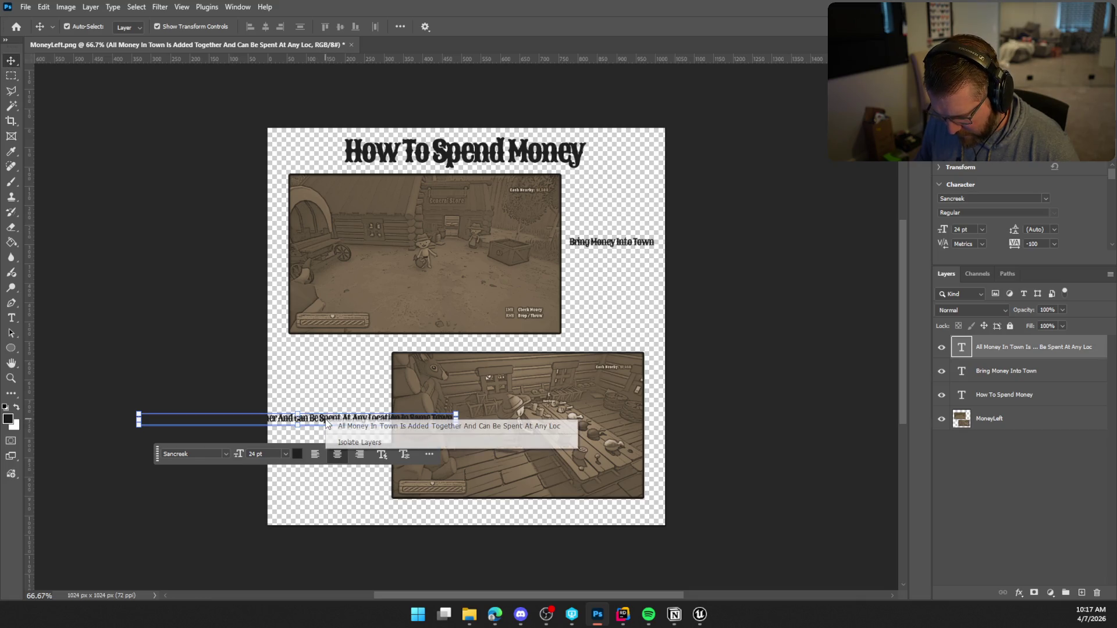
click(419, 426)
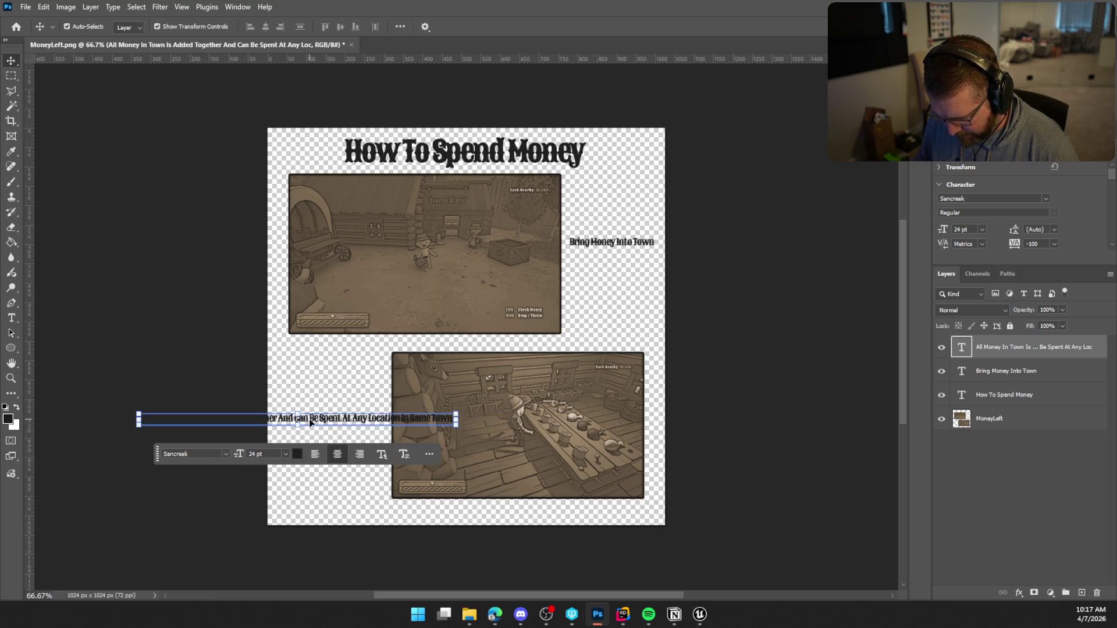
click(403, 457)
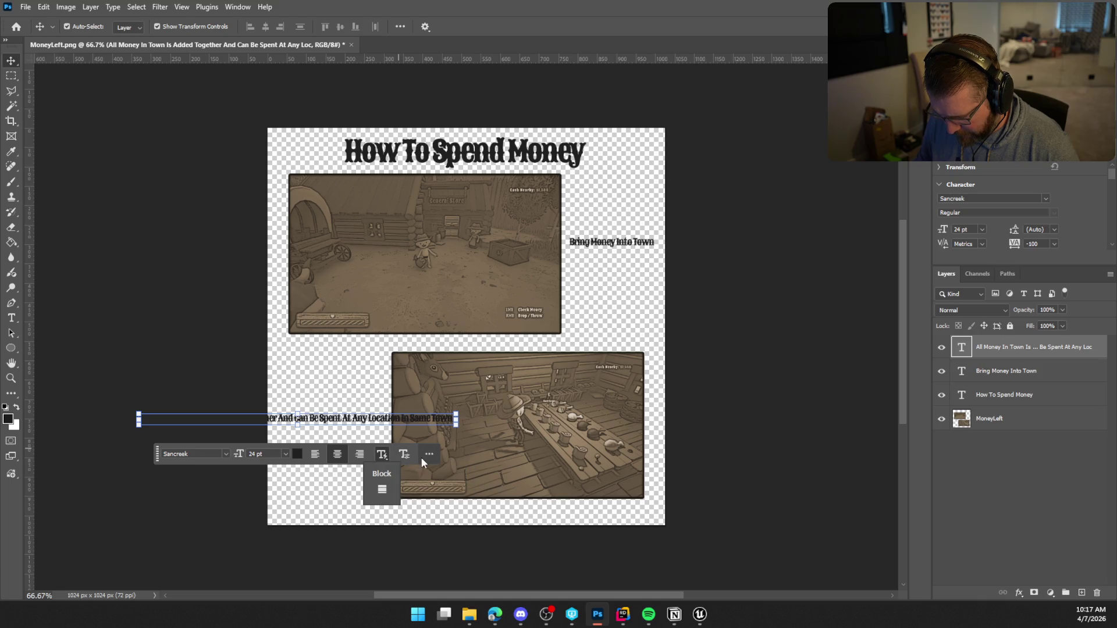
click(429, 455)
click(429, 455)
click(381, 455)
click(382, 492)
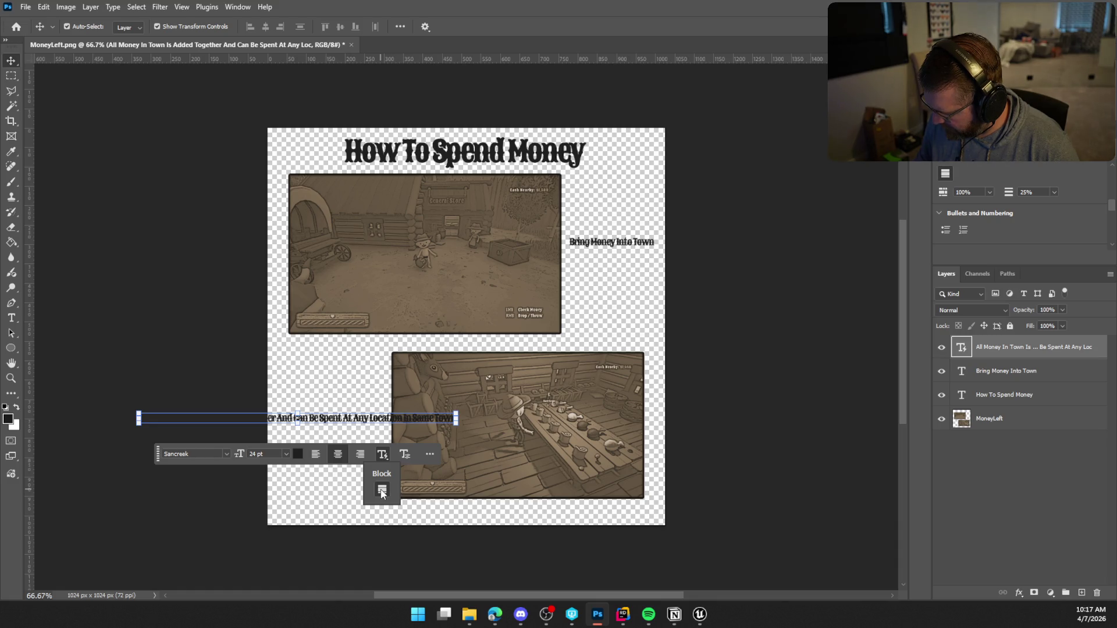
click(381, 492)
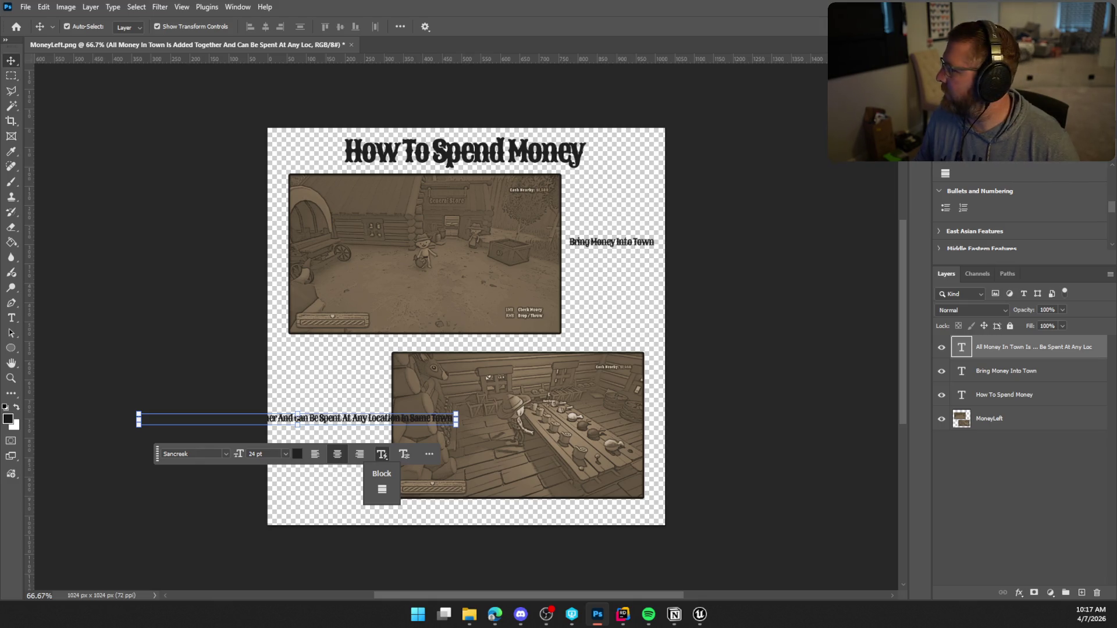
key(alt+Tab)
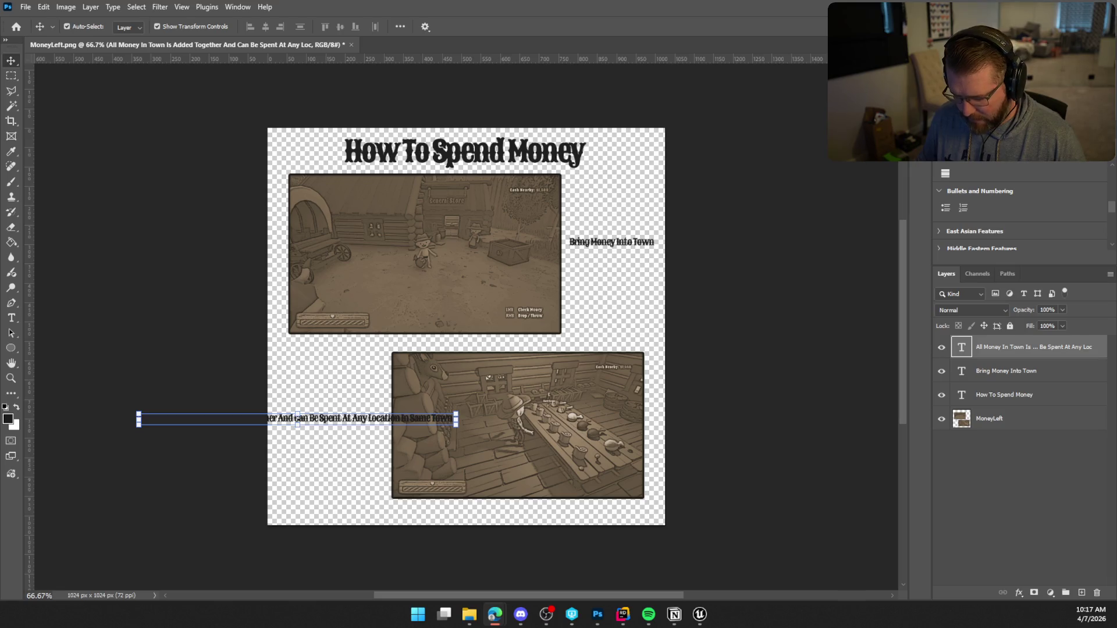
click(454, 422)
mouse_move(456, 421)
mouse_down()
mouse_move(344, 423)
mouse_move(577, 428)
mouse_move(378, 424)
mouse_move(431, 420)
mouse_up()
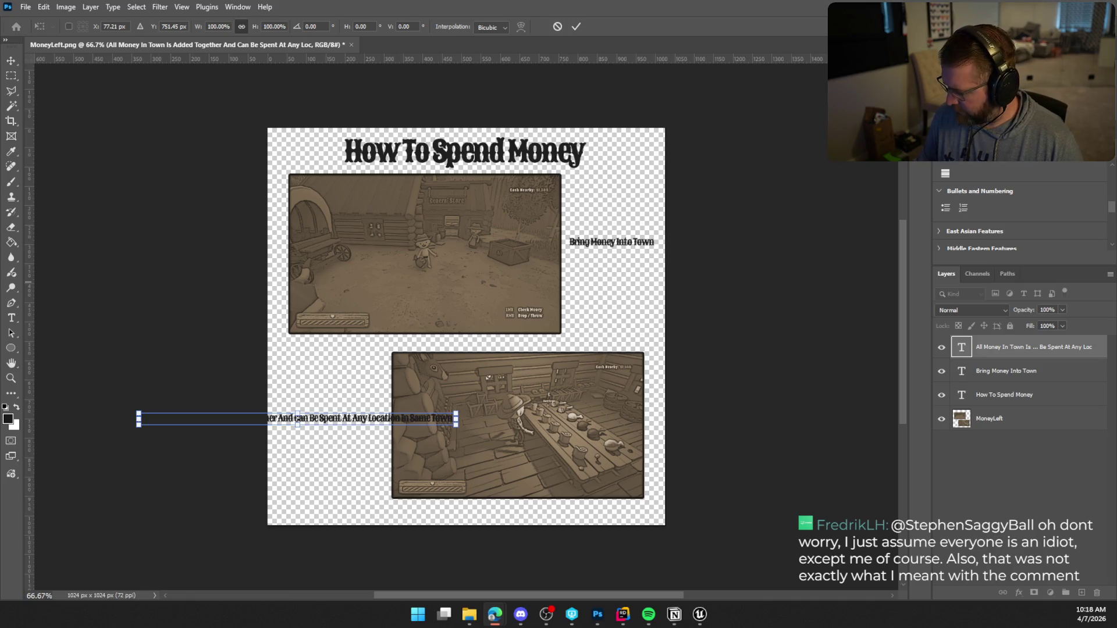
scroll(1019, 217, up, 1)
scroll(1019, 216, up, 4)
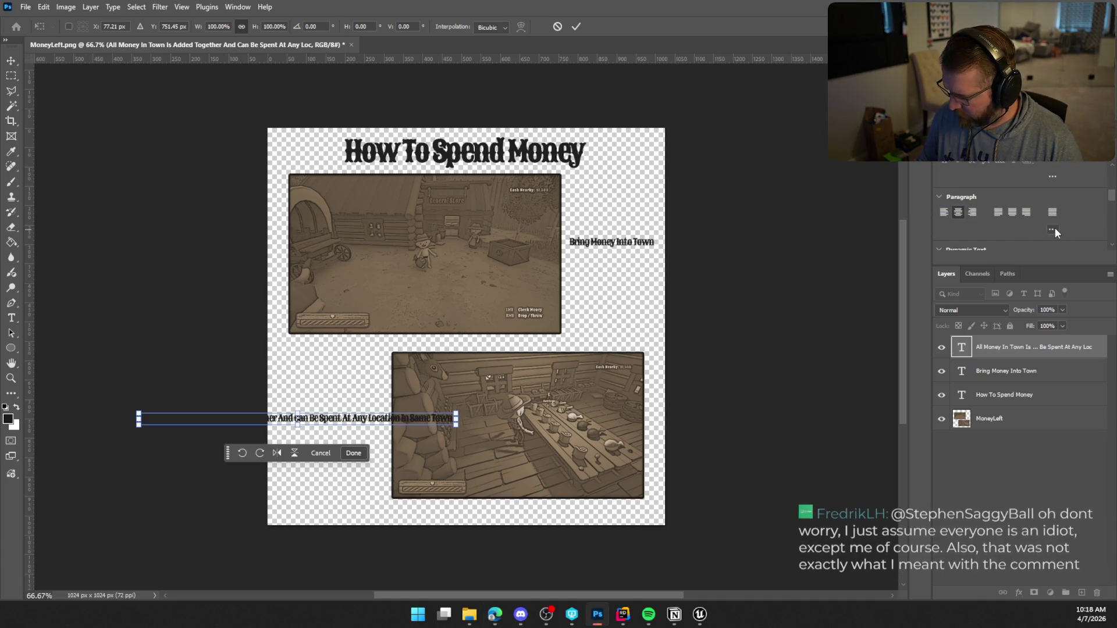
click(320, 453)
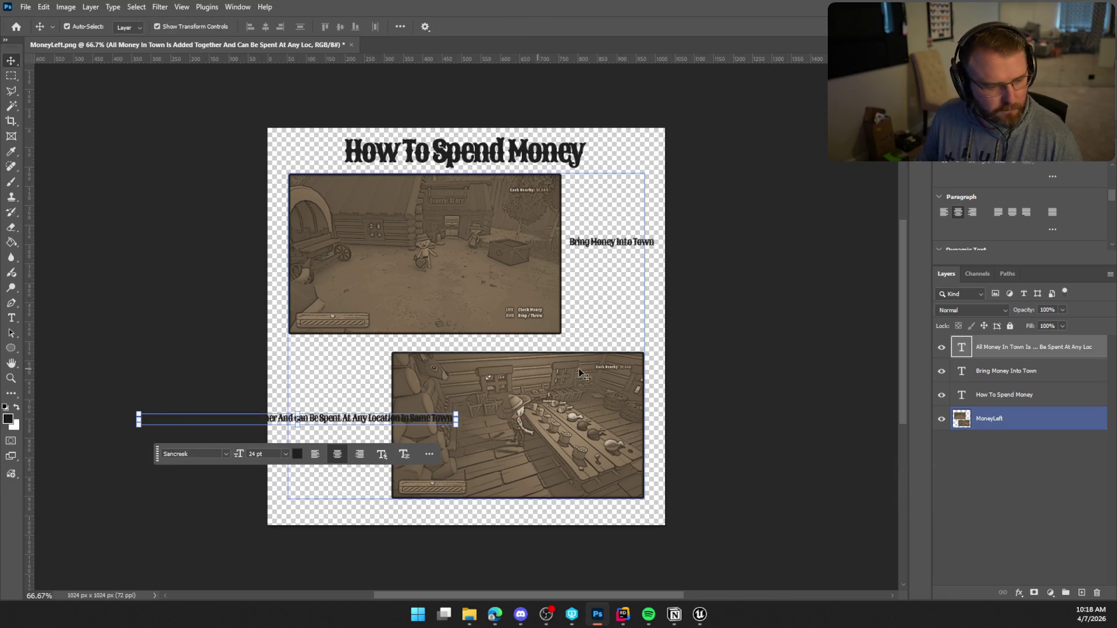
Step: Open the caption layer's context menu and dismiss it without changes
right_click(1026, 351)
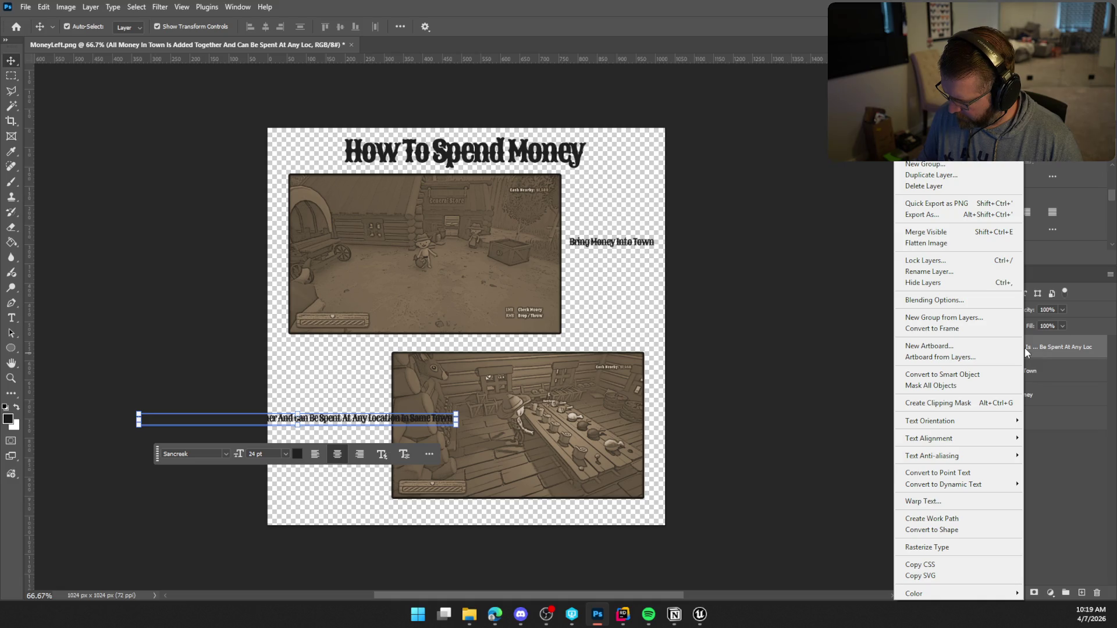
mouse_move(961, 461)
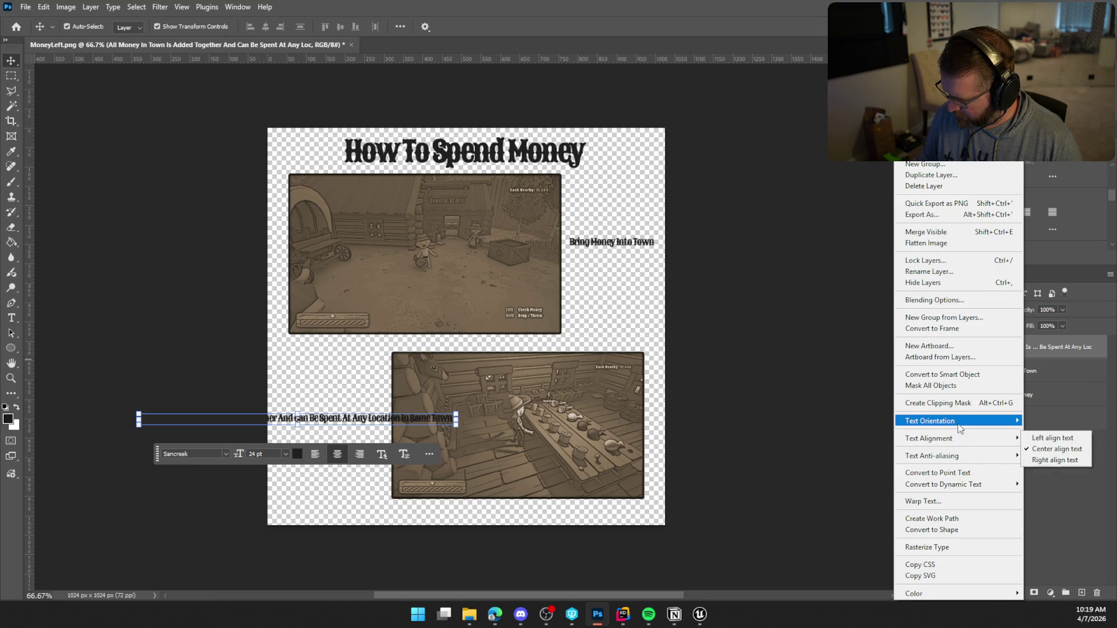
mouse_move(960, 426)
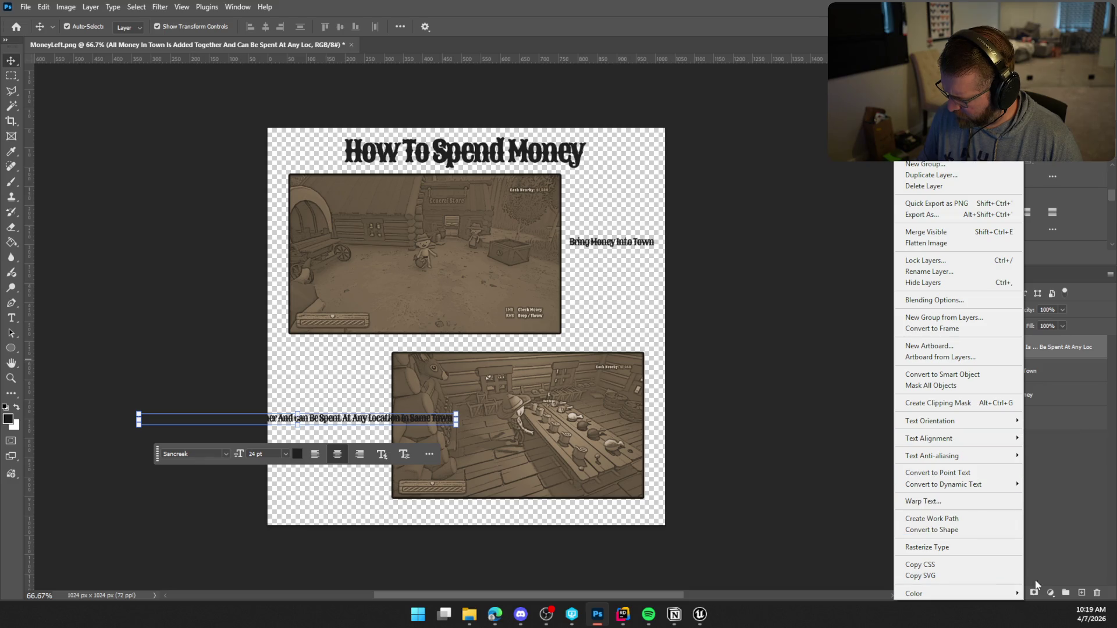
click(1073, 507)
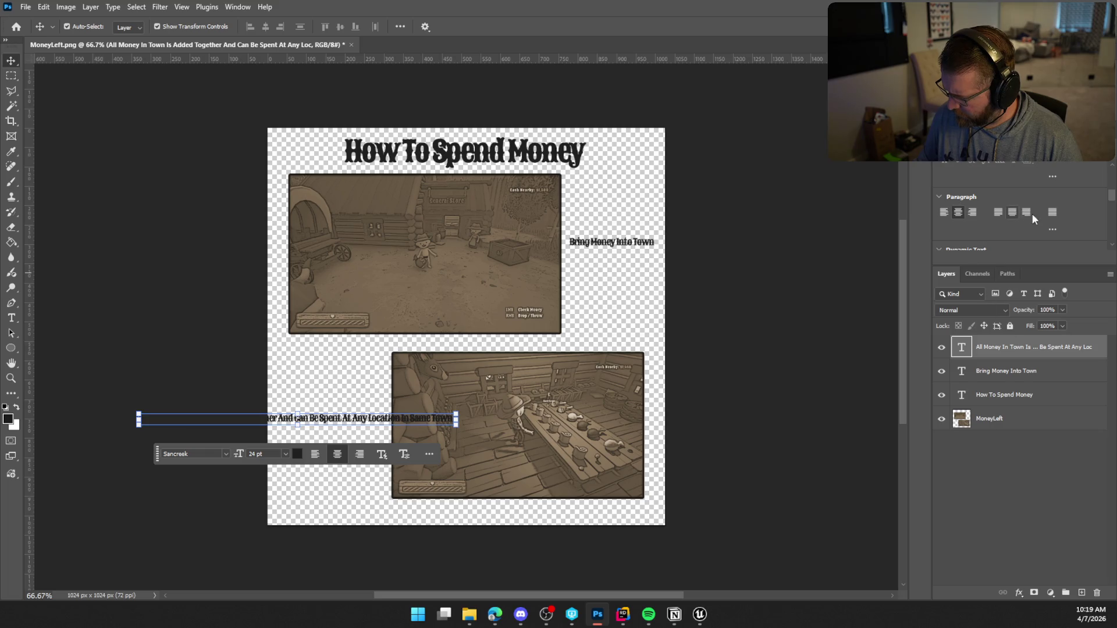
Step: Apply Justify All to the long caption, cancel the accidental stretch, and reselect the layer
click(1053, 213)
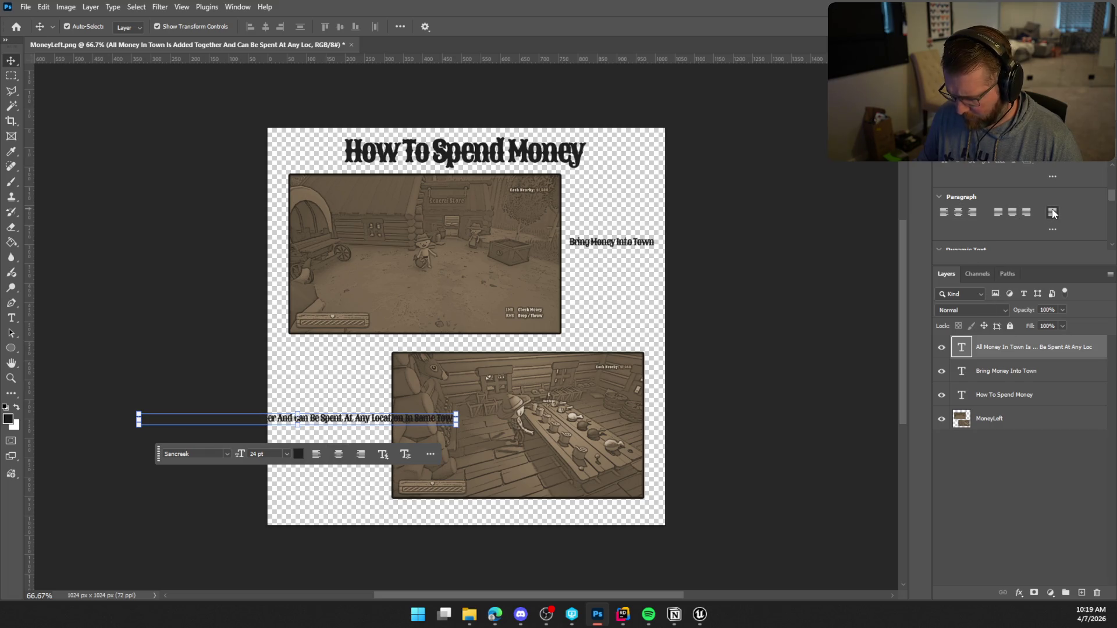
mouse_move(455, 419)
mouse_down()
mouse_move(505, 419)
mouse_move(441, 418)
mouse_move(505, 418)
mouse_up()
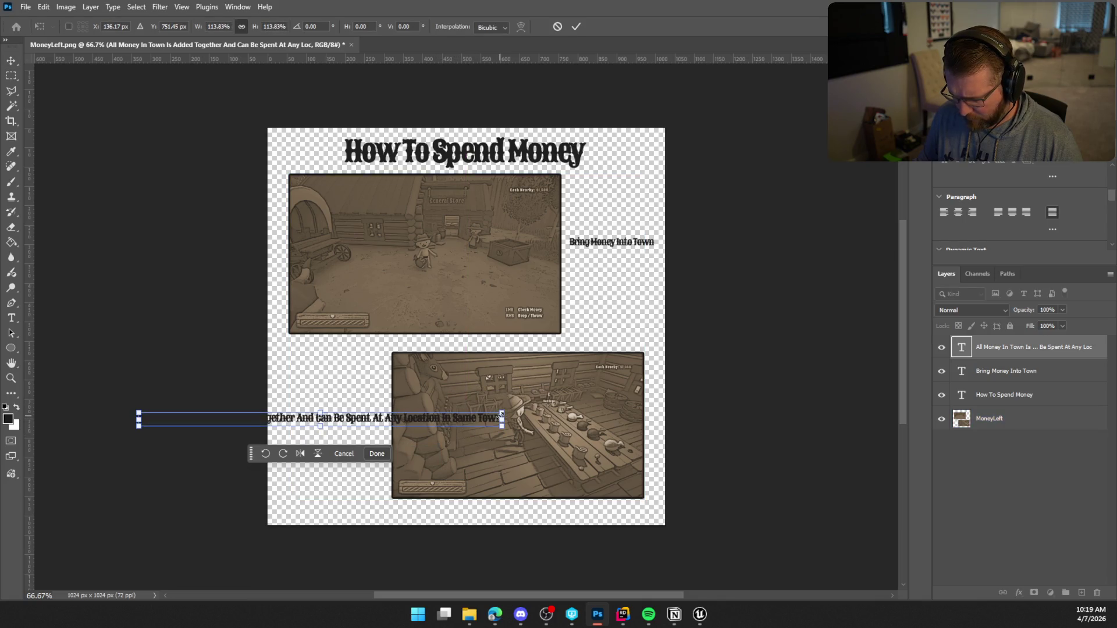
key(Escape)
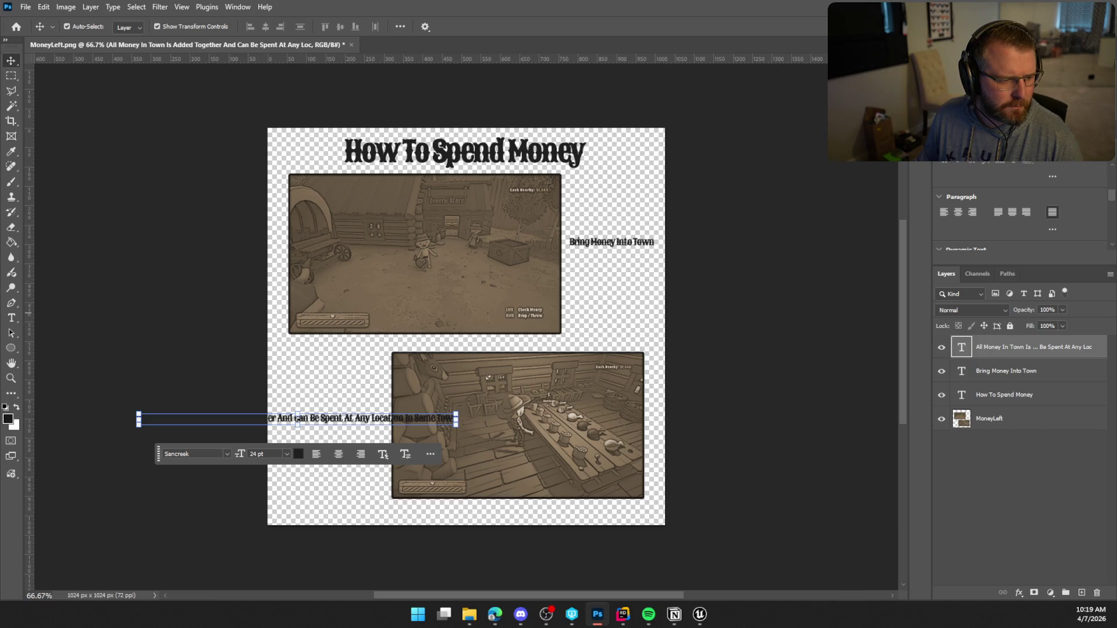
key(alt+Tab)
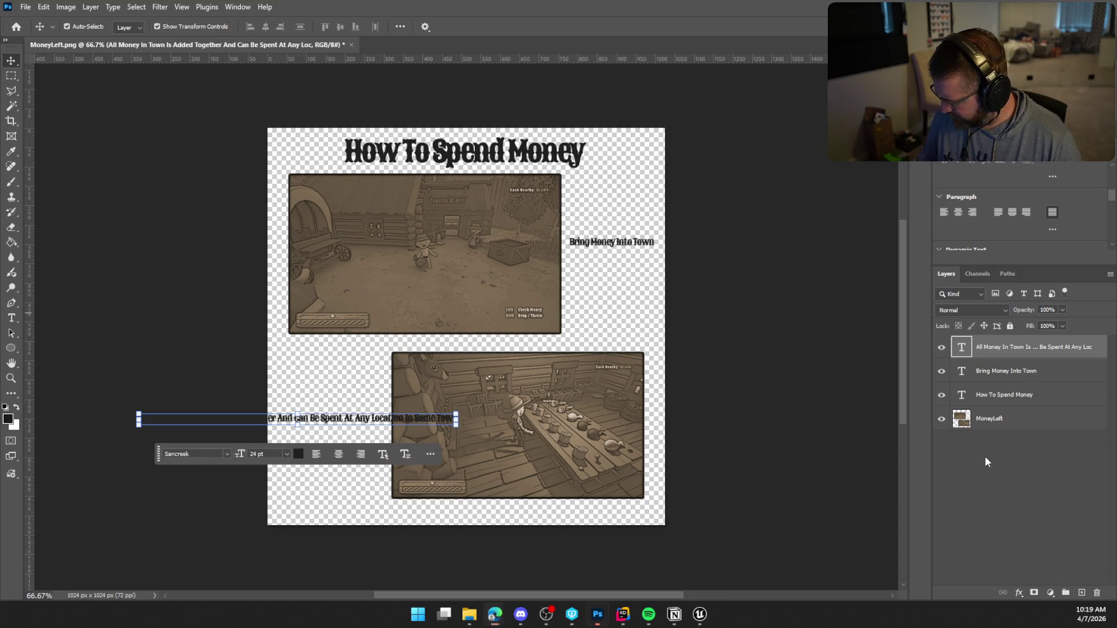
click(998, 370)
Step: Reselect the caption layer and dismiss its context menu
click(999, 349)
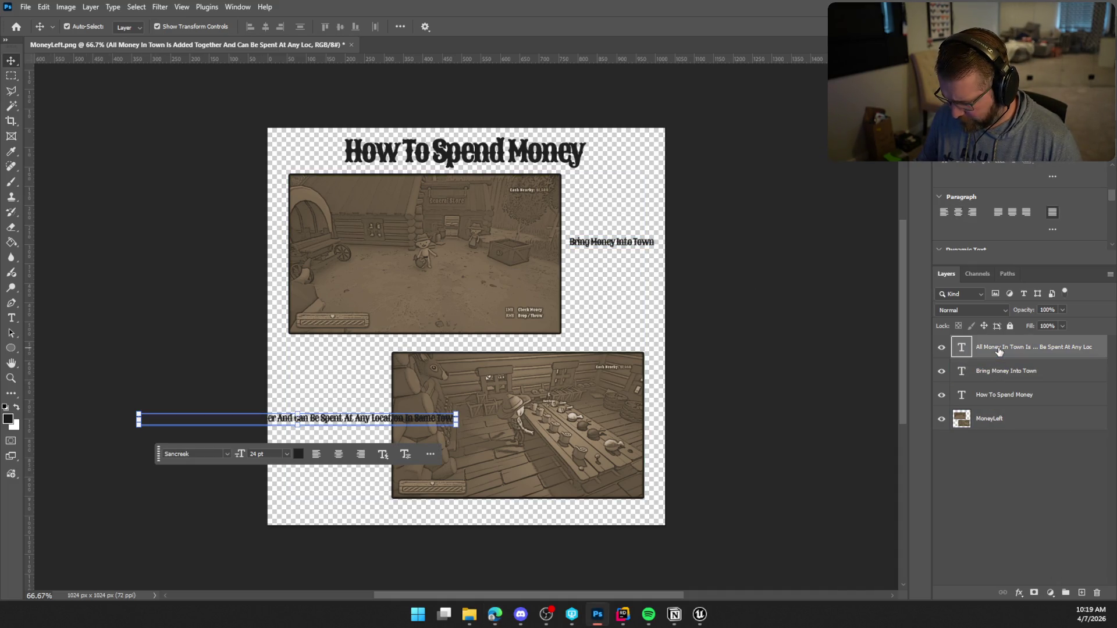
right_click(998, 351)
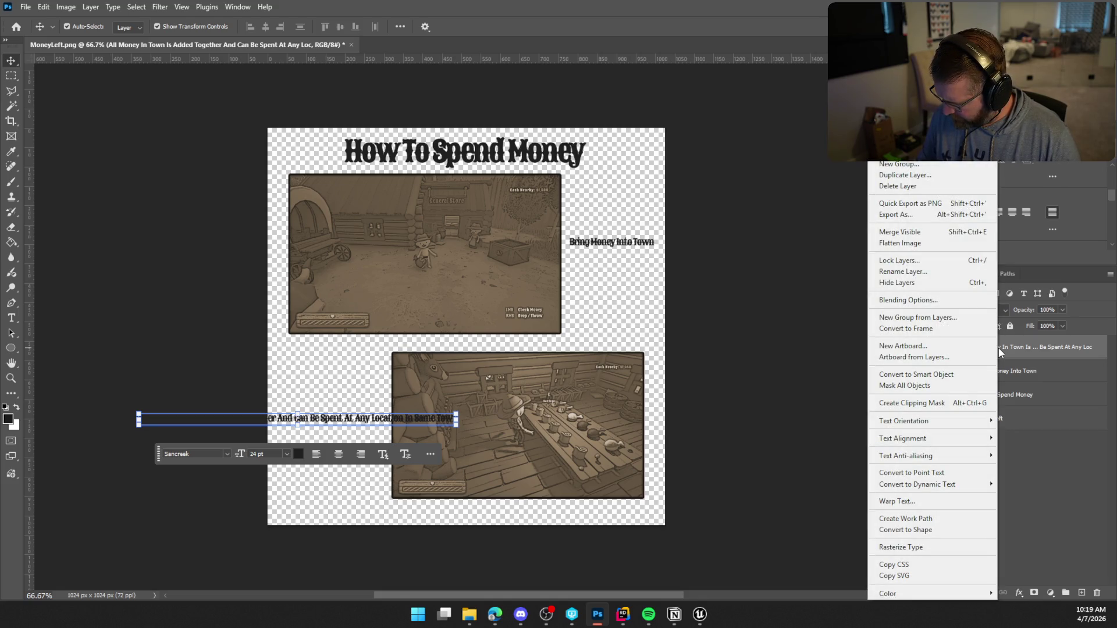
mouse_move(938, 491)
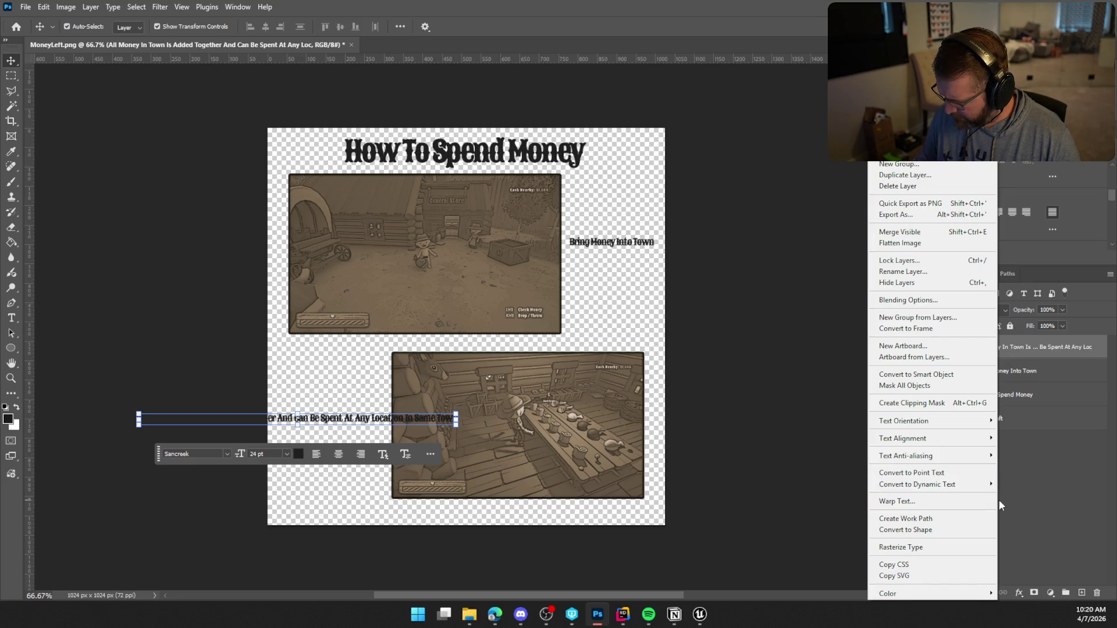
click(383, 455)
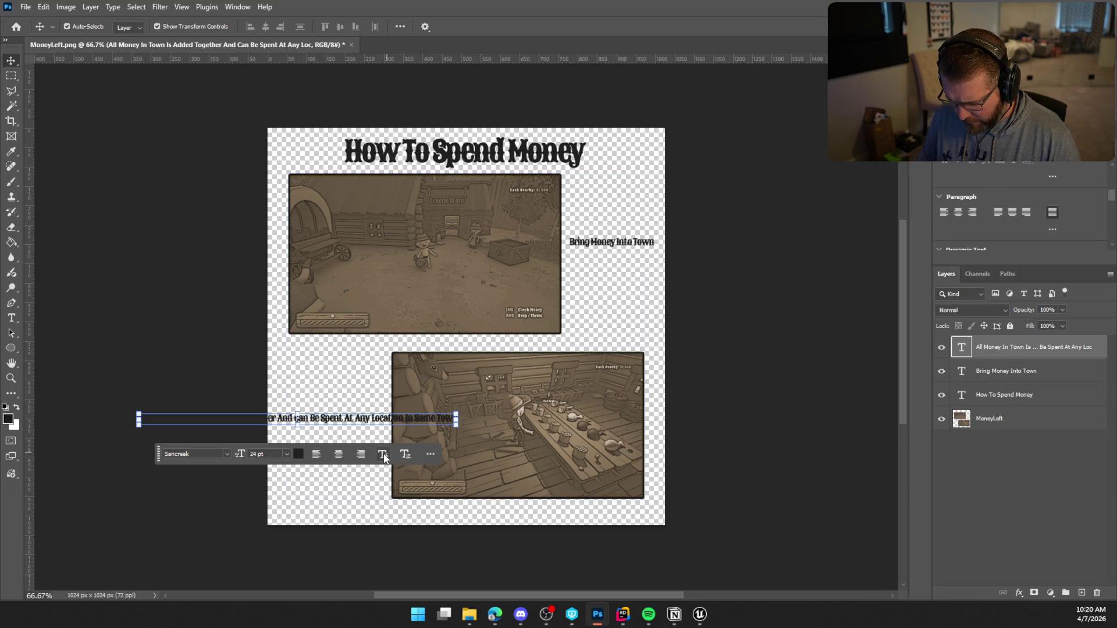
Step: Make the caption Block-style dynamic text, cancelling the accidental scale to about 62%
click(383, 455)
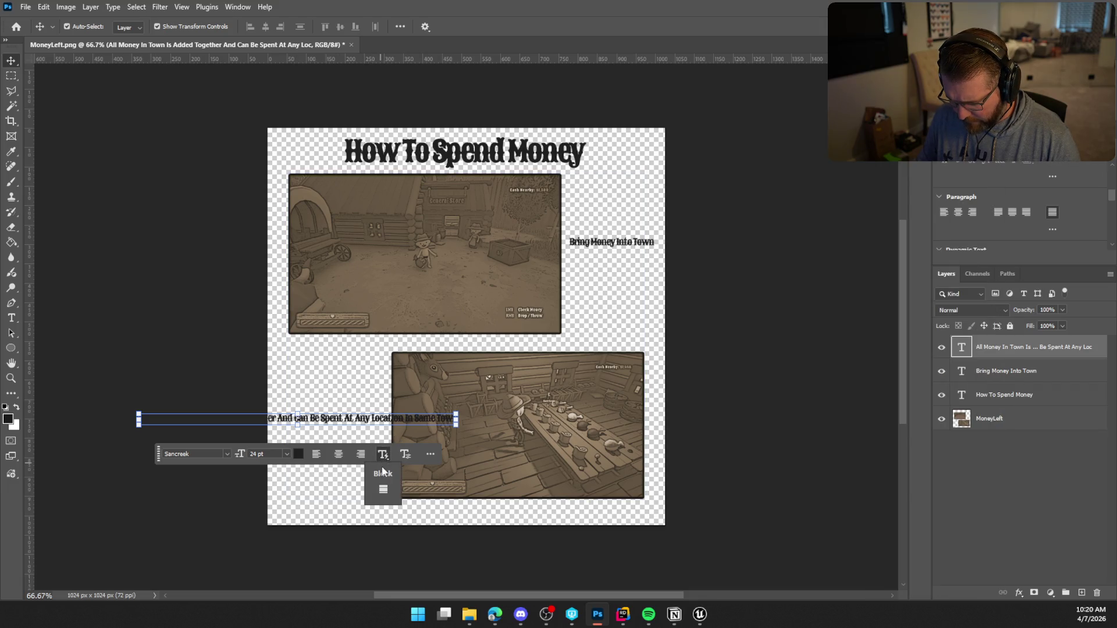
click(382, 492)
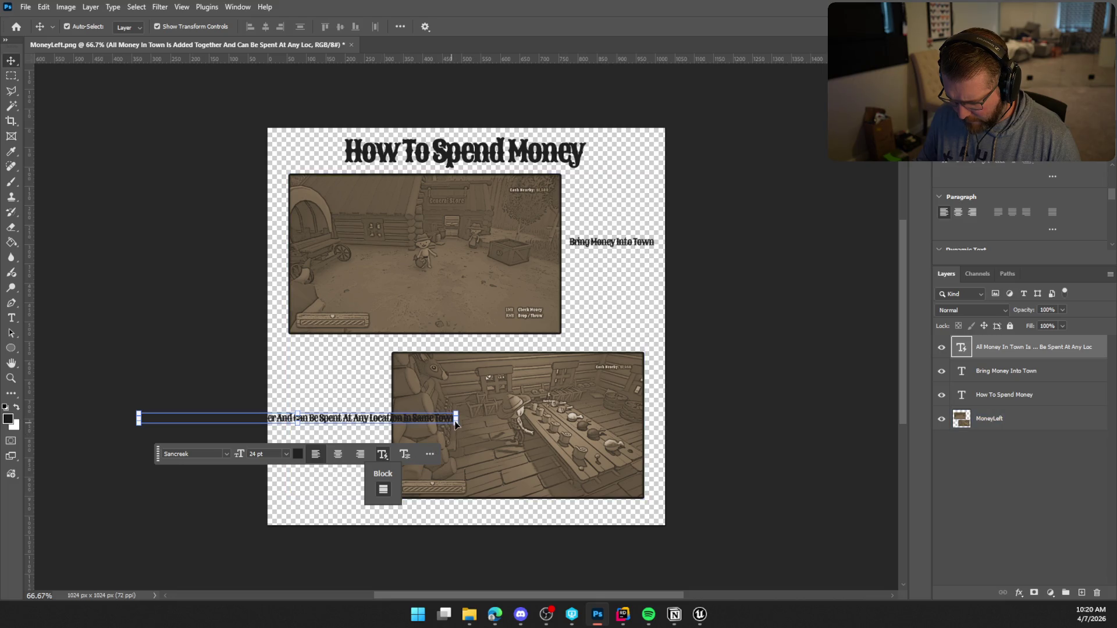
drag(455, 421, 335, 418)
key(Escape)
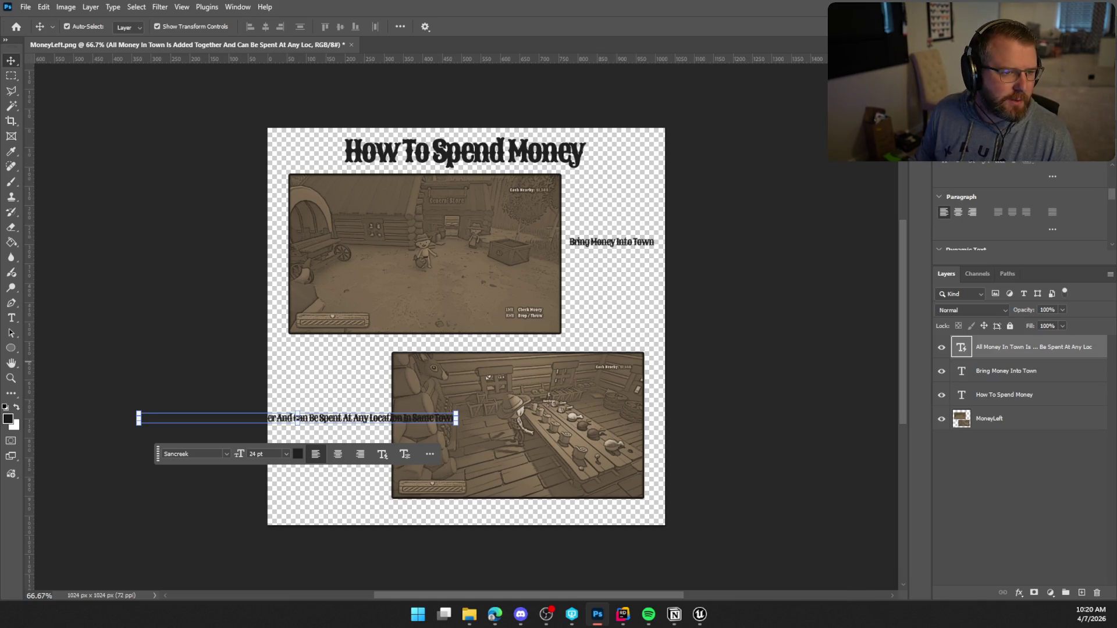
key(alt+Tab)
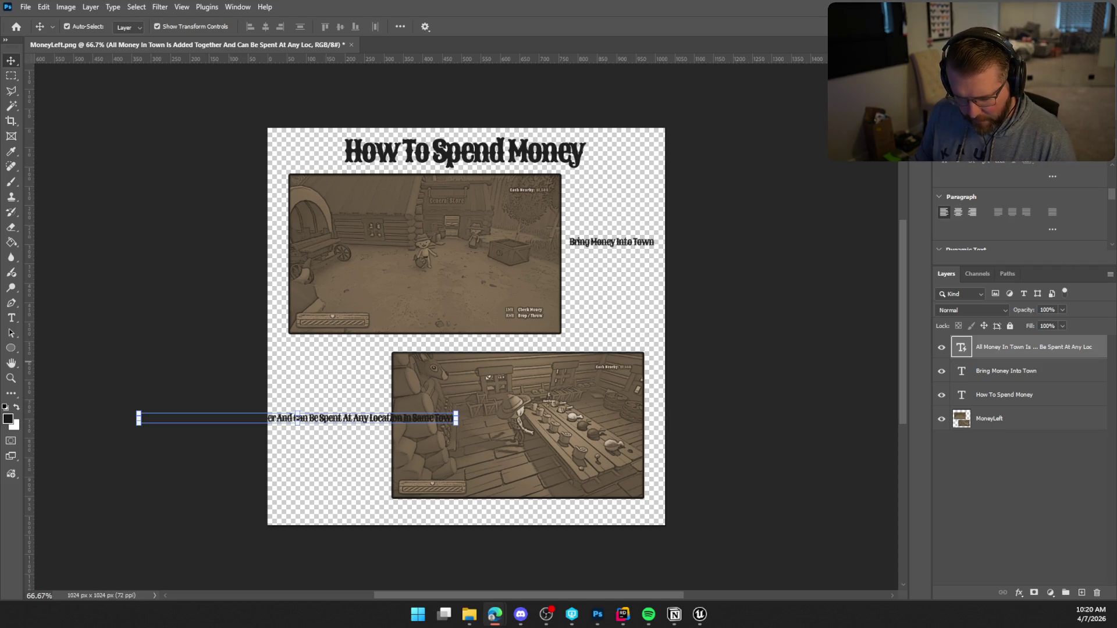
click(14, 323)
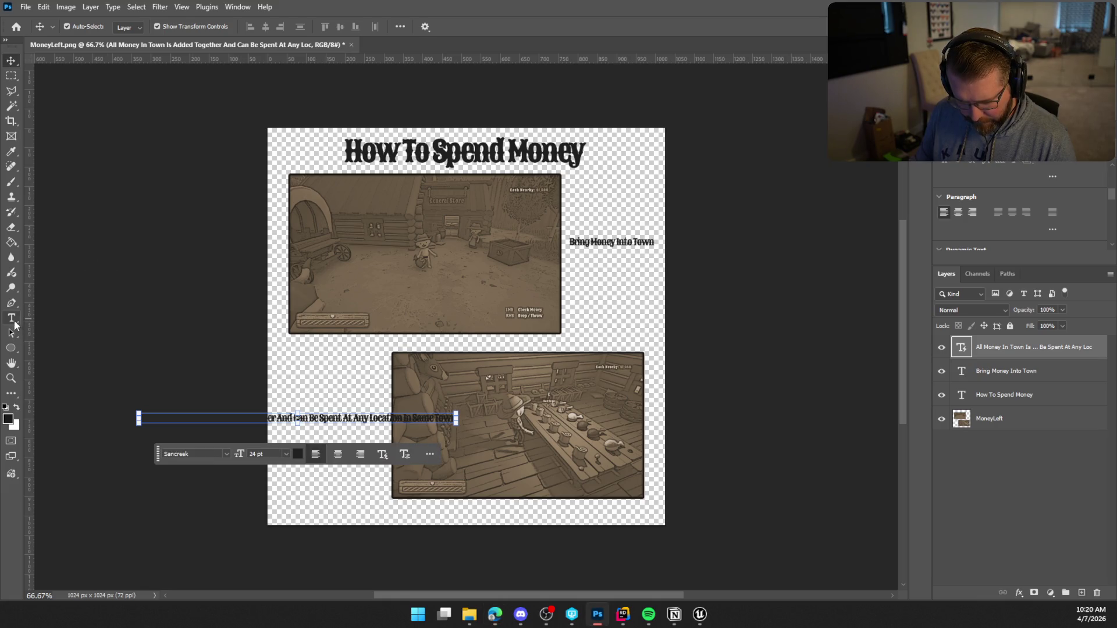
Step: Draw a new paragraph text box at the upper left and clear its placeholder text
click(16, 322)
mouse_move(109, 196)
mouse_down()
mouse_move(234, 328)
mouse_move(335, 401)
mouse_move(398, 404)
mouse_up()
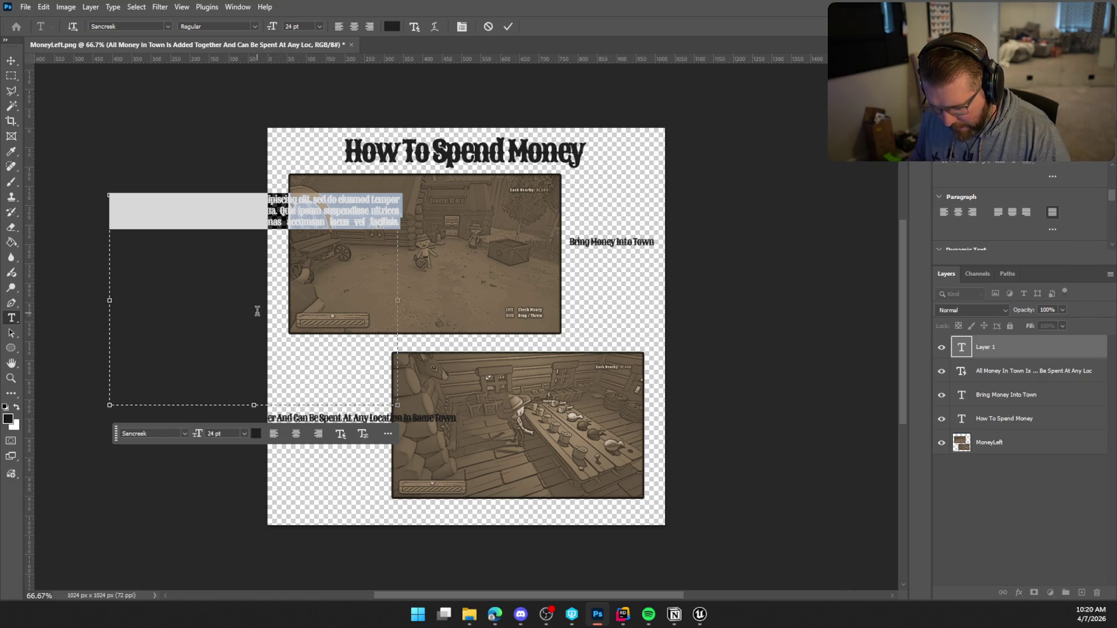
key(BackSpace)
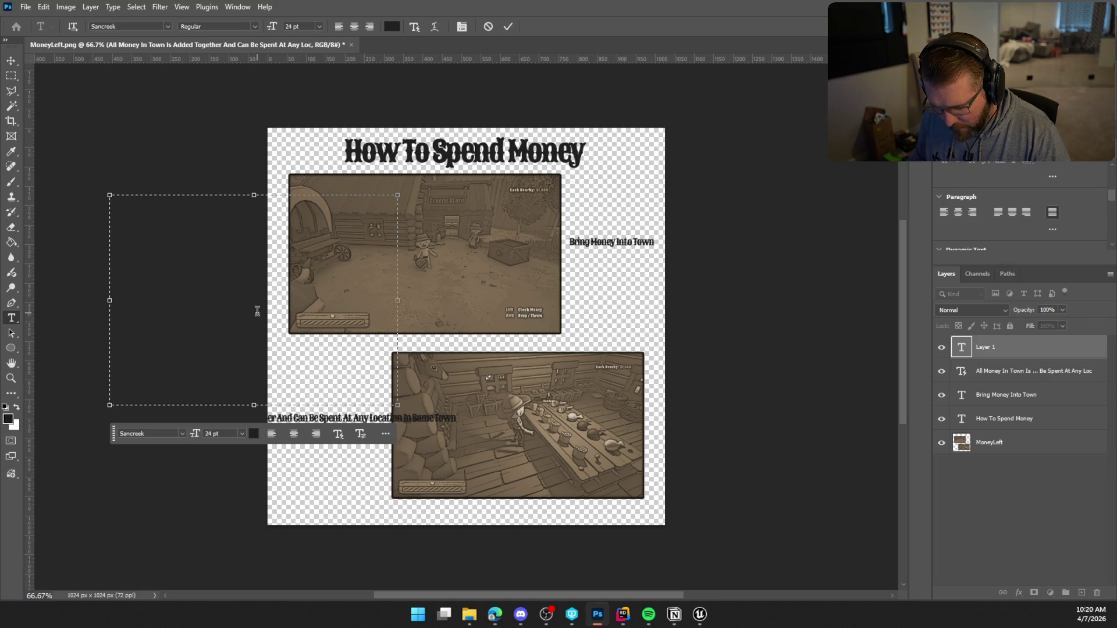
Step: Copy the All Money In Town caption text and paste it into the new box
click(1000, 373)
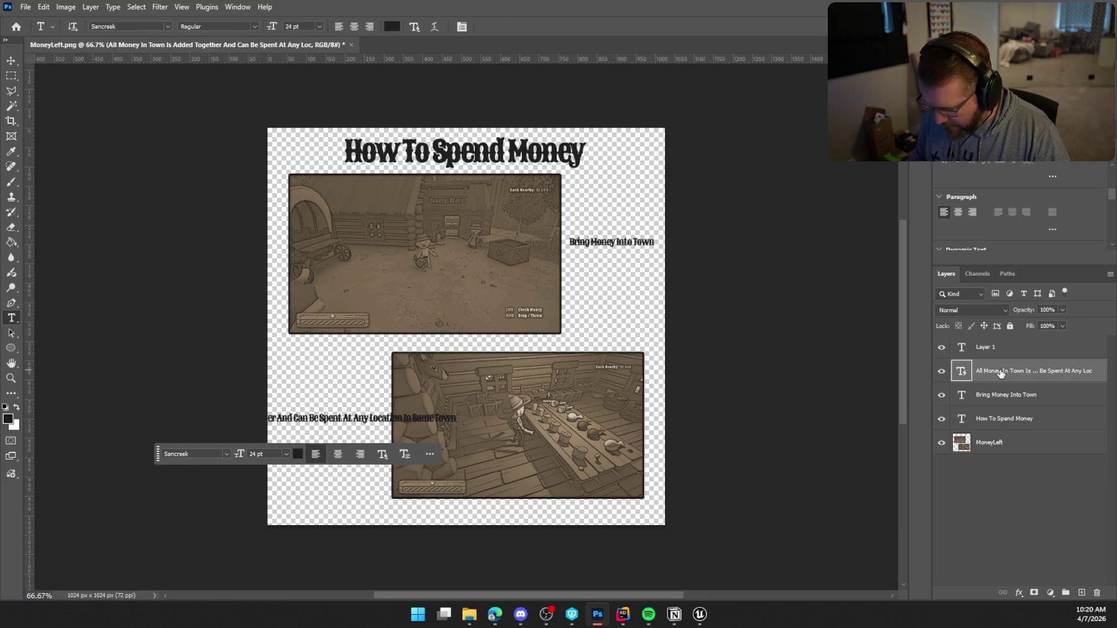
double_click(1000, 373)
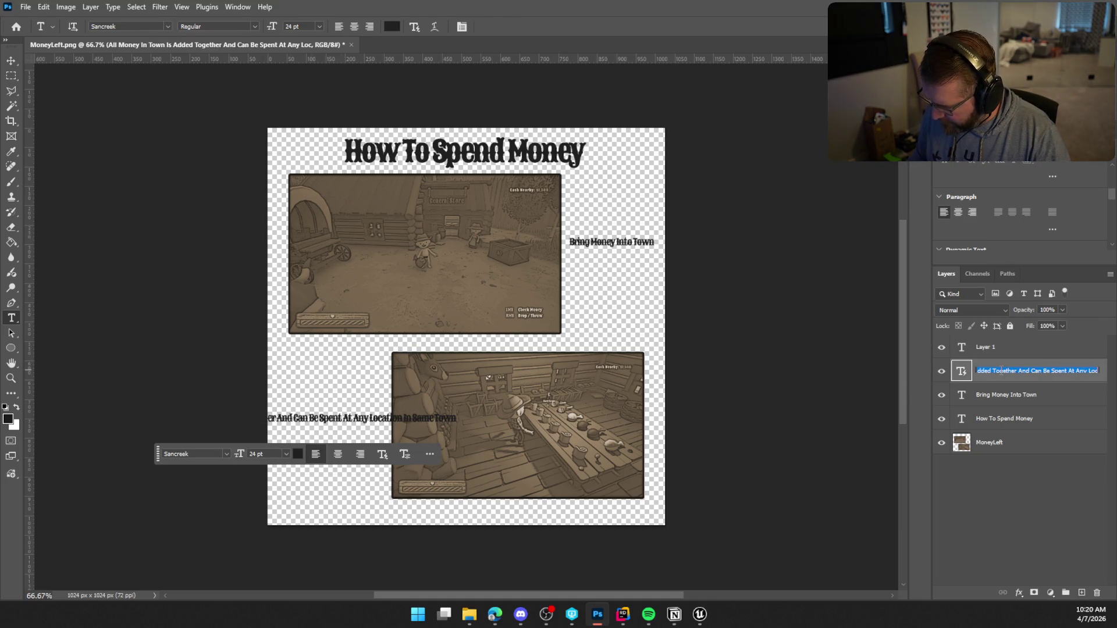
double_click(961, 370)
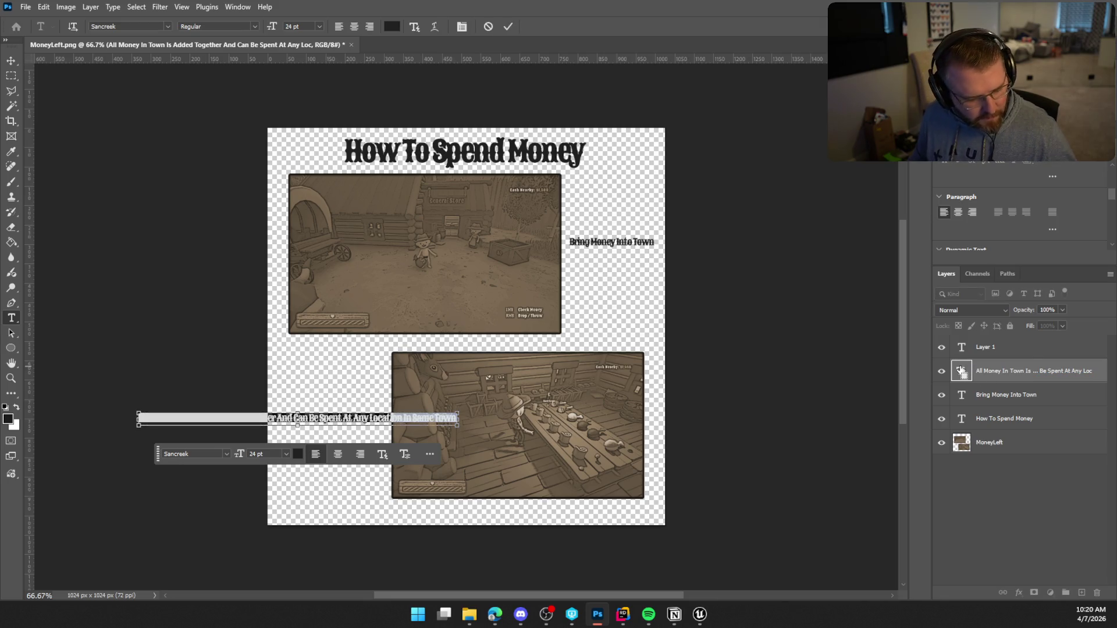
click(983, 349)
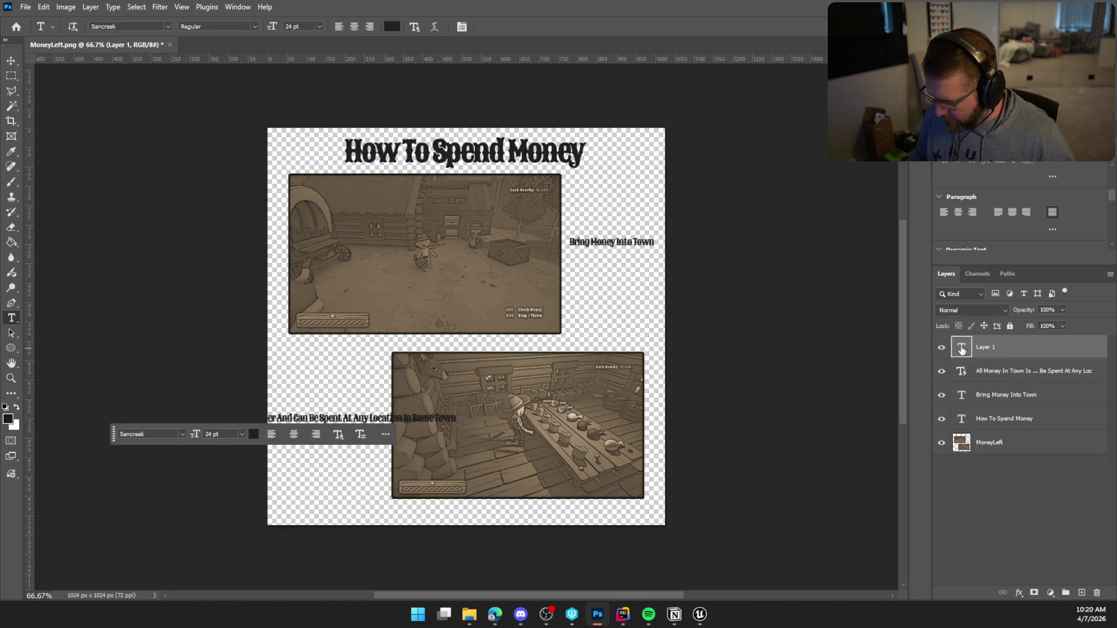
double_click(962, 348)
key(ctrl+v)
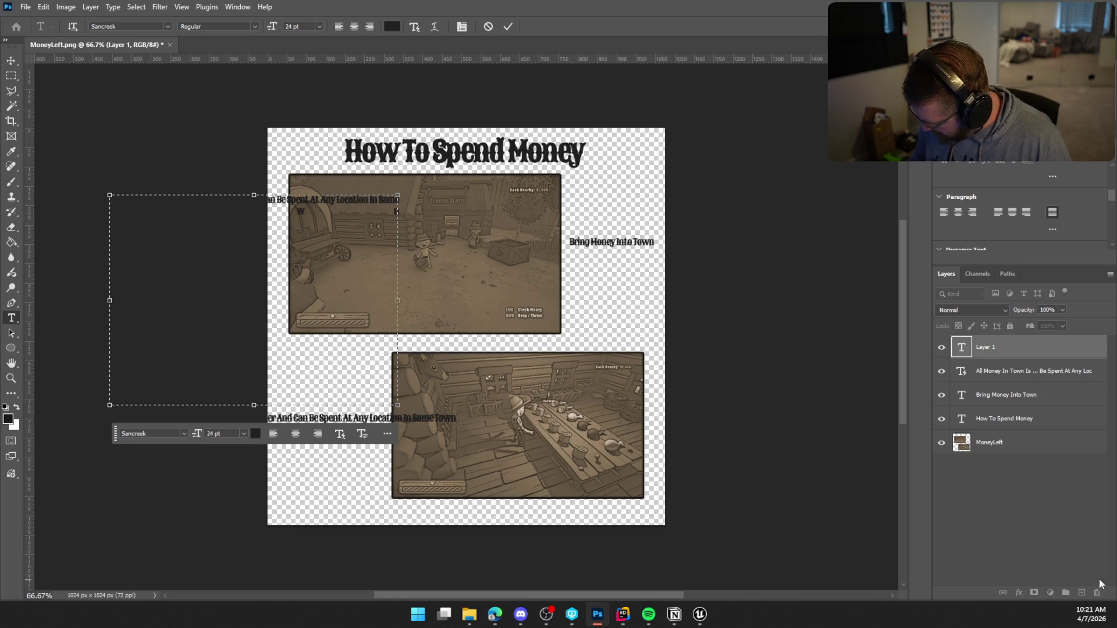
Step: Commit the text, add a layer below MoneyLeft, and Paint Bucket it solid red
click(1106, 585)
click(1081, 593)
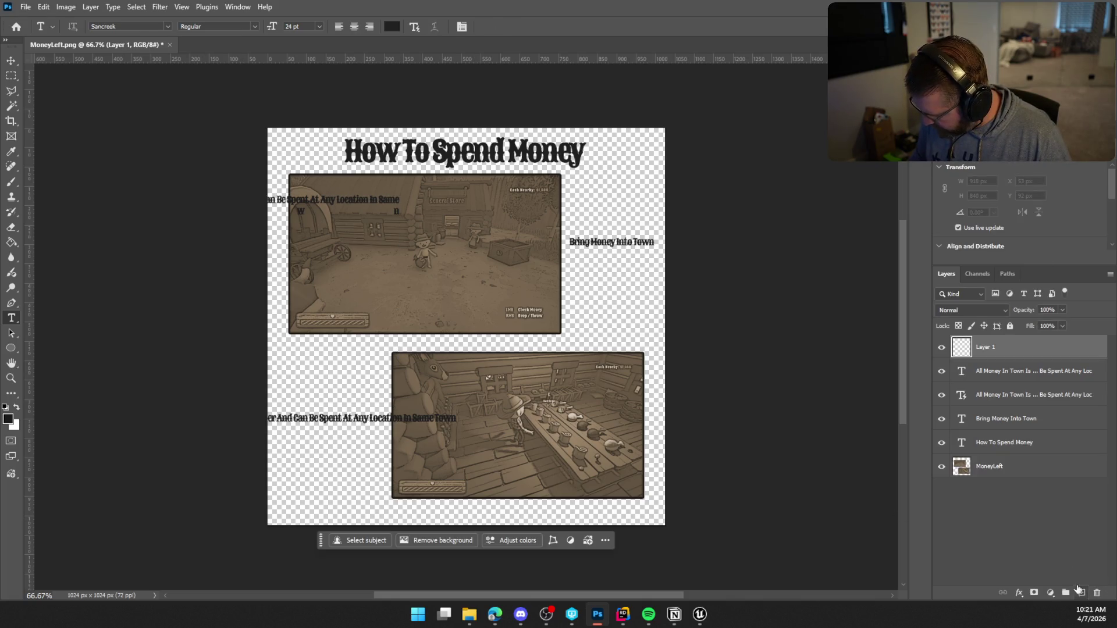
drag(1003, 352, 1018, 469)
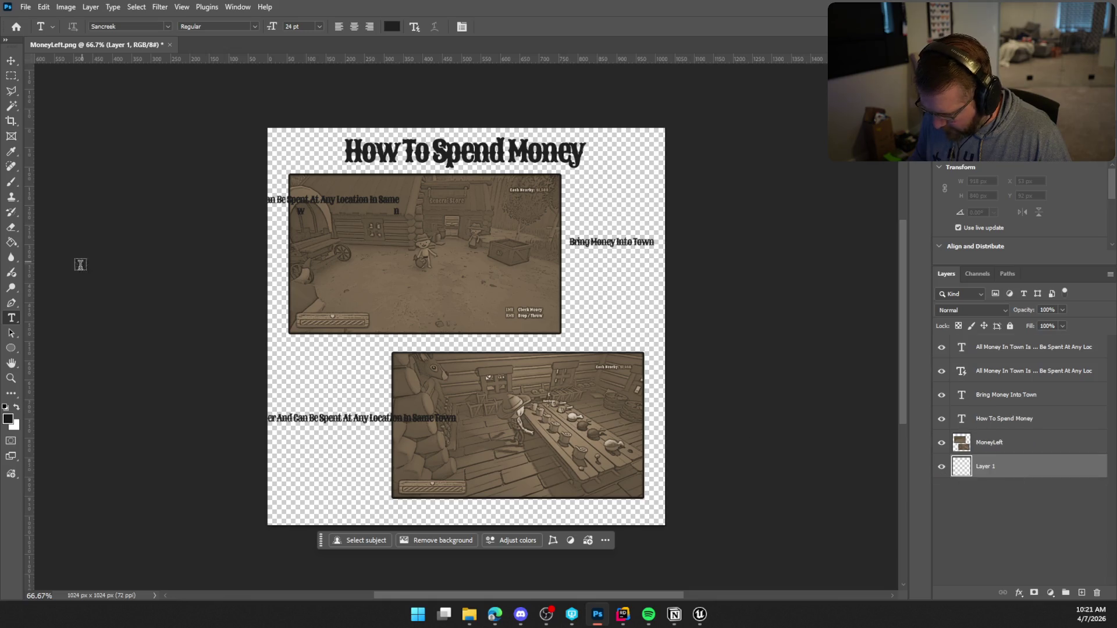
click(11, 242)
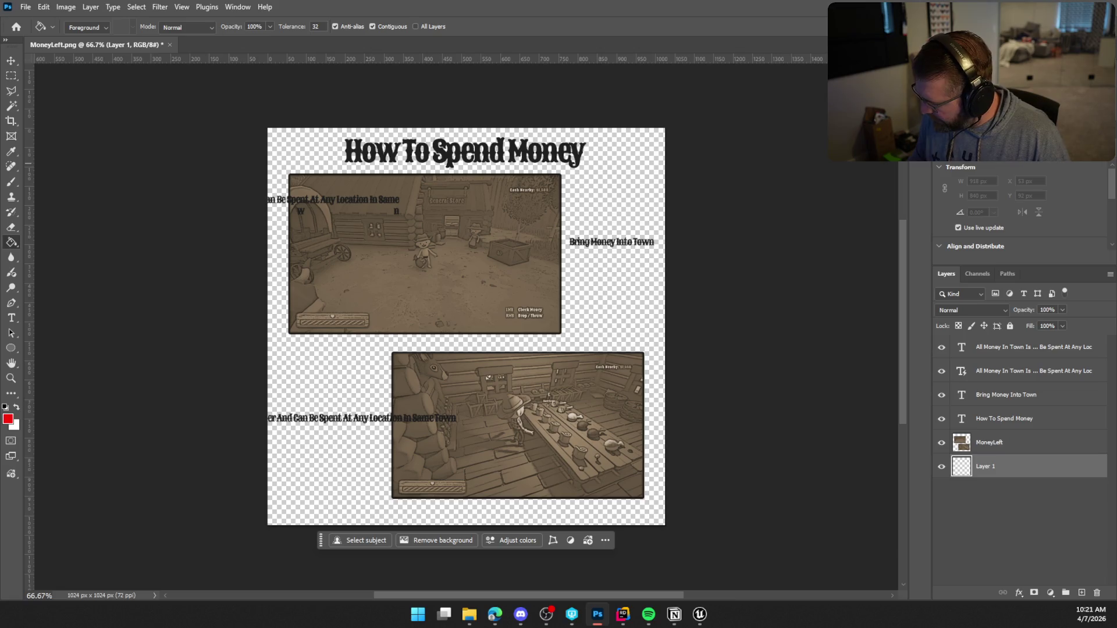
click(612, 191)
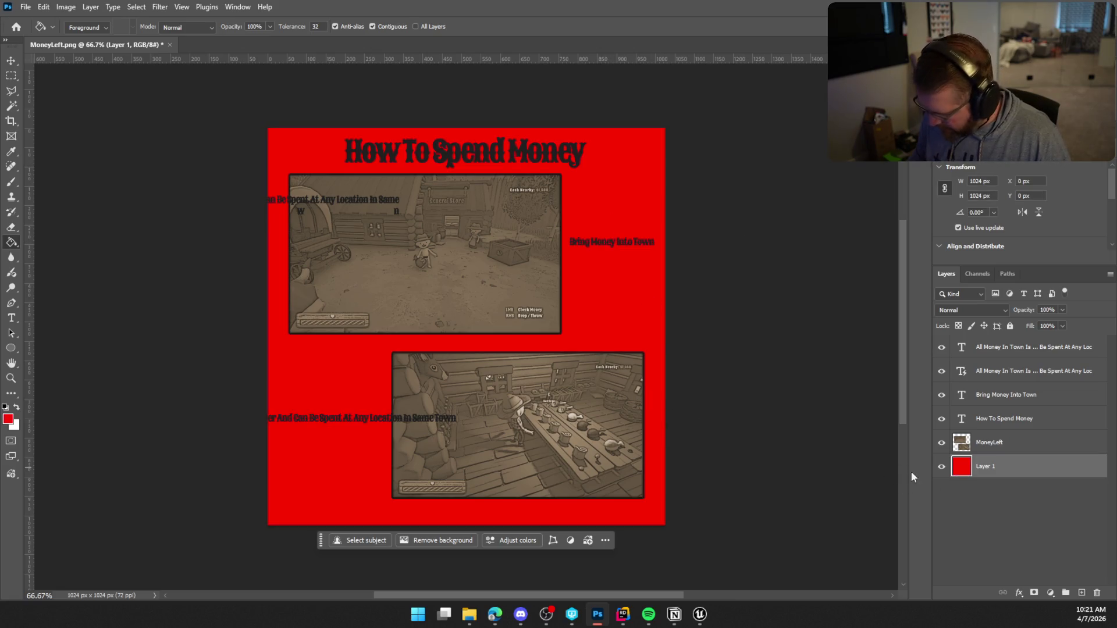
Step: Delete the old single-line All Money In Town caption layer
click(1003, 349)
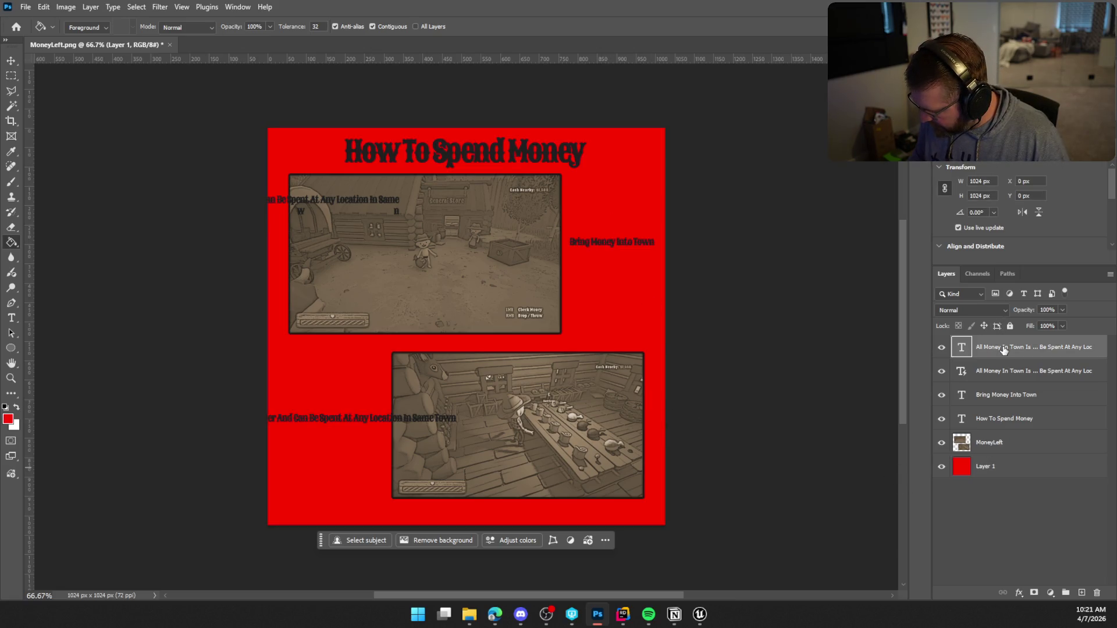
click(1002, 378)
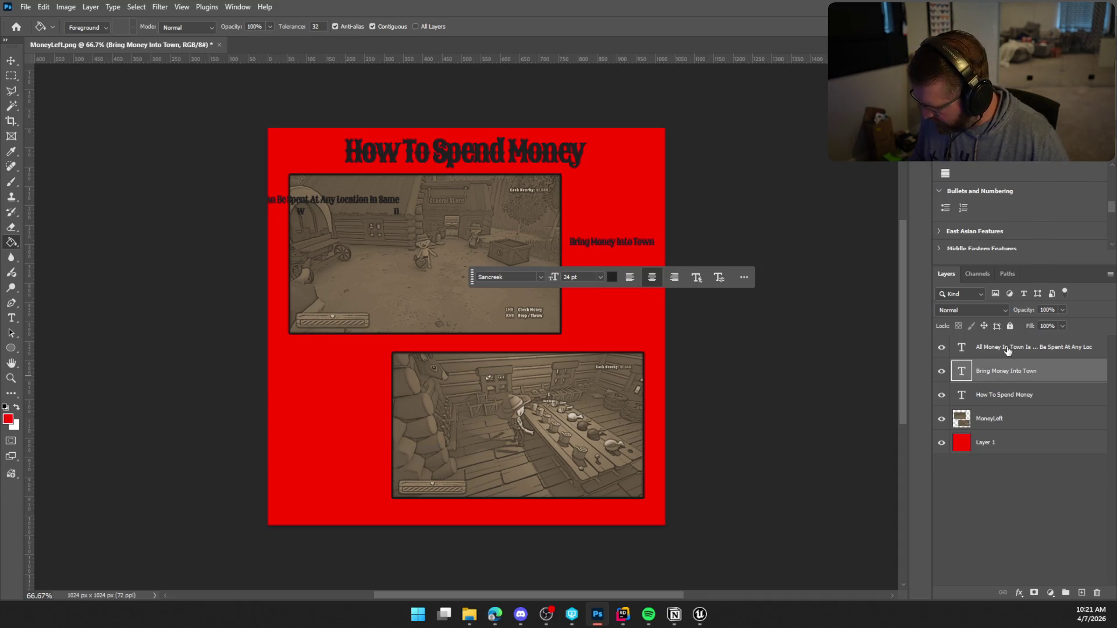
key(Delete)
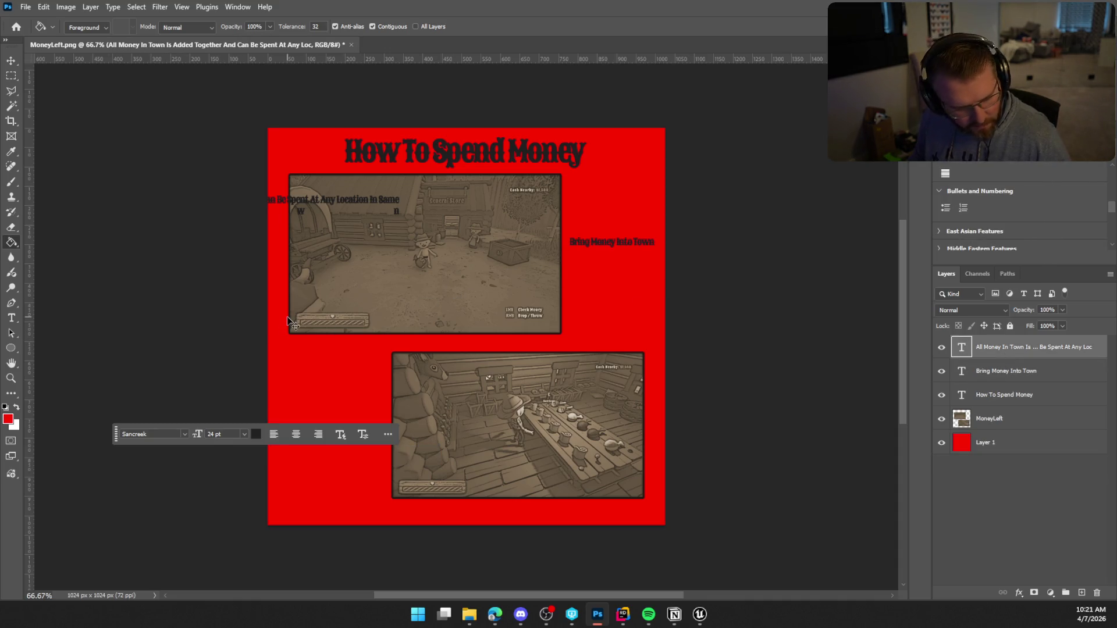
Step: Move the paragraph caption over the top screenshot and scale it to about 107%
key(ctrl+t)
mouse_move(231, 361)
mouse_down()
mouse_move(348, 423)
mouse_move(411, 477)
mouse_move(409, 439)
mouse_up()
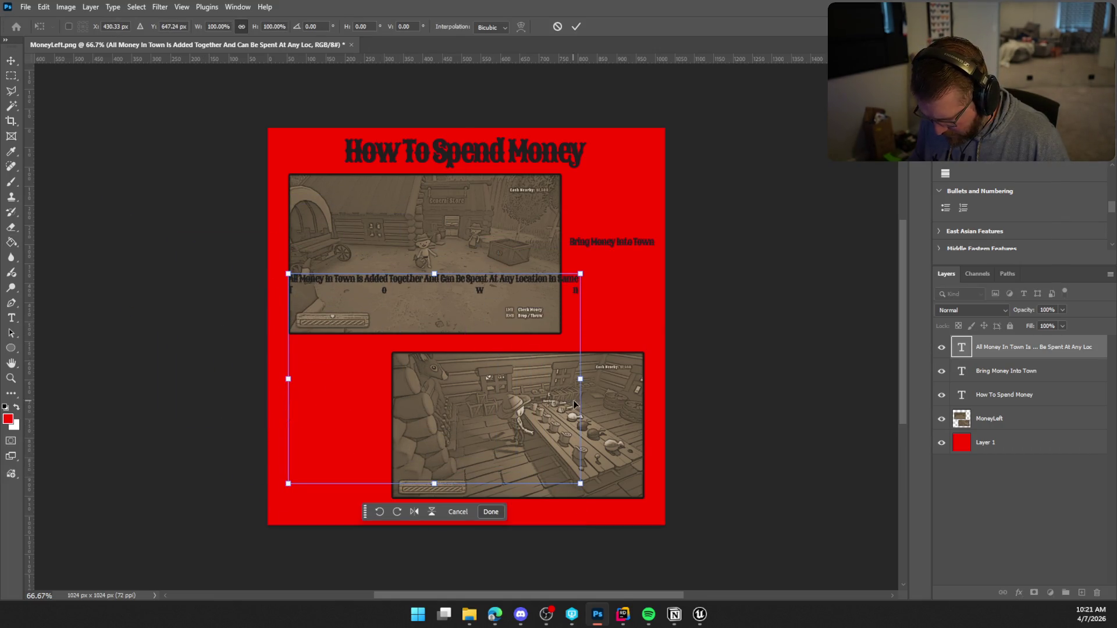
mouse_move(584, 379)
mouse_down()
mouse_move(691, 380)
mouse_move(556, 387)
mouse_up()
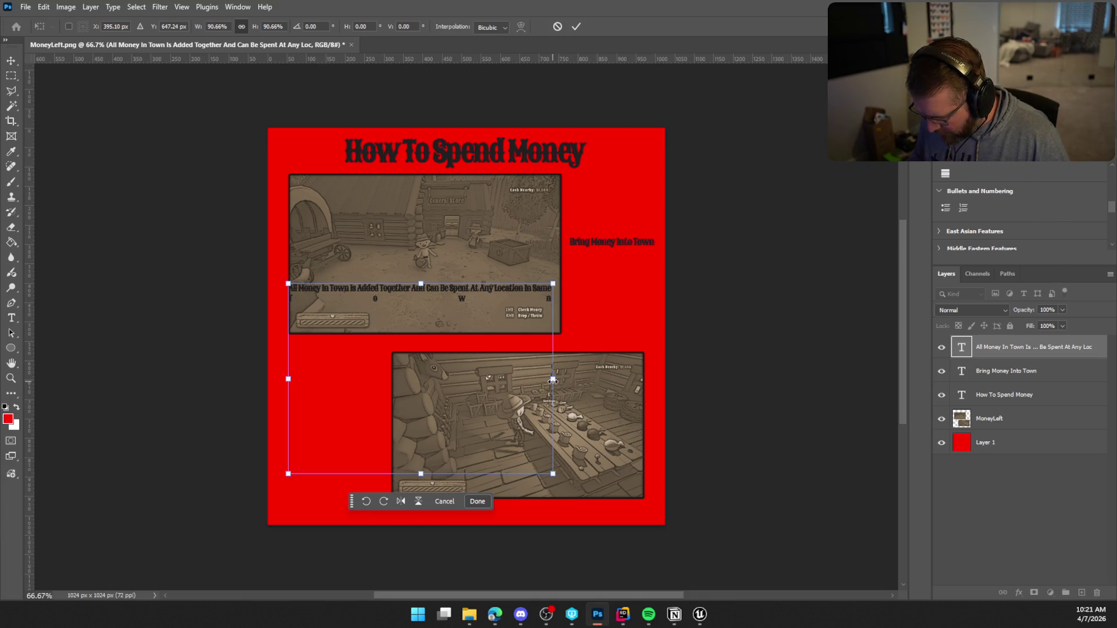
mouse_move(553, 379)
mouse_down()
mouse_move(541, 408)
mouse_move(527, 386)
mouse_move(601, 389)
mouse_up()
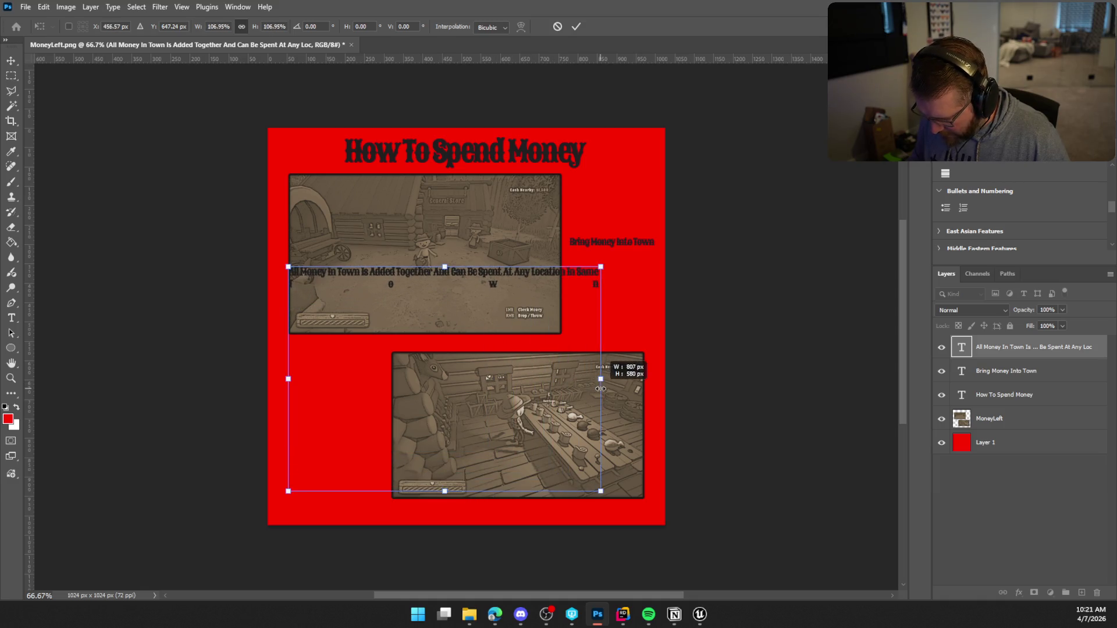
key(Return)
Step: Left-align the caption from its layer menu, then dismiss the menu on a second visit
right_click(1010, 348)
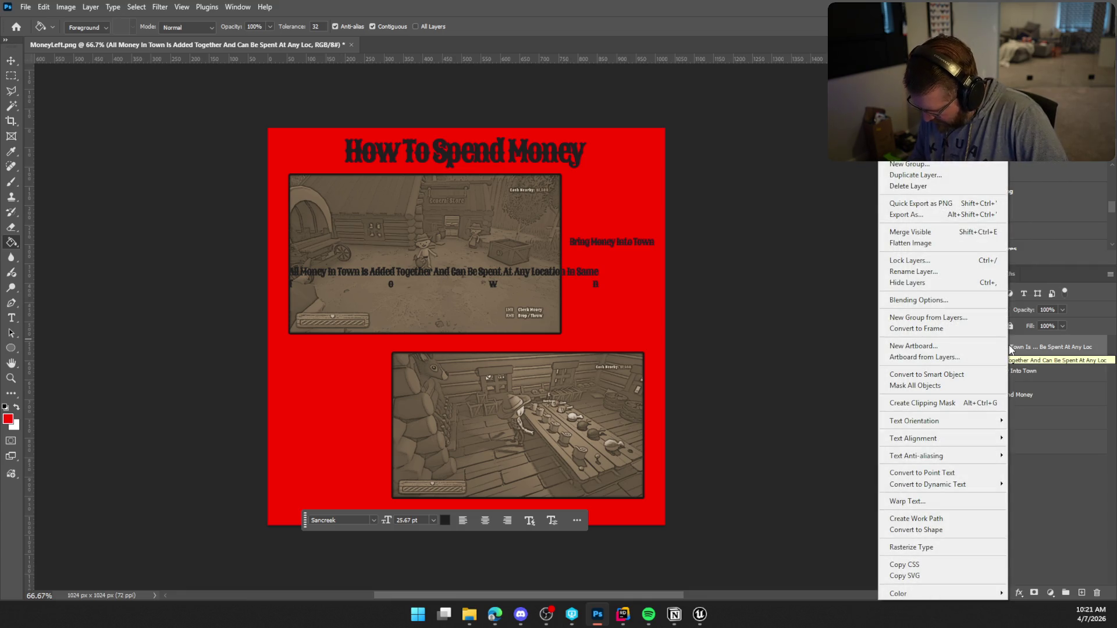
mouse_move(963, 429)
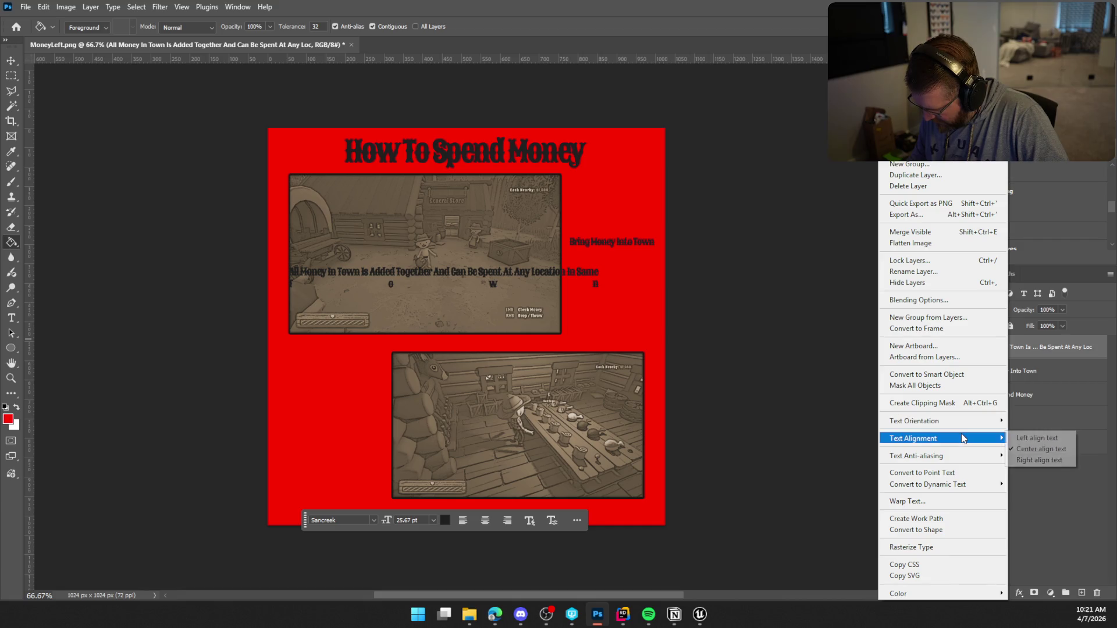
click(1026, 439)
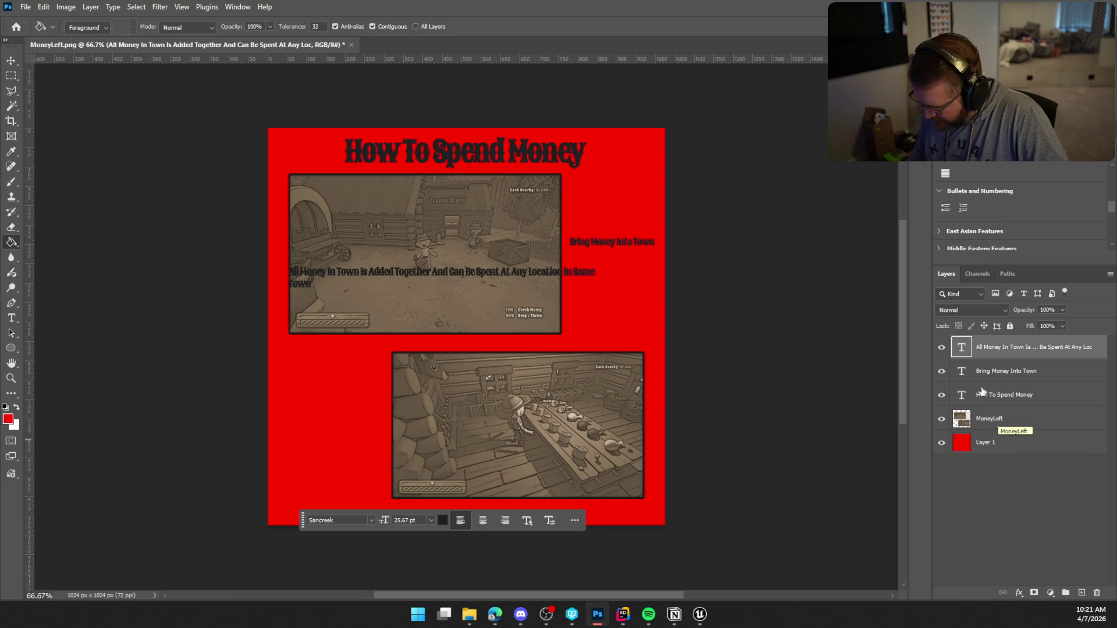
right_click(1008, 347)
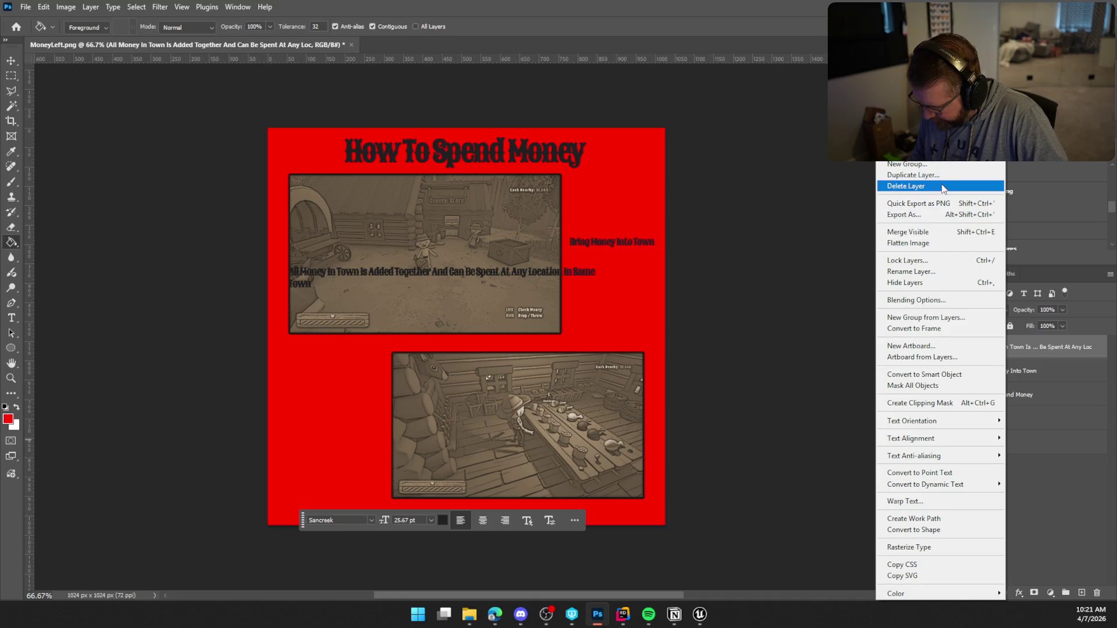
click(1054, 354)
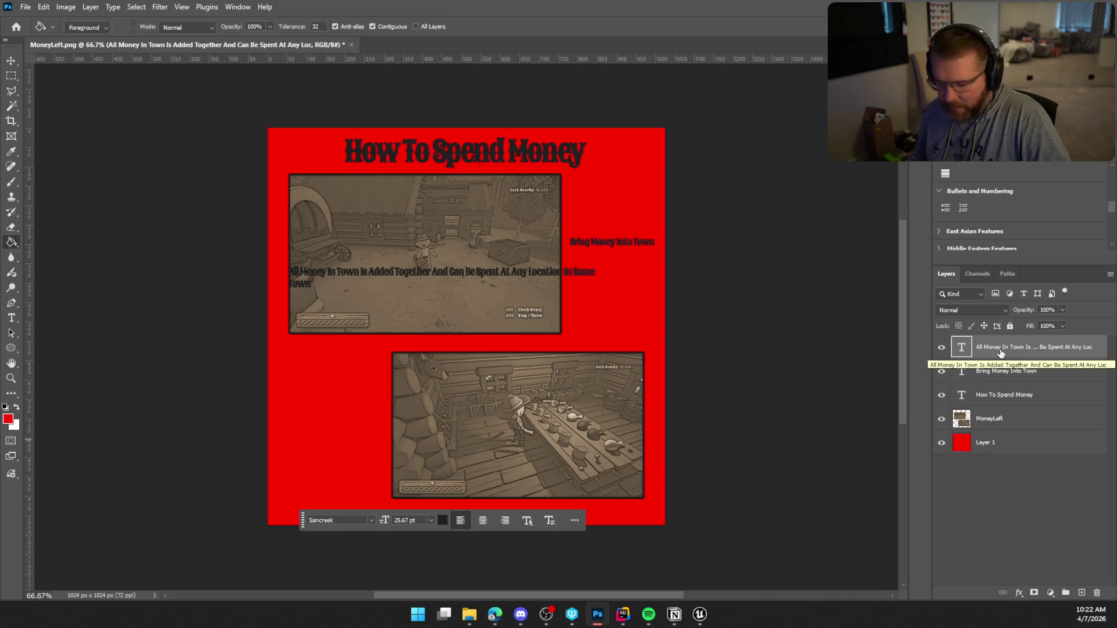
Step: Center the caption in the Paragraph panel and turn on Dynamic Text so it fills its frame
scroll(1012, 232, up, 3)
scroll(992, 231, up, 1)
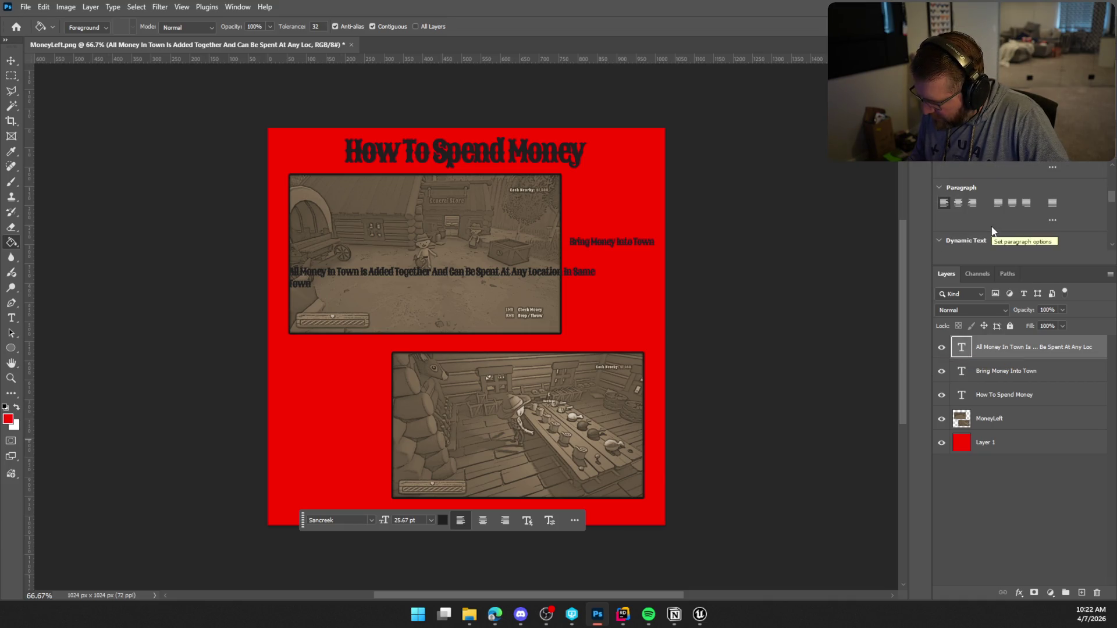
click(1045, 203)
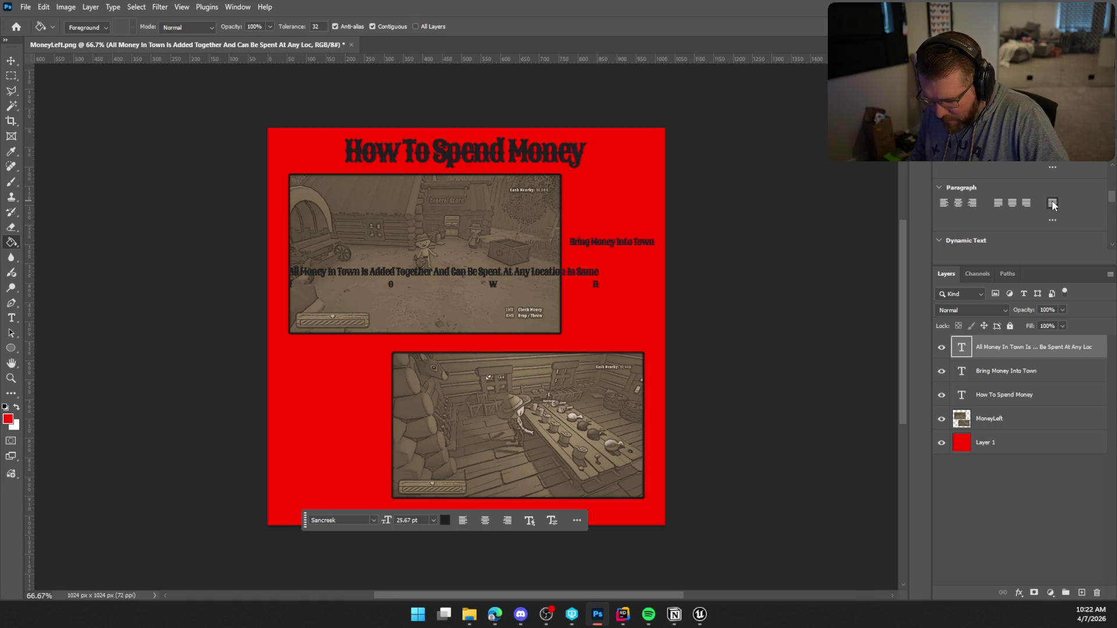
click(958, 203)
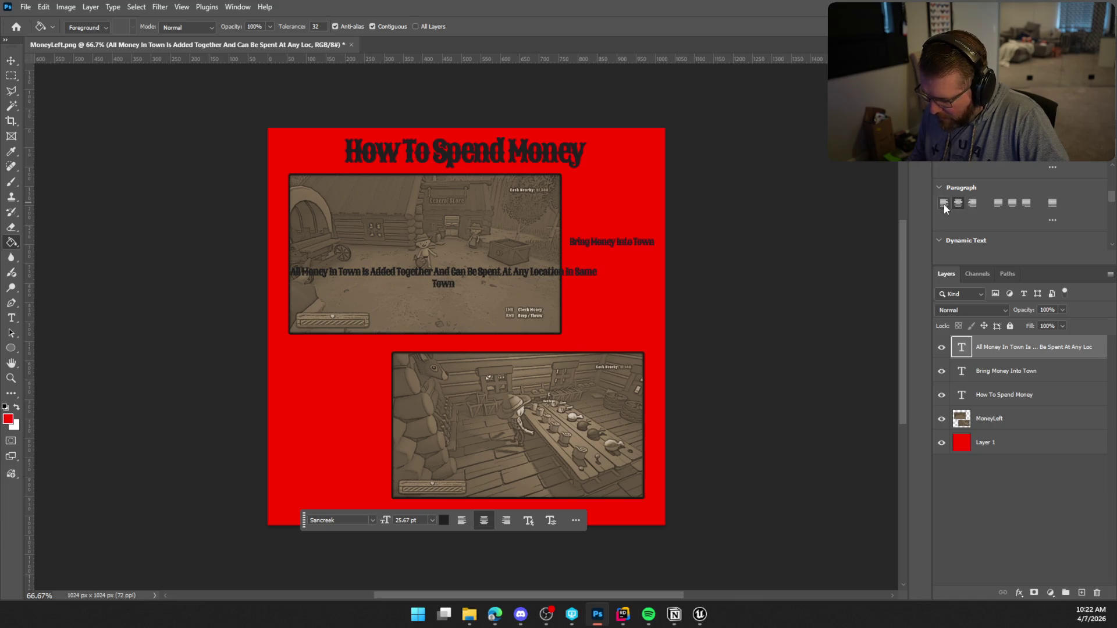
click(944, 204)
click(957, 203)
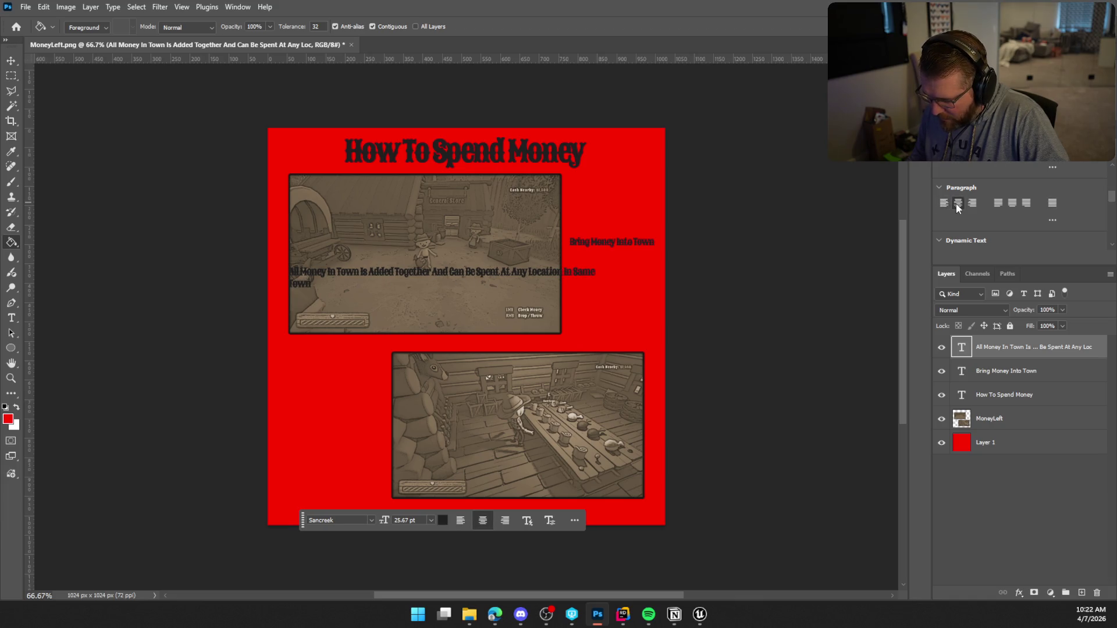
click(993, 235)
click(944, 230)
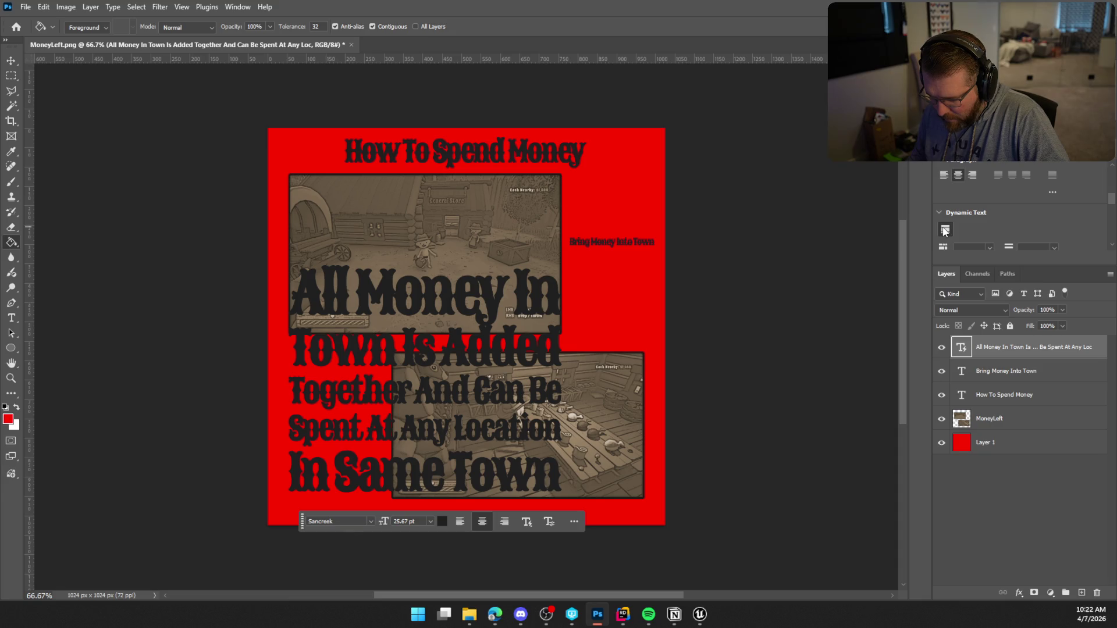
Step: Shrink the big caption to about 37% and place it left of the lower screenshot
scroll(989, 226, down, 1)
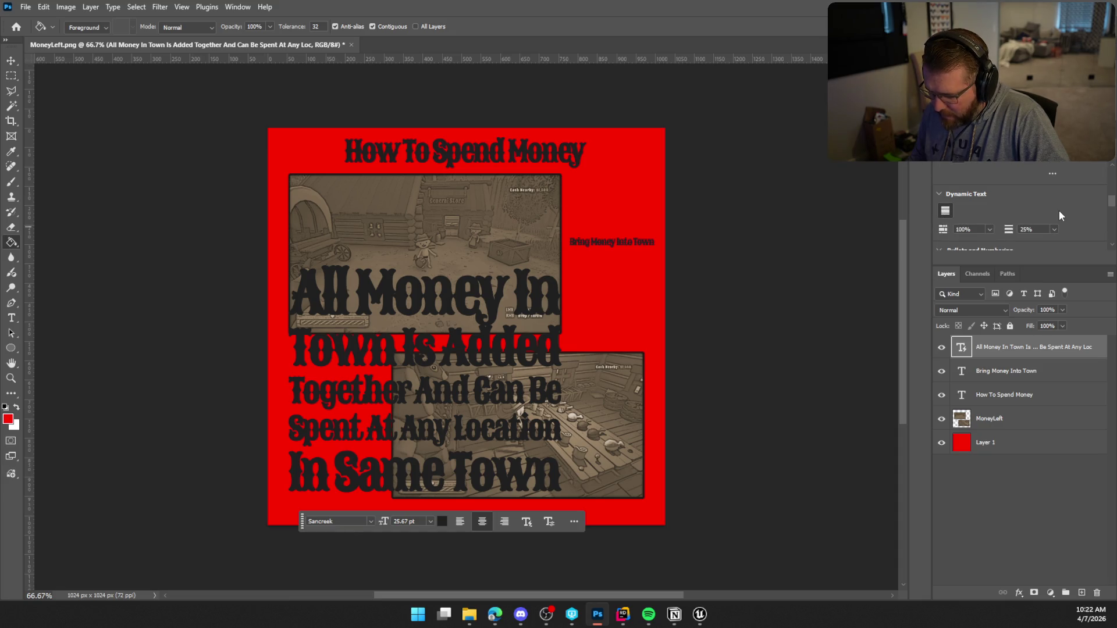
scroll(1059, 211, down, 1)
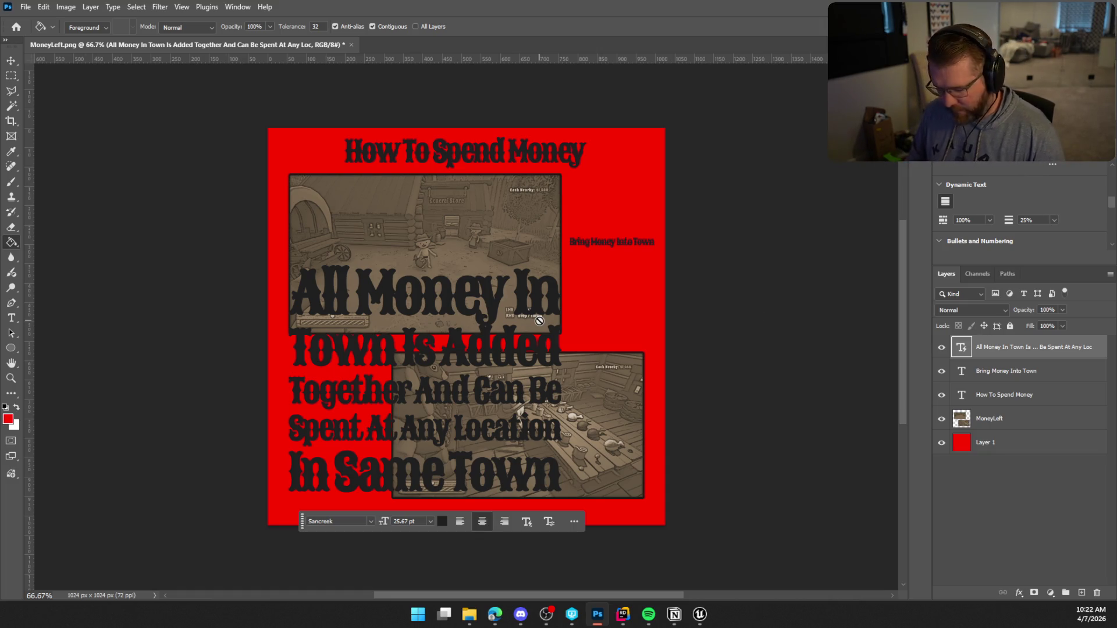
key(ctrl+t)
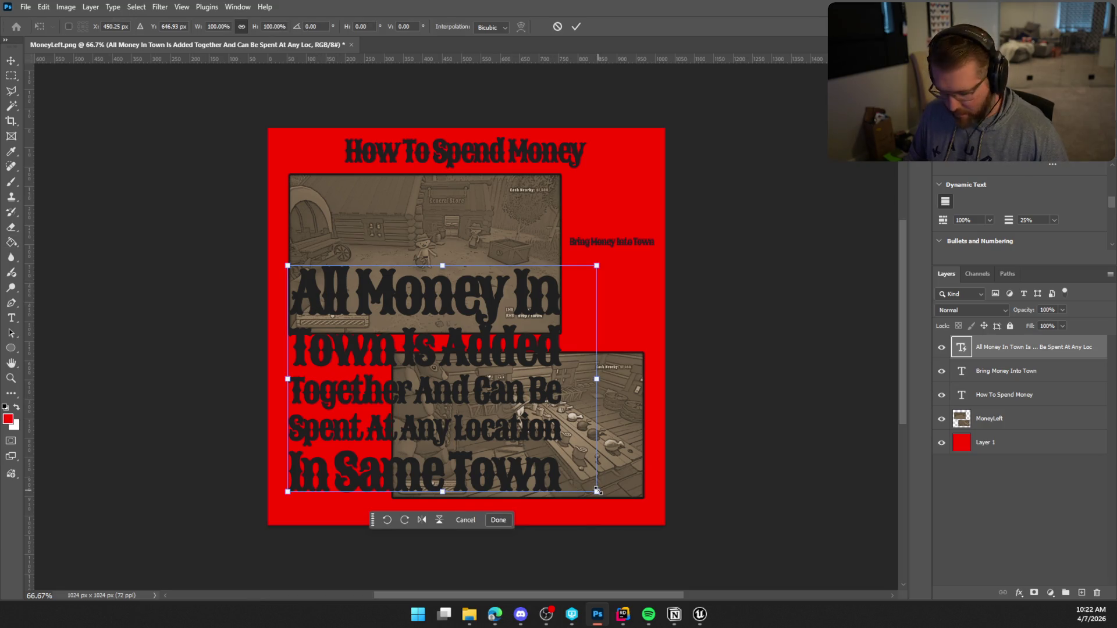
mouse_move(596, 491)
mouse_down()
mouse_move(548, 473)
mouse_move(521, 447)
mouse_up()
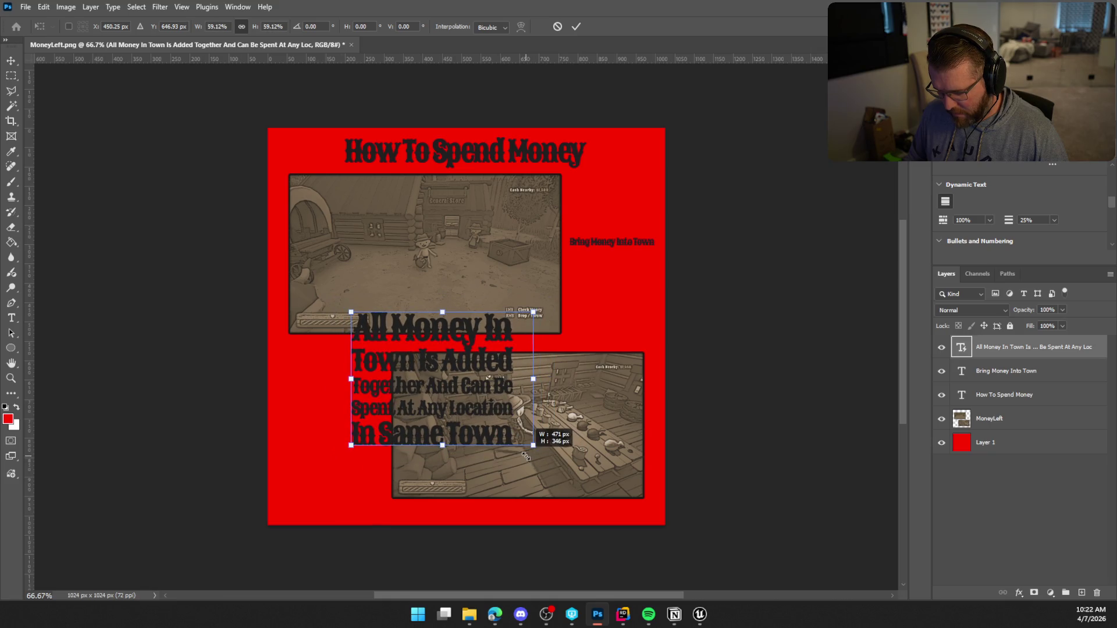
mouse_move(470, 403)
mouse_down()
mouse_move(400, 446)
mouse_move(425, 424)
mouse_move(370, 425)
mouse_move(394, 420)
mouse_up()
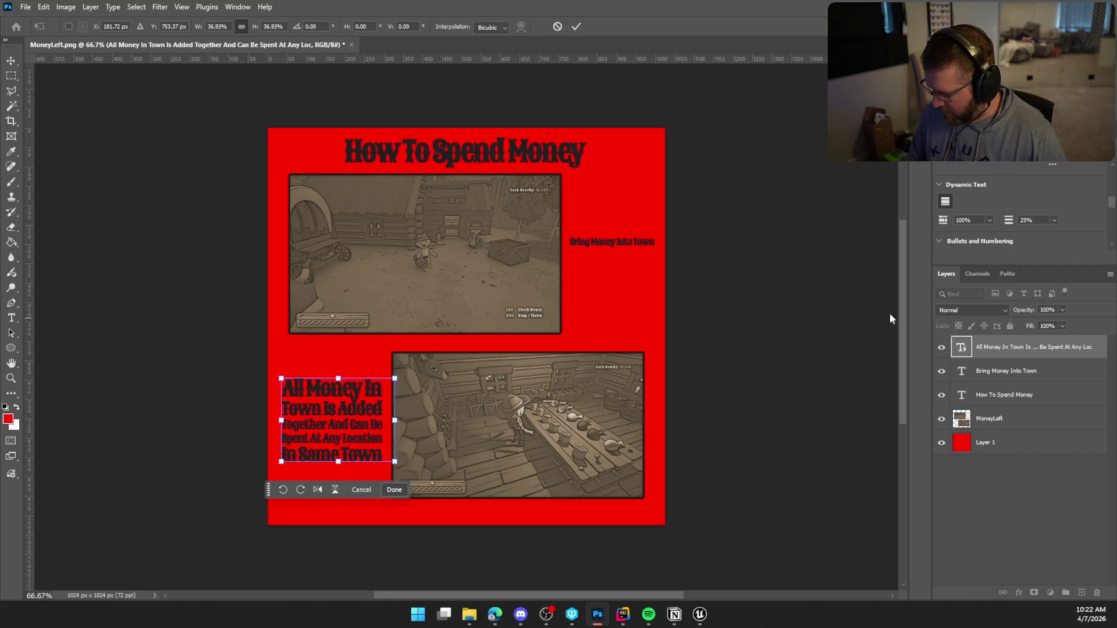
scroll(1028, 200, up, 2)
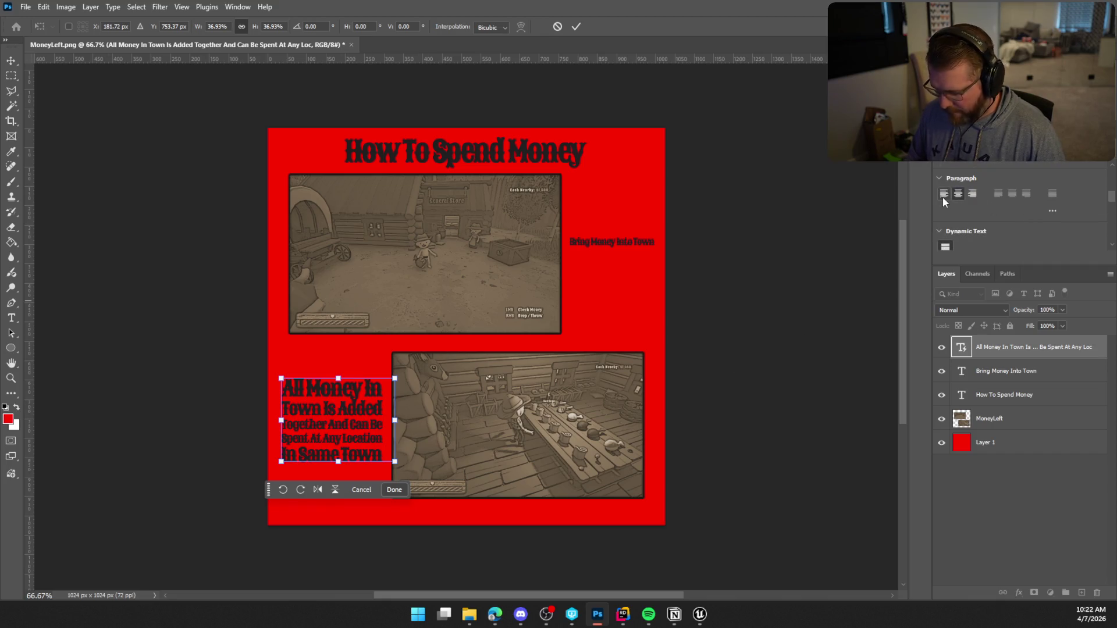
scroll(1013, 220, up, 3)
scroll(1016, 224, up, 5)
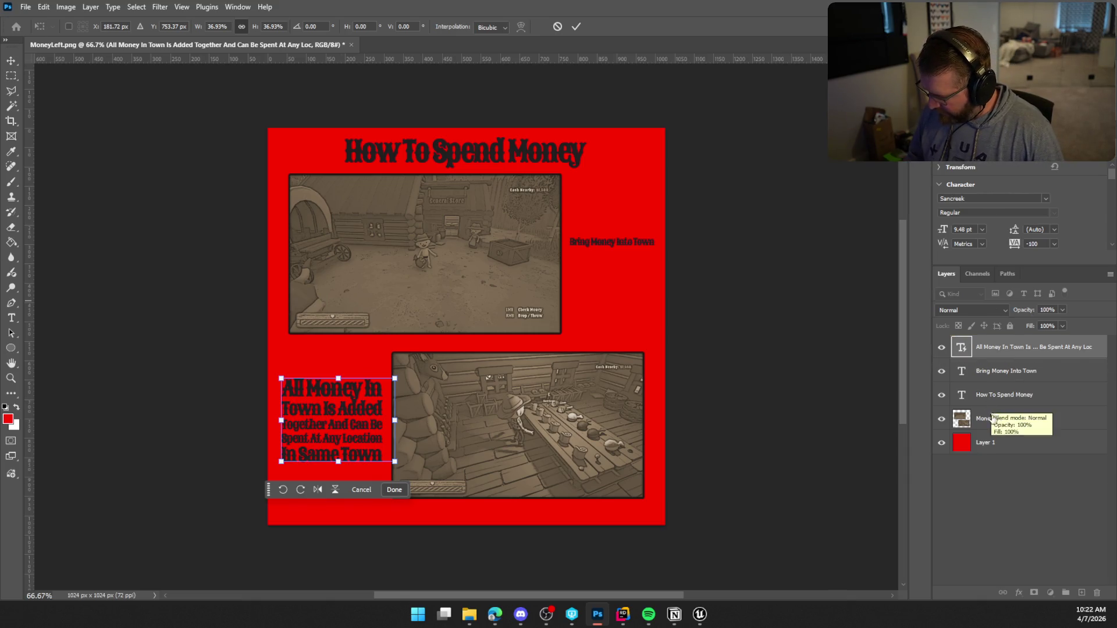
key(Return)
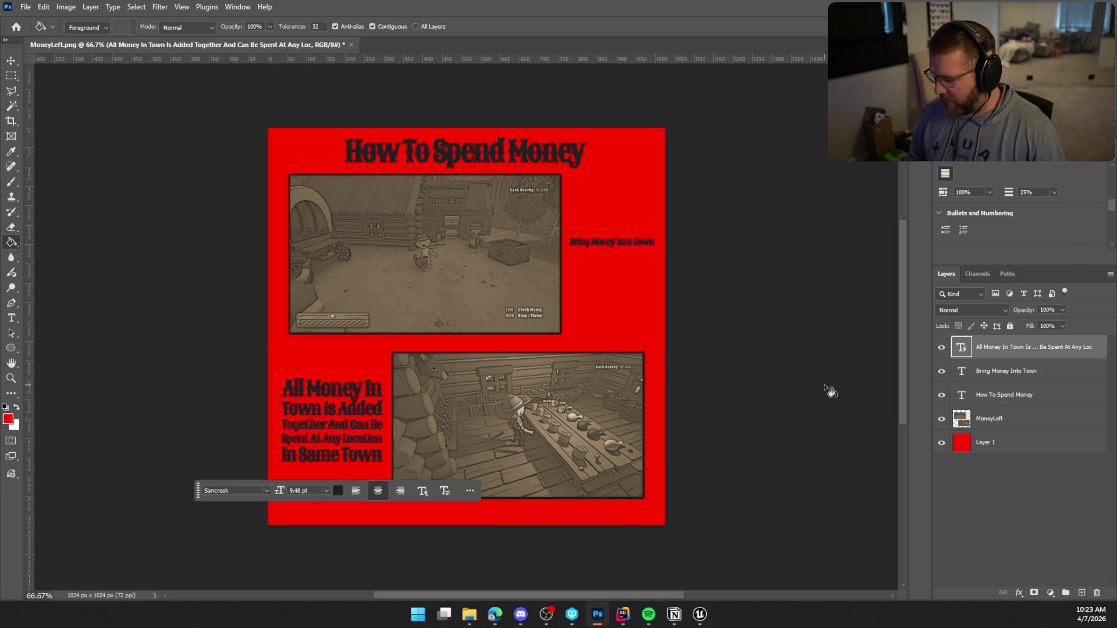
click(967, 375)
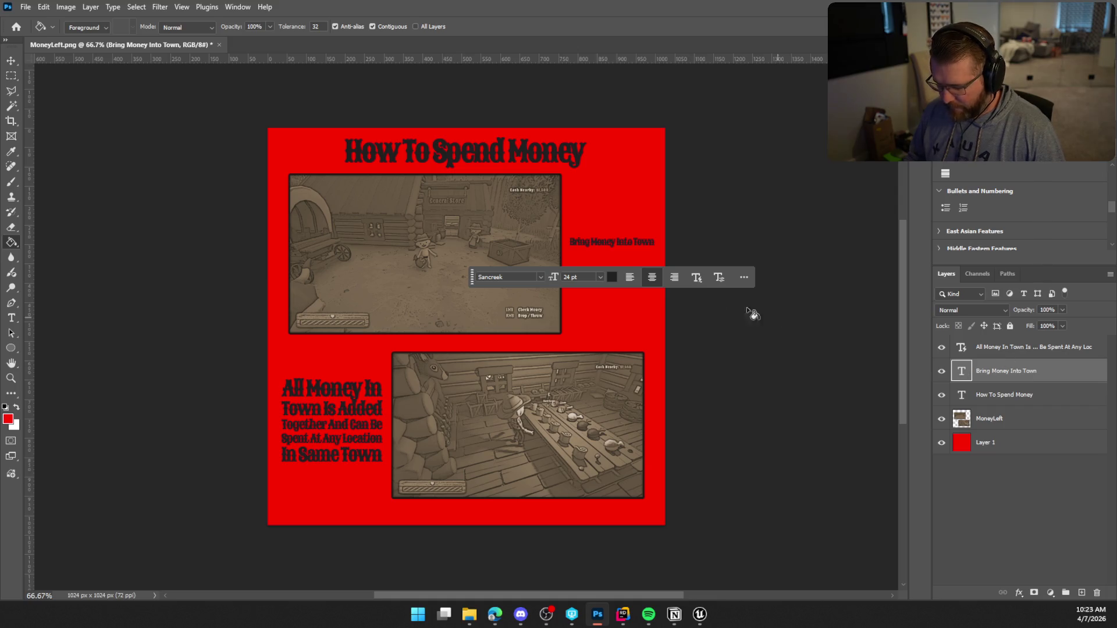
Step: Draw a text box right of the top screenshot and paste the Bring Money Into Town text
click(1030, 488)
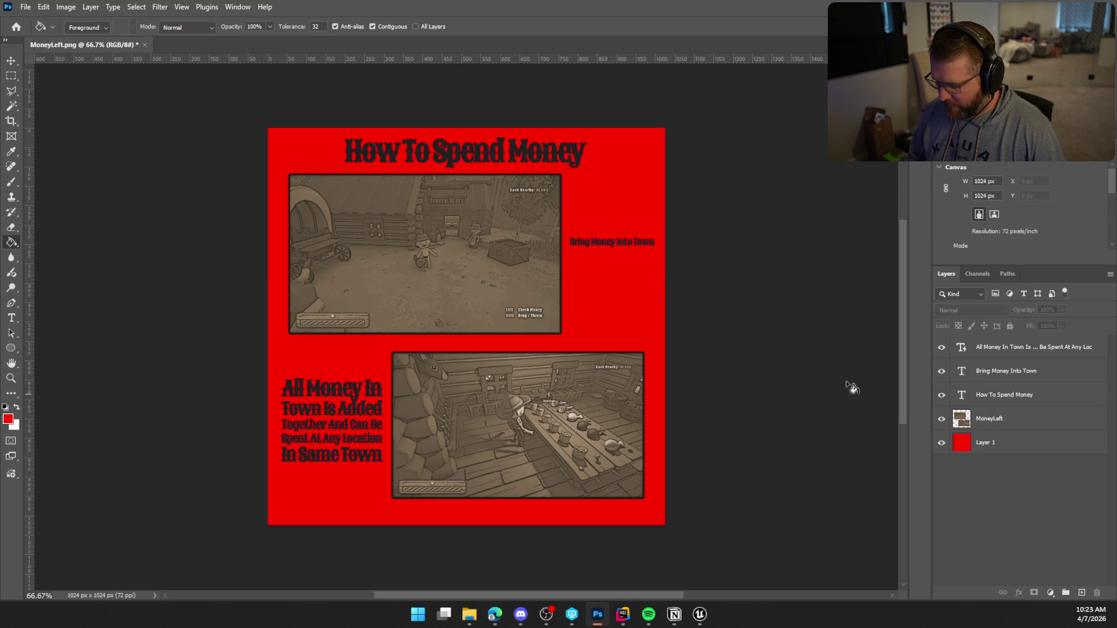
click(11, 318)
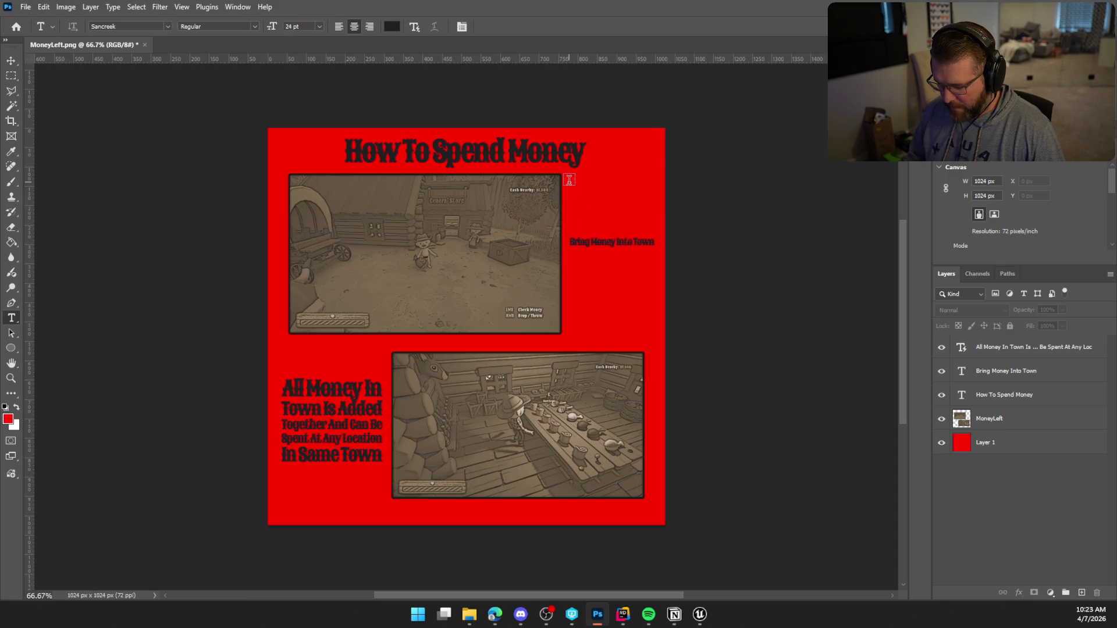
drag(570, 180, 657, 326)
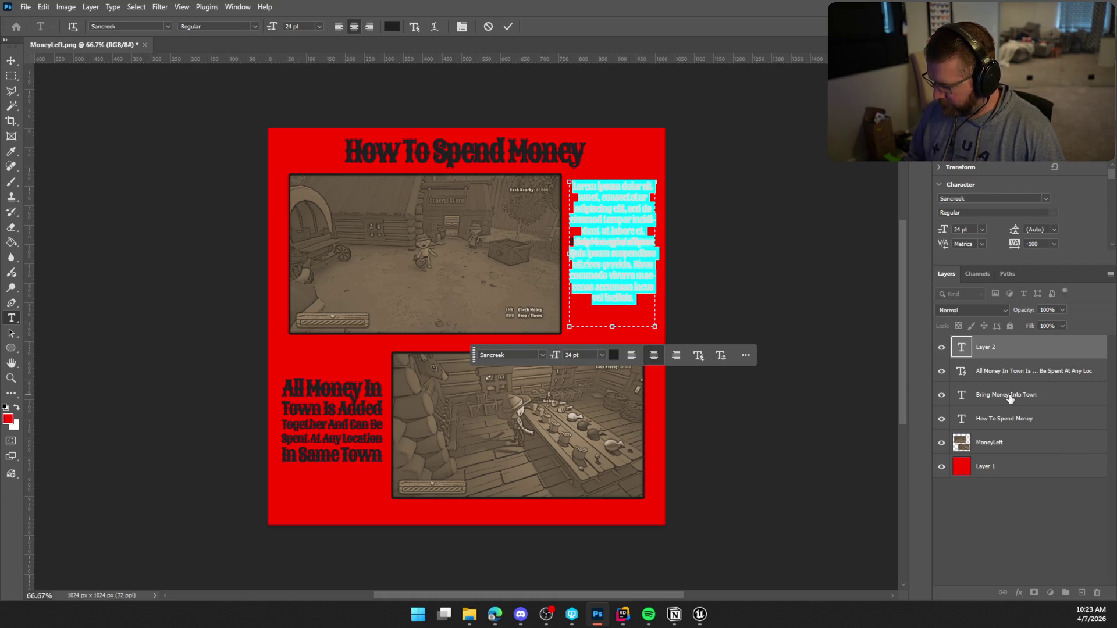
text(Bring Money Into Town)
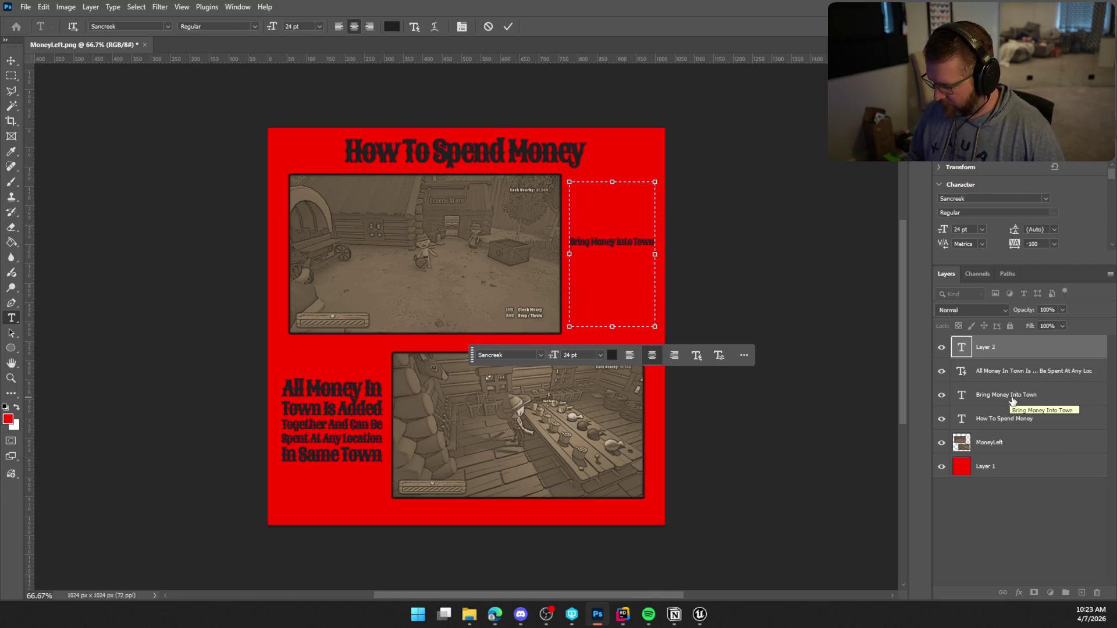
click(1012, 399)
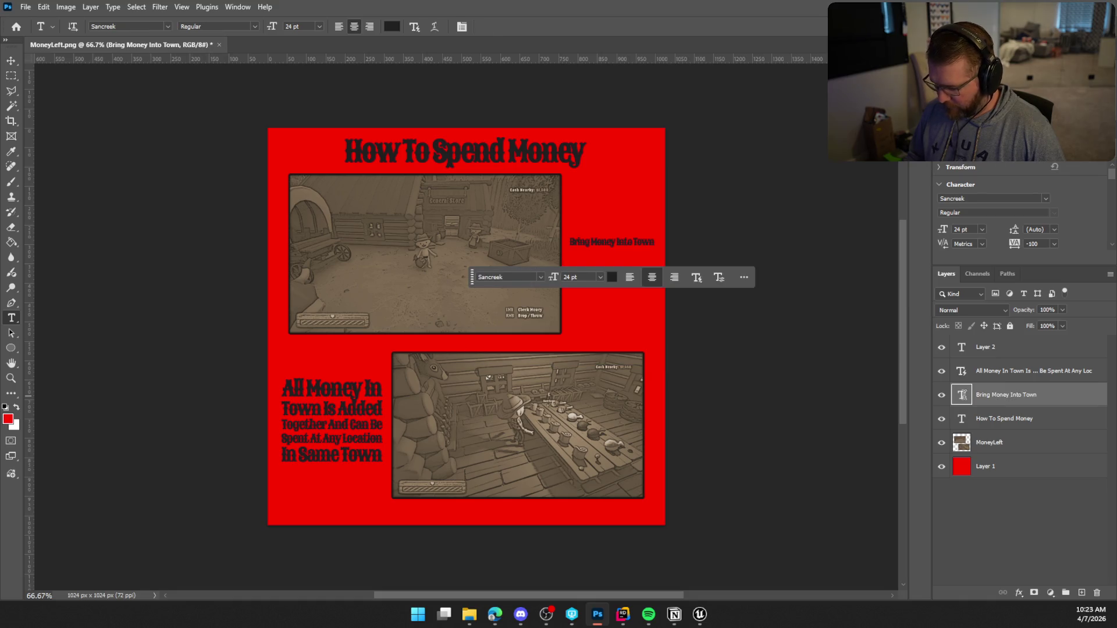
Step: Delete the old one-line Bring Money Into Town caption
double_click(963, 395)
key(BackSpace)
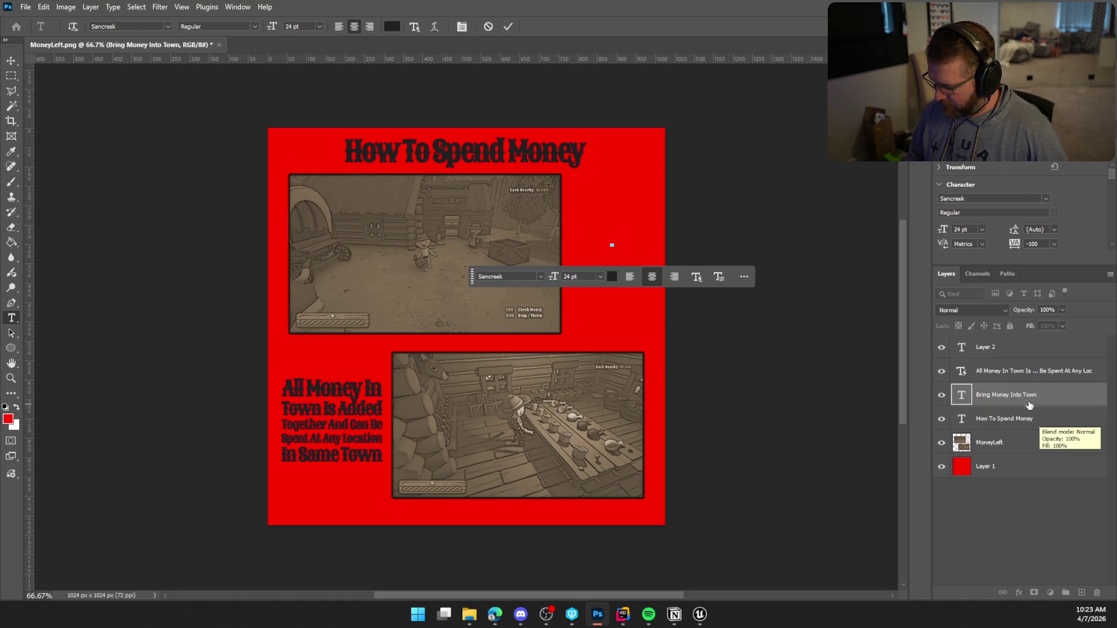
click(1024, 371)
click(1006, 347)
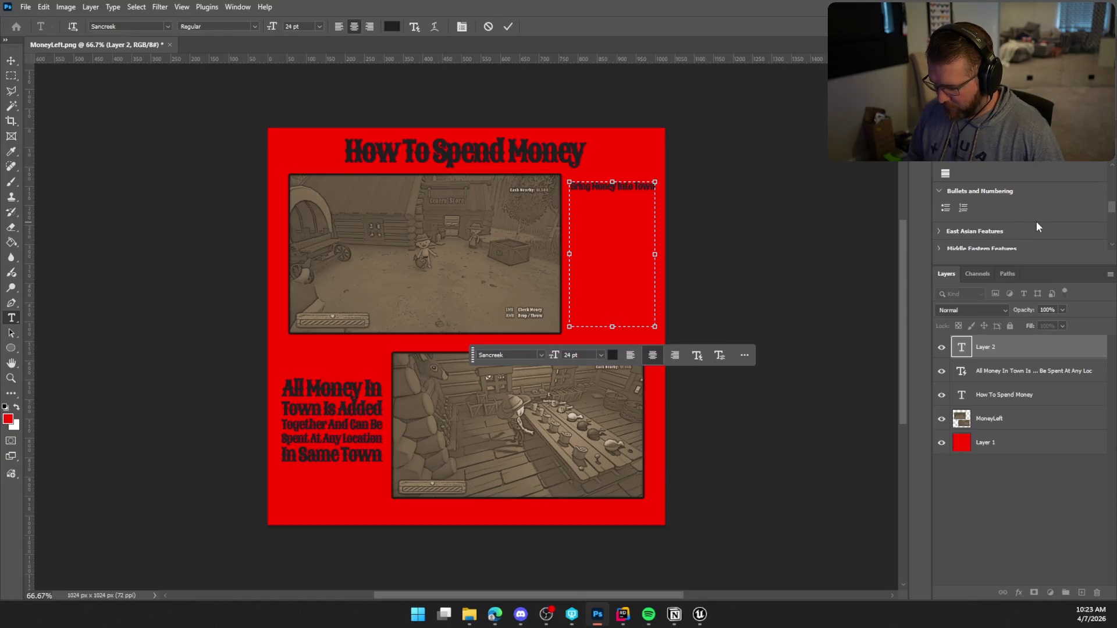
Step: Turn on Dynamic Text for the new caption, settle on left alignment, and commit
scroll(1036, 213, up, 1)
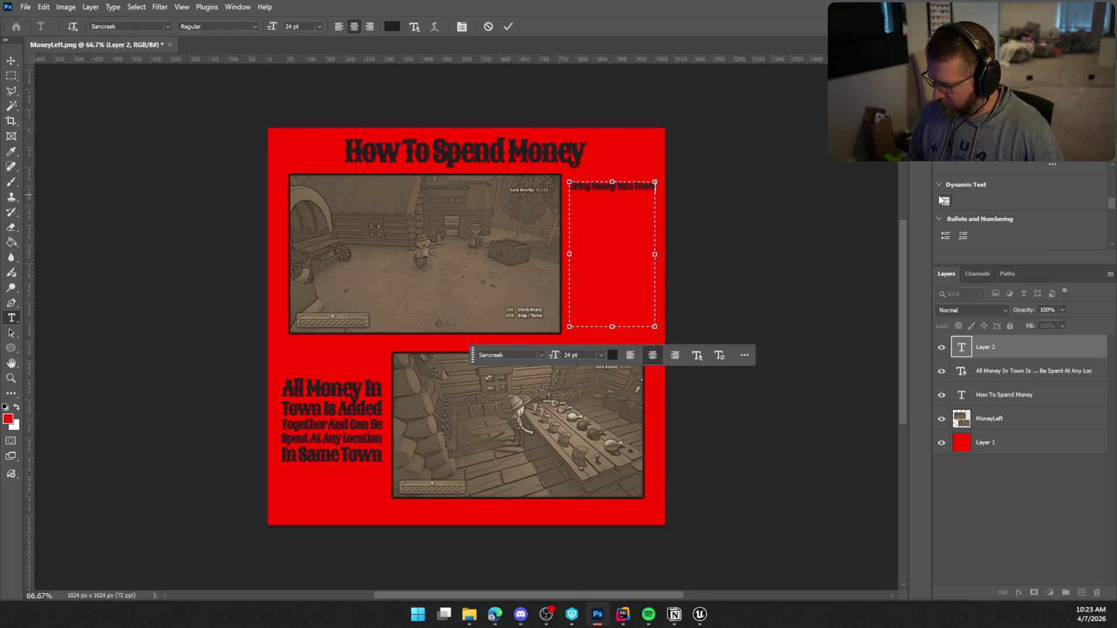
click(944, 201)
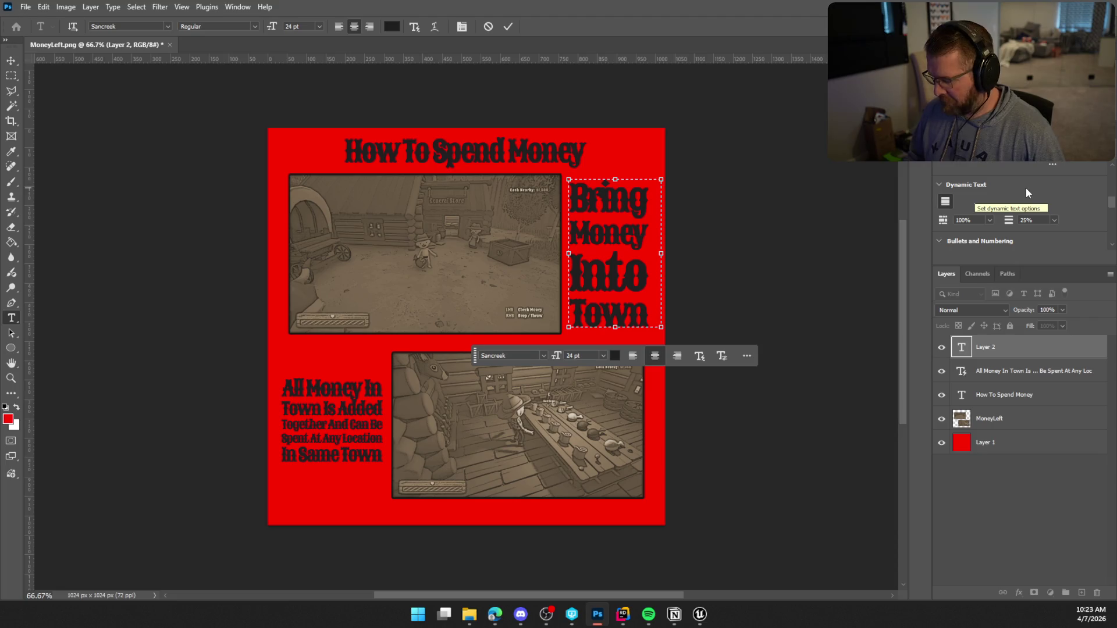
scroll(1025, 187, up, 1)
click(944, 194)
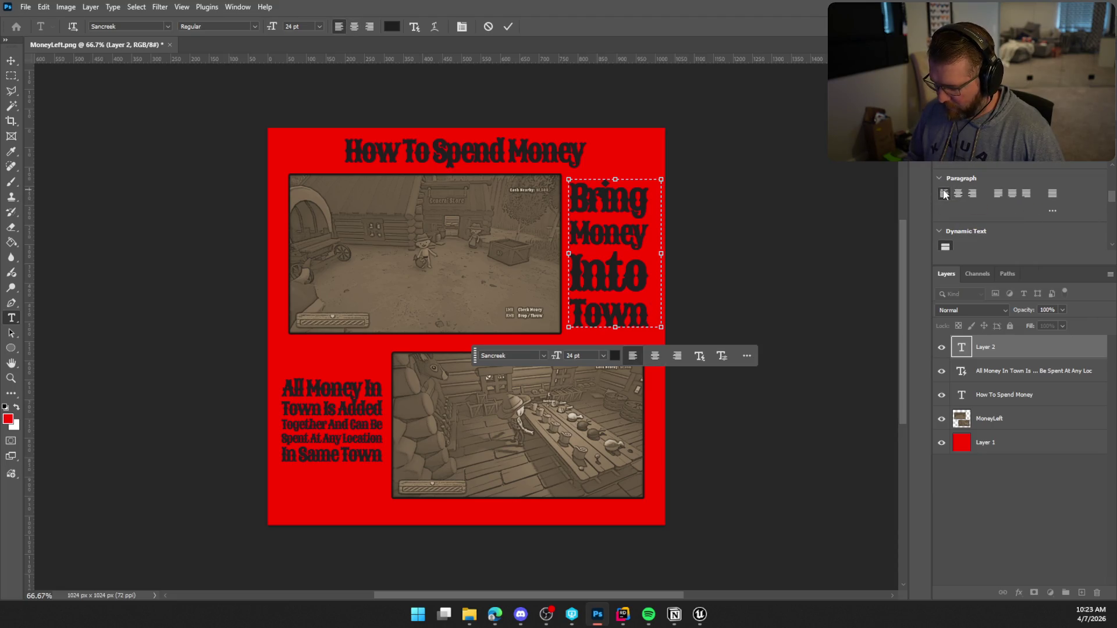
click(959, 195)
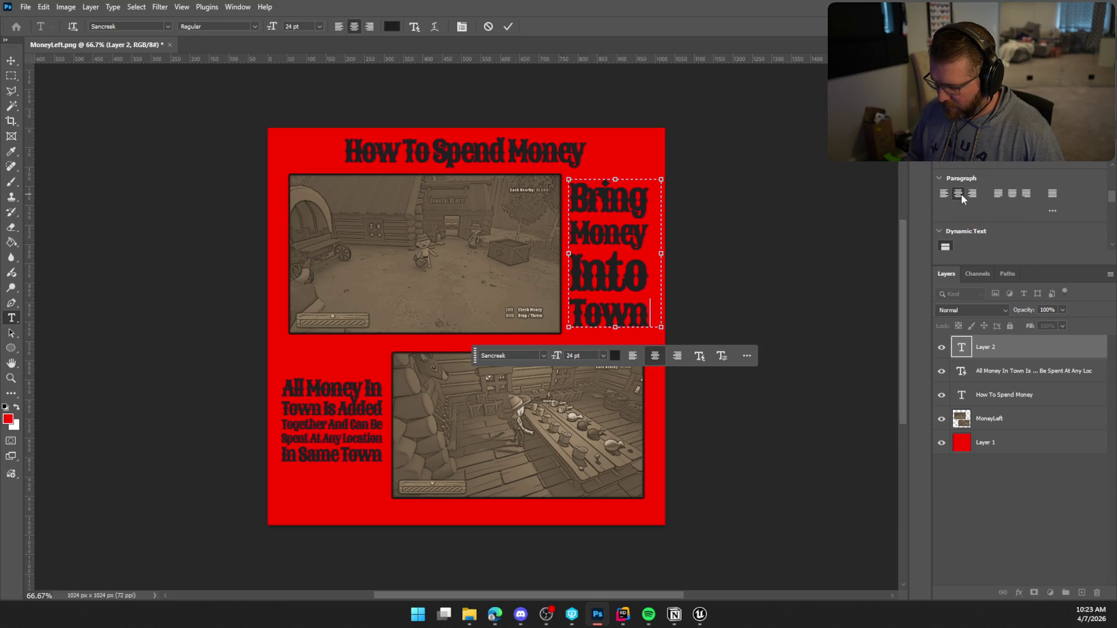
click(976, 196)
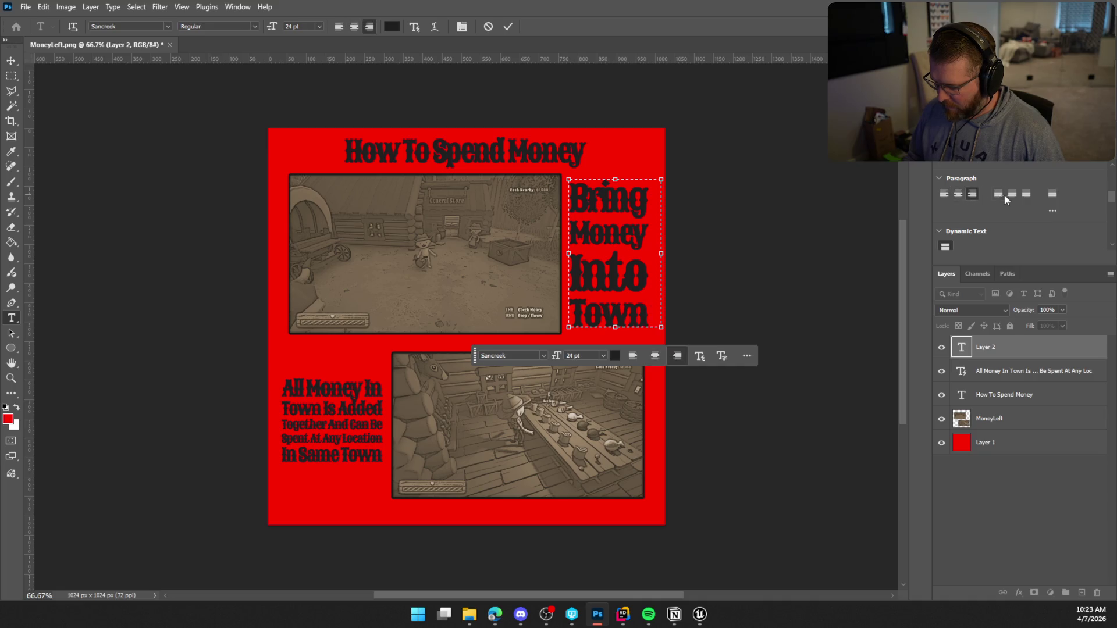
click(1050, 195)
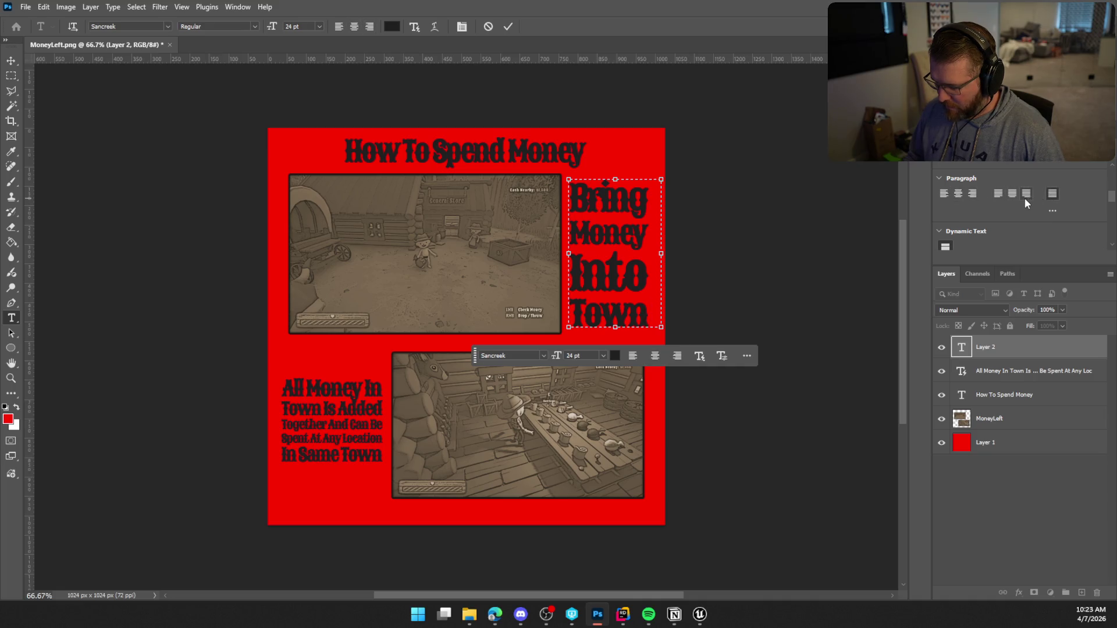
click(944, 195)
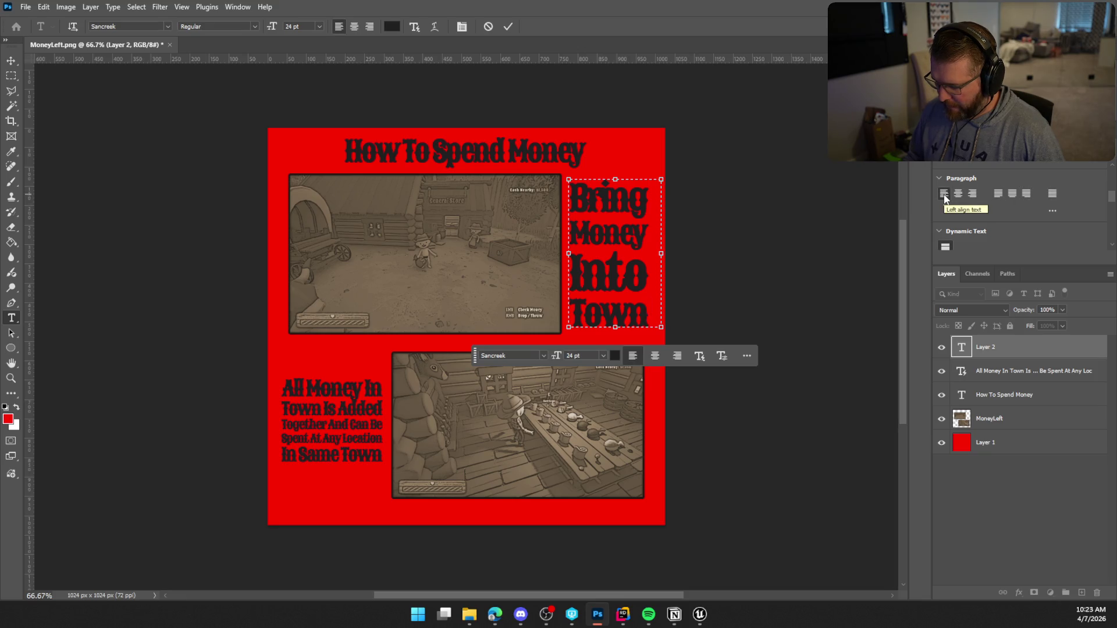
key(ctrl+Return)
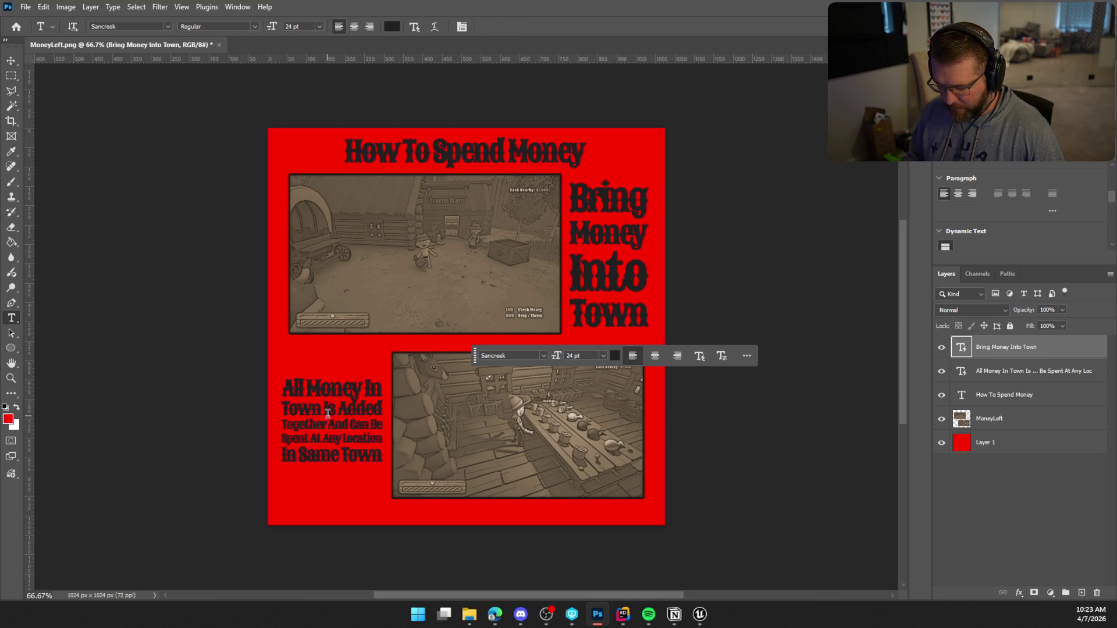
Step: Enlarge the All Money caption slightly with Ctrl+T and toggle Dynamic Text off and on
click(953, 378)
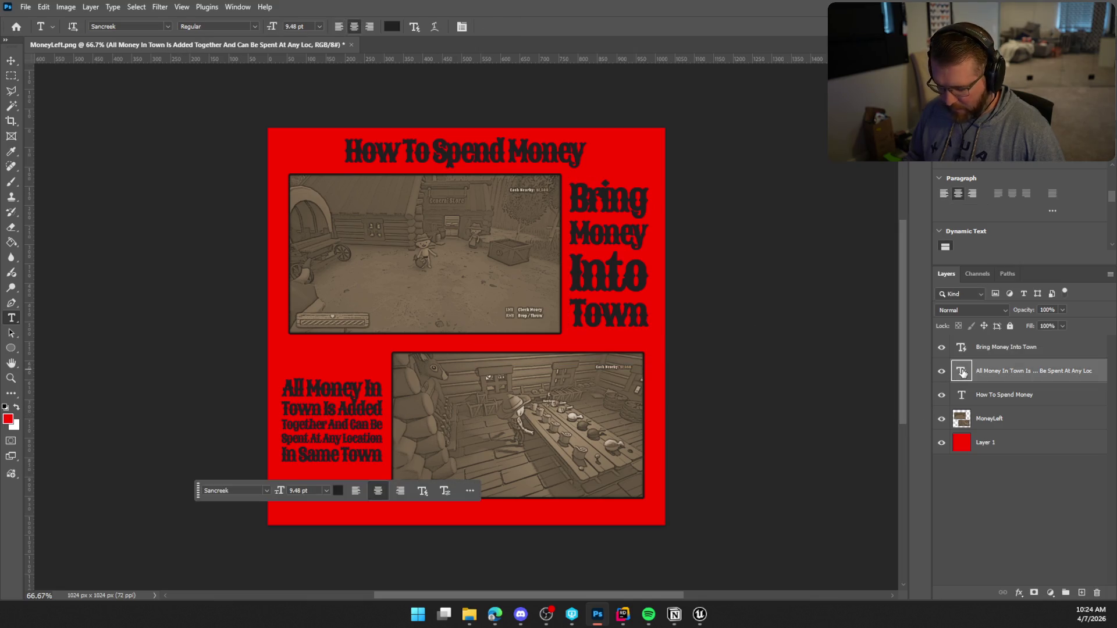
key(ctrl+t)
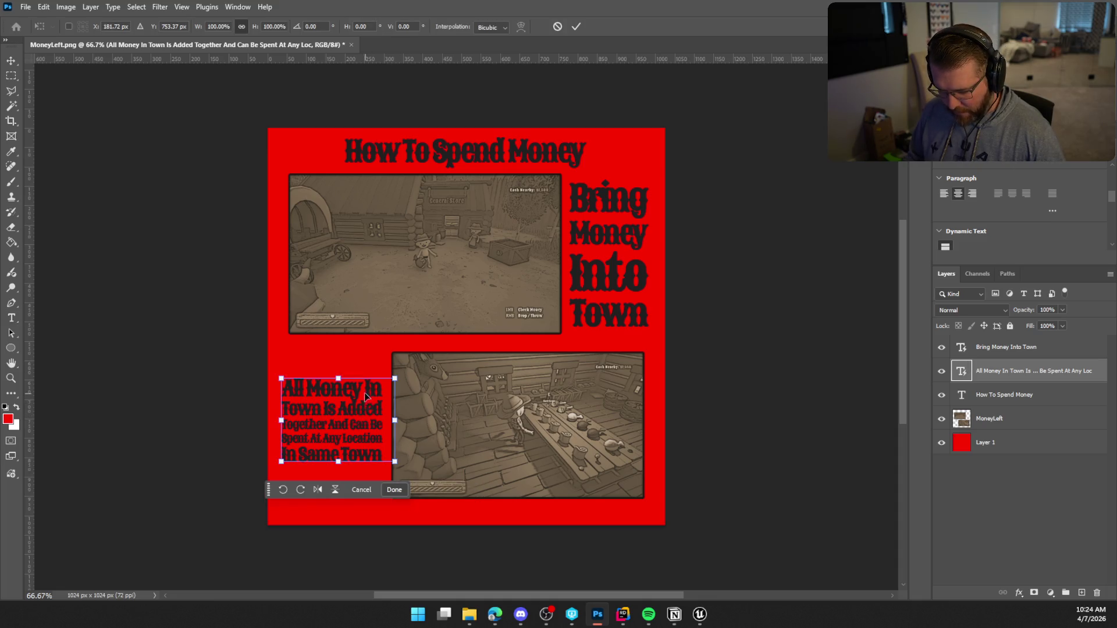
drag(337, 378, 341, 348)
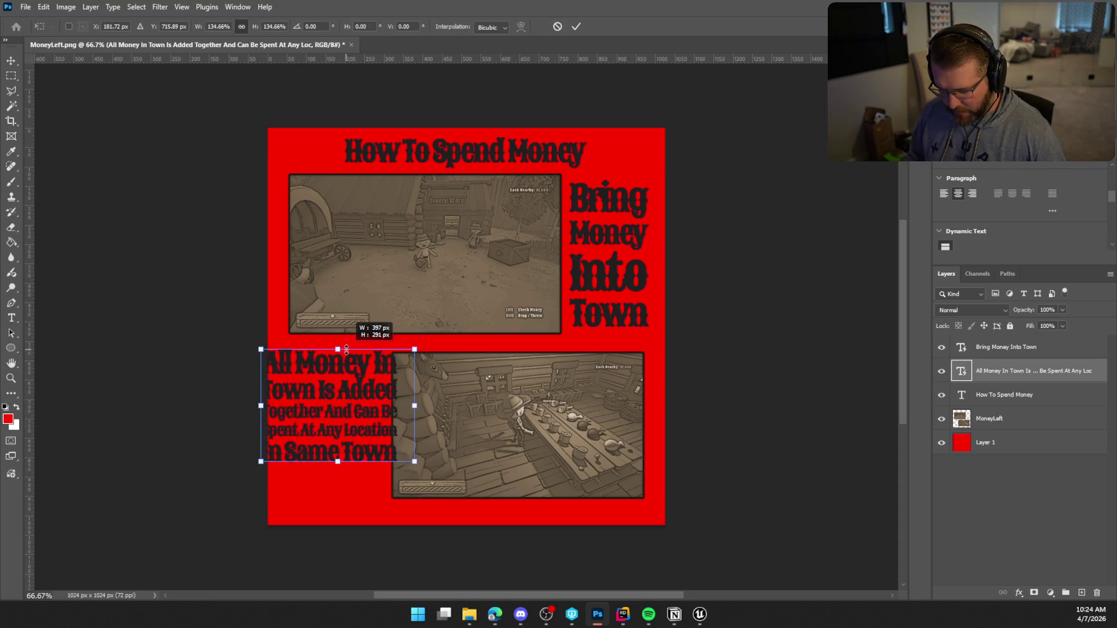
mouse_move(352, 401)
mouse_down()
mouse_move(377, 409)
mouse_move(366, 404)
mouse_up()
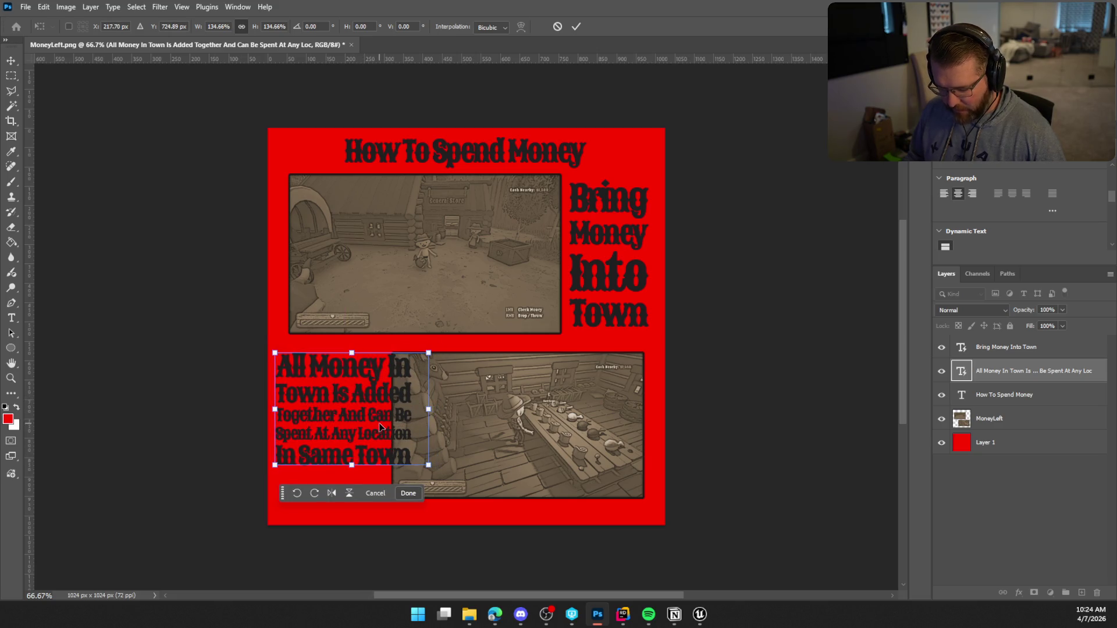
double_click(961, 372)
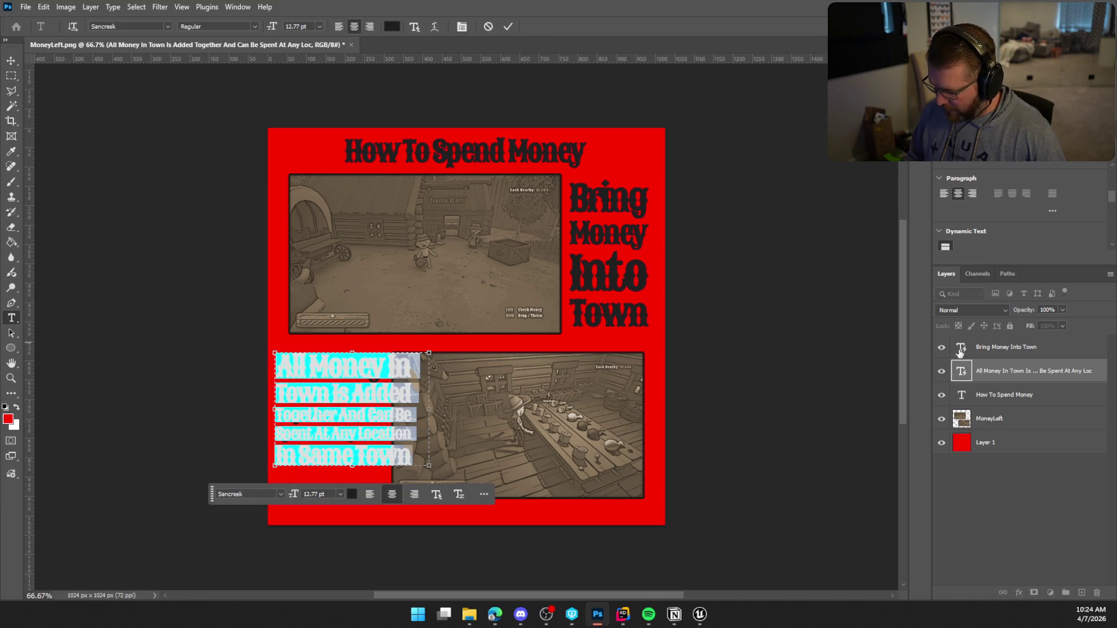
click(945, 249)
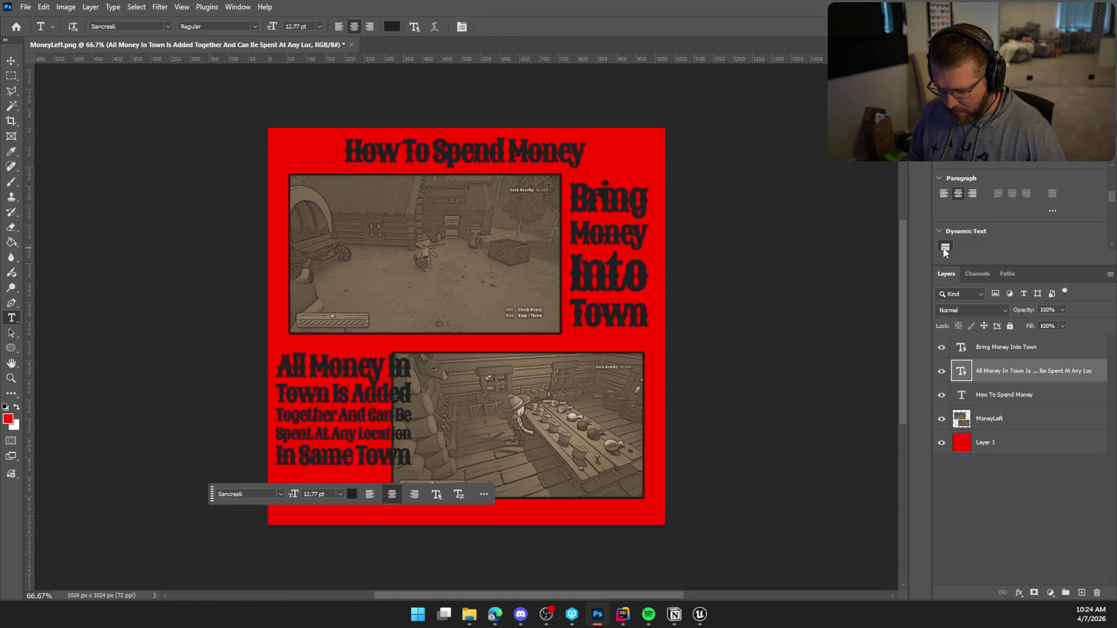
click(945, 249)
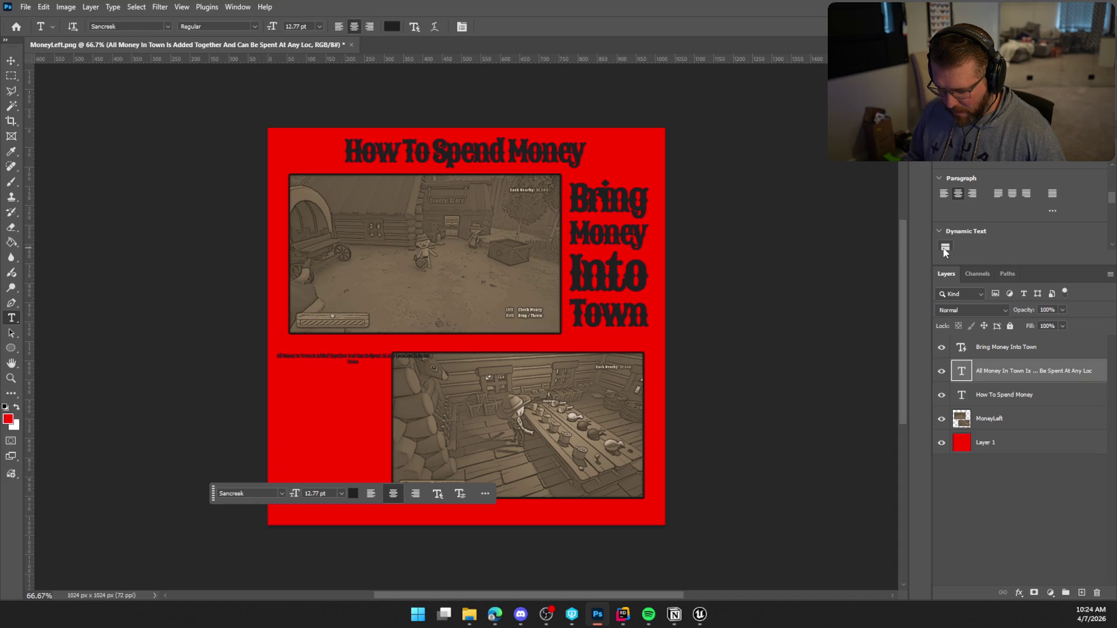
click(945, 249)
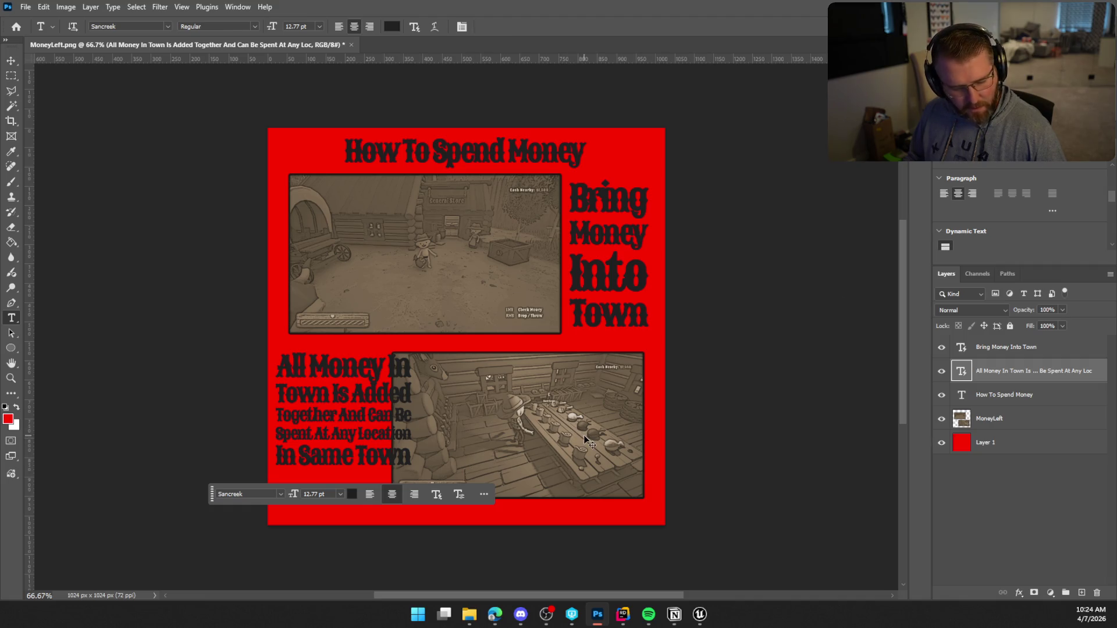
Step: Narrow the caption box and stretch it down to the lower screenshot's bottom, reapplying Dynamic Text
key(ctrl+t)
drag(423, 414, 389, 409)
drag(331, 365, 333, 353)
drag(332, 448, 332, 499)
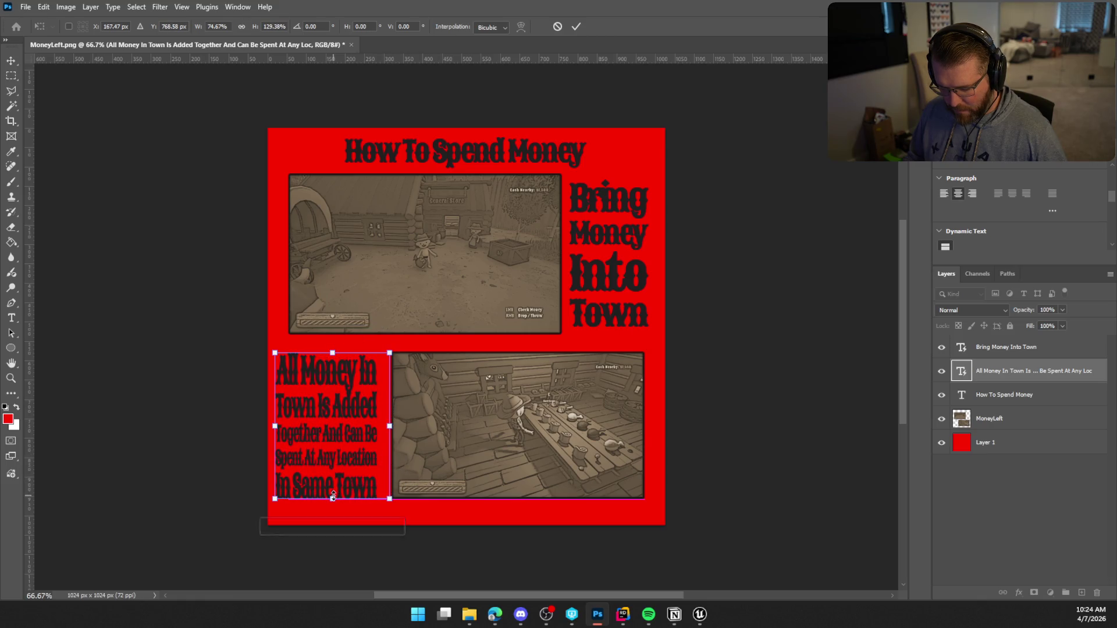
click(946, 249)
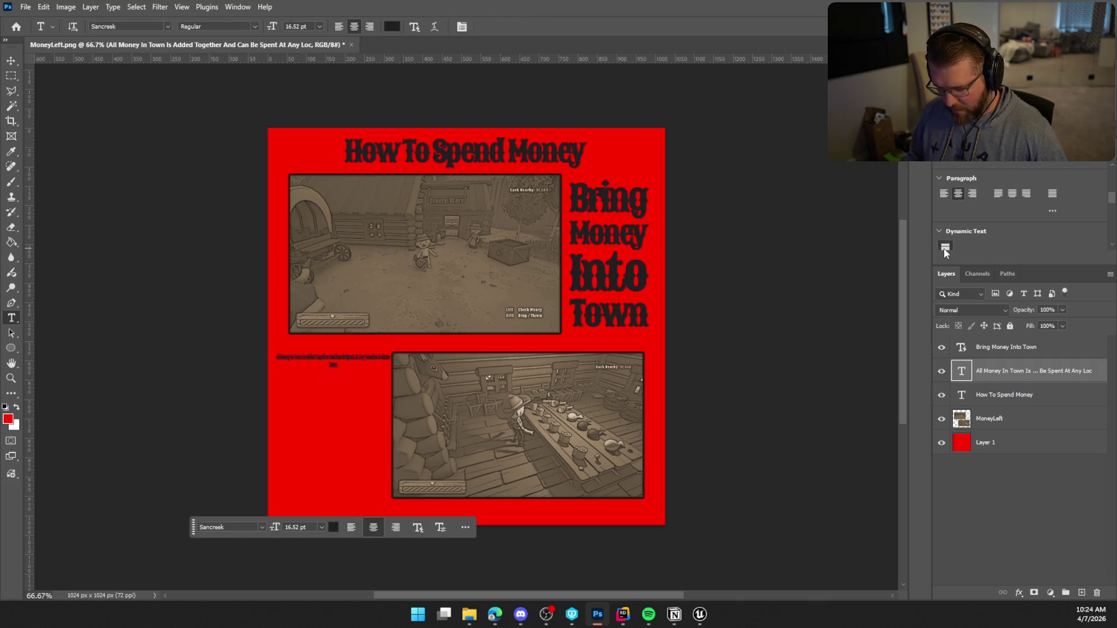
click(945, 251)
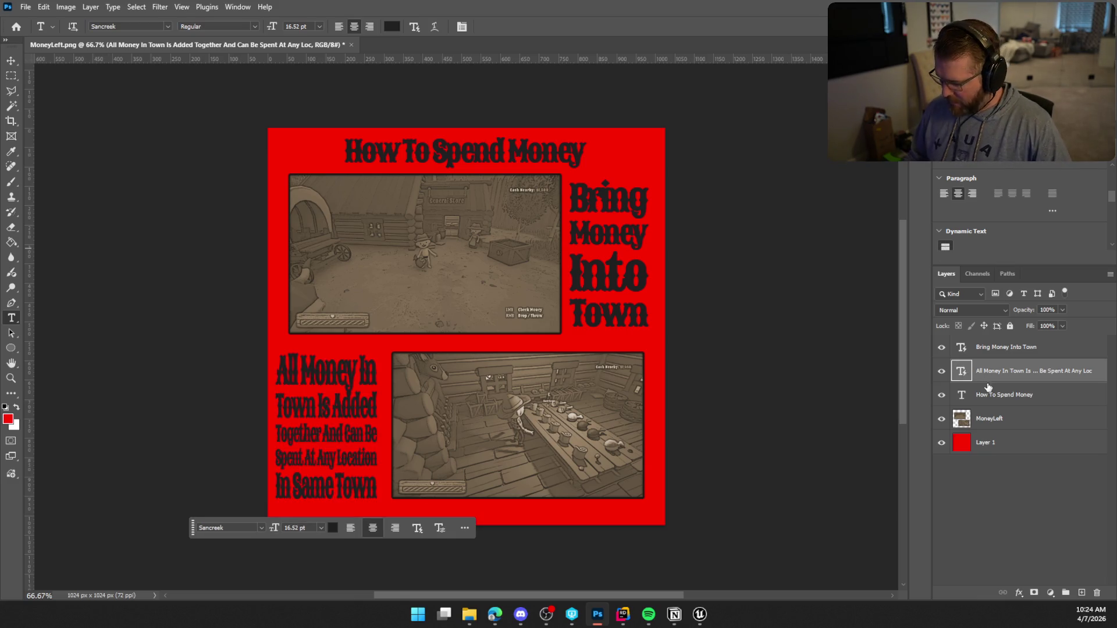
double_click(962, 371)
key(ctrl+c)
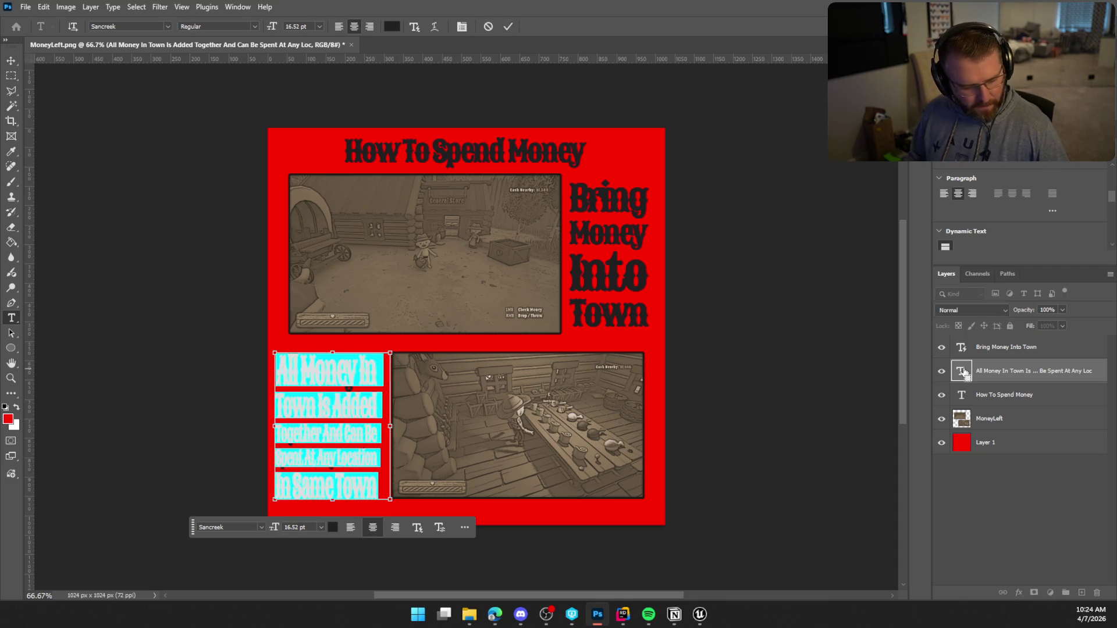
Step: Replace the old caption with a new 24 pt Sancreek Dynamic Text box left of the lower screenshot
key(Escape)
key(Delete)
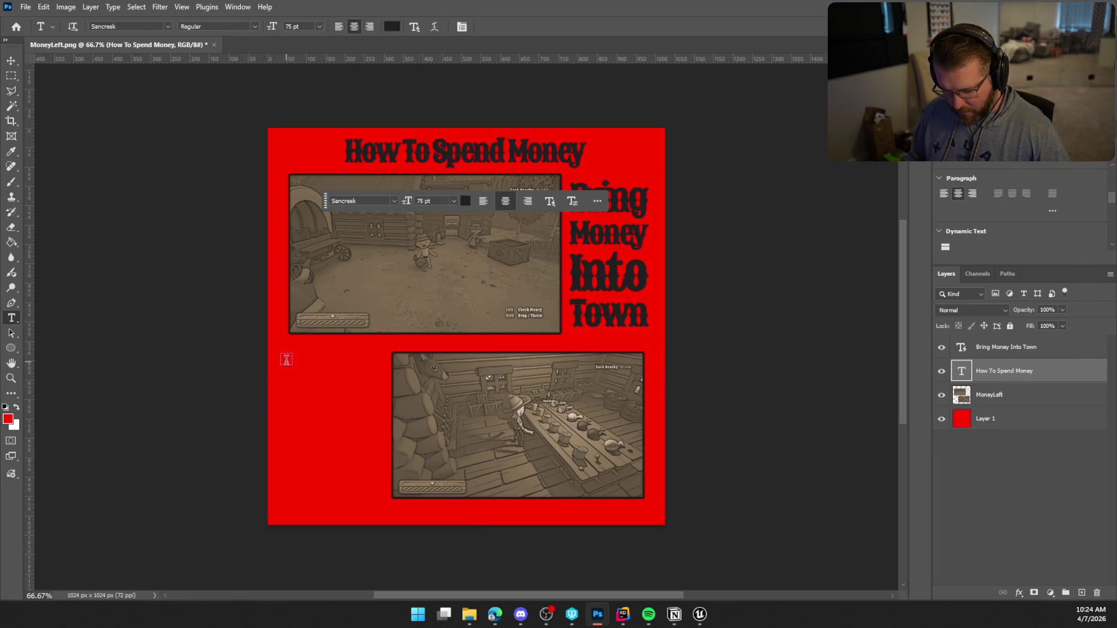
mouse_move(280, 353)
mouse_down()
mouse_move(346, 428)
mouse_move(387, 498)
mouse_up()
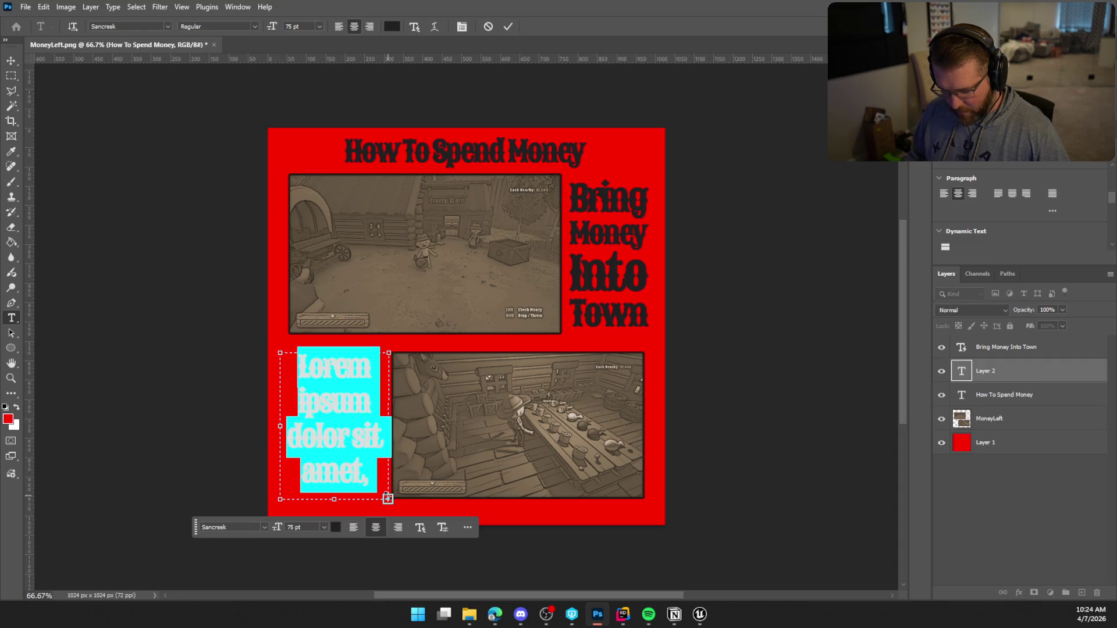
key(ctrl+v)
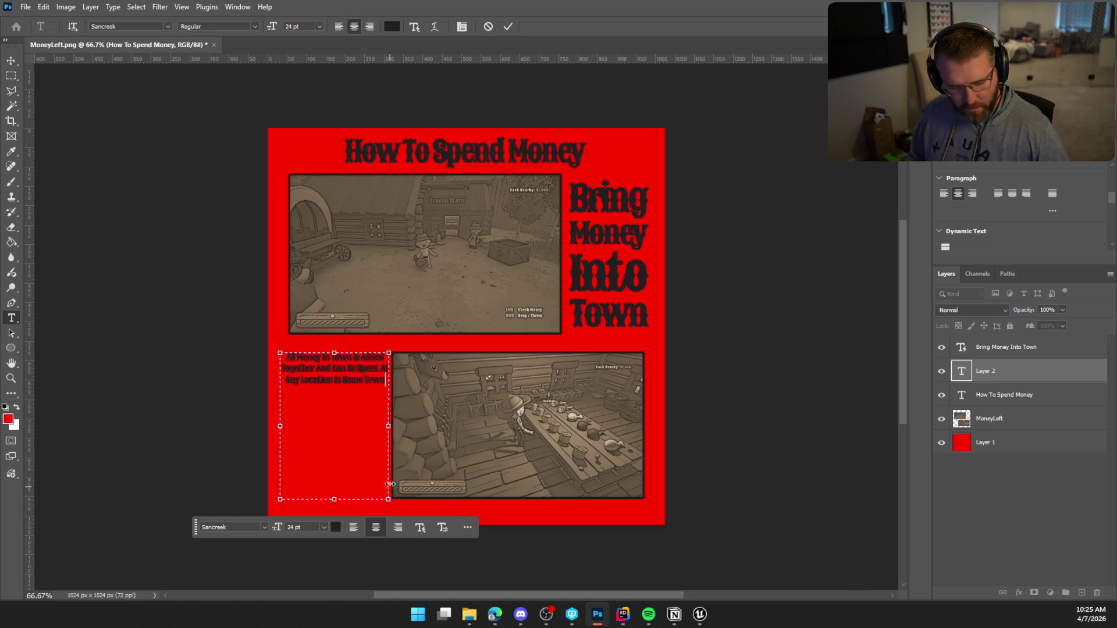
click(508, 27)
click(945, 248)
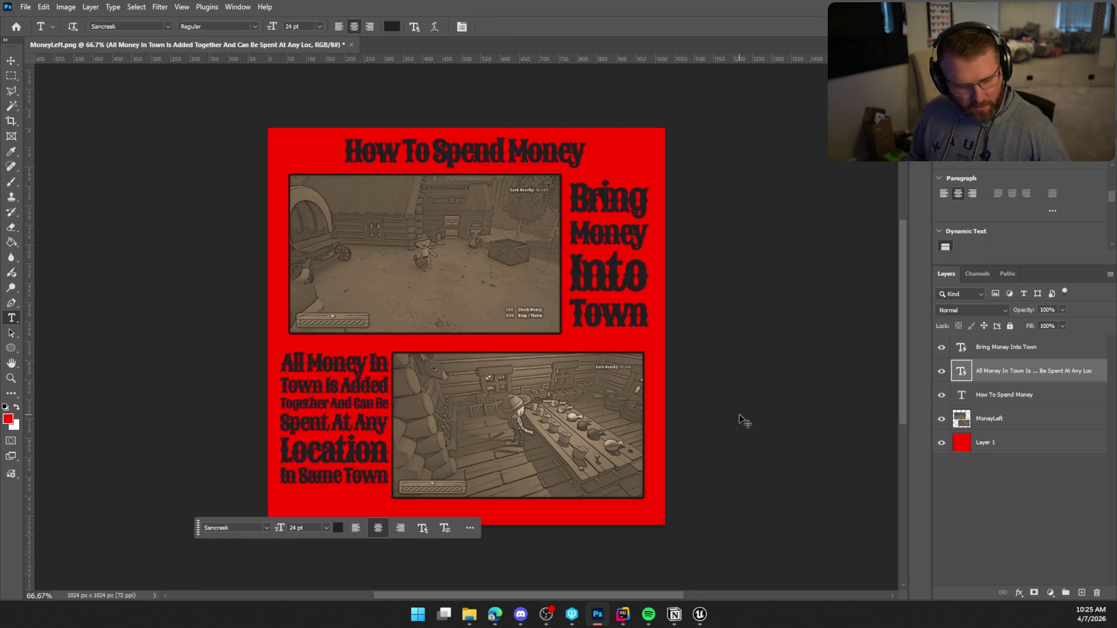
Step: Nudge the new caption down and left into place, then hide the red background Layer 1
key(ctrl+t)
key(Down)
key(Down)
key(Down)
key(Left)
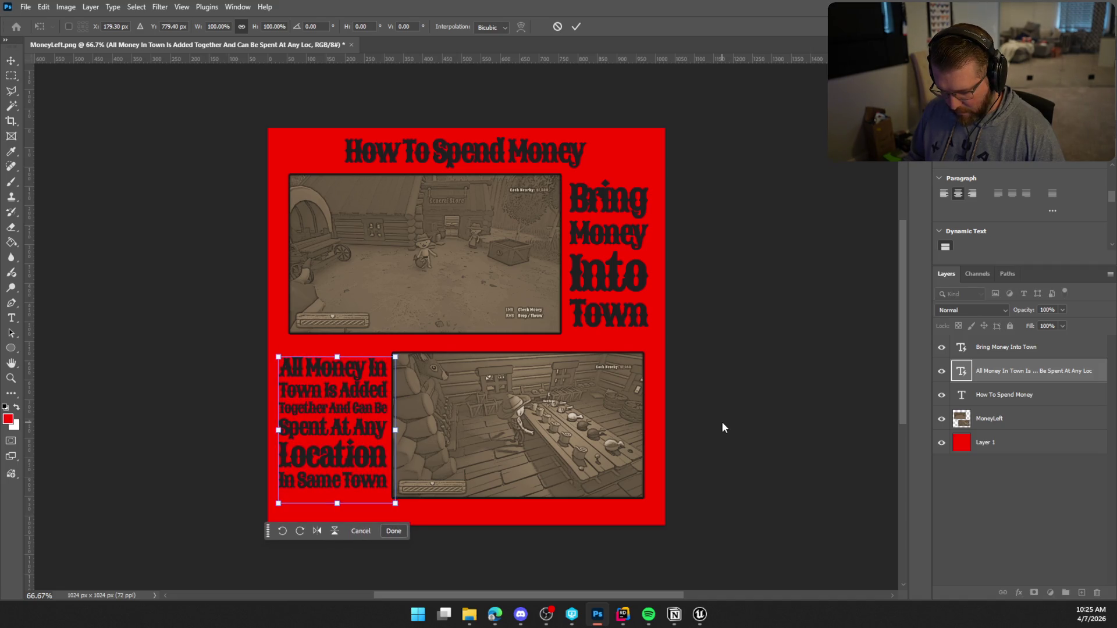
key(Return)
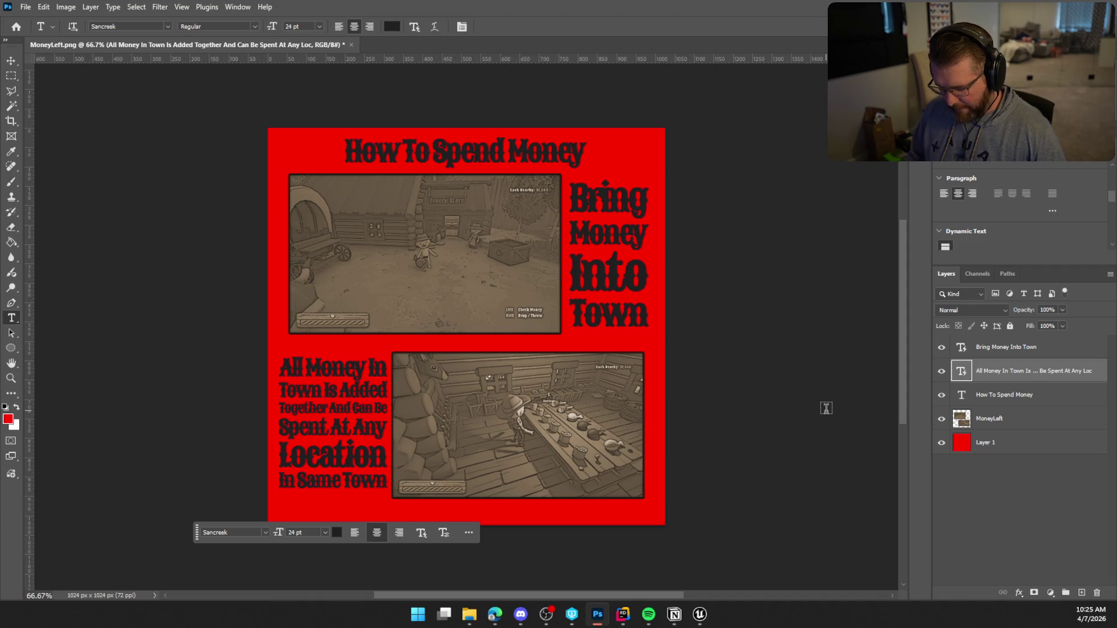
key(ctrl+t)
key(Left)
key(Left)
key(Left)
key(Down)
key(Down)
key(Down)
key(Return)
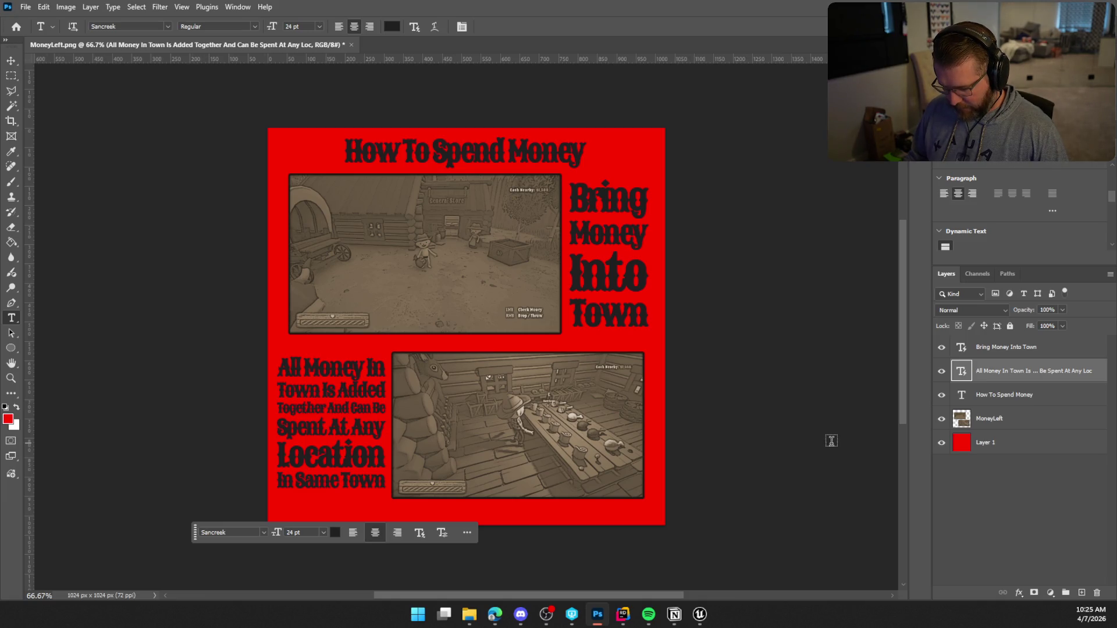
click(942, 443)
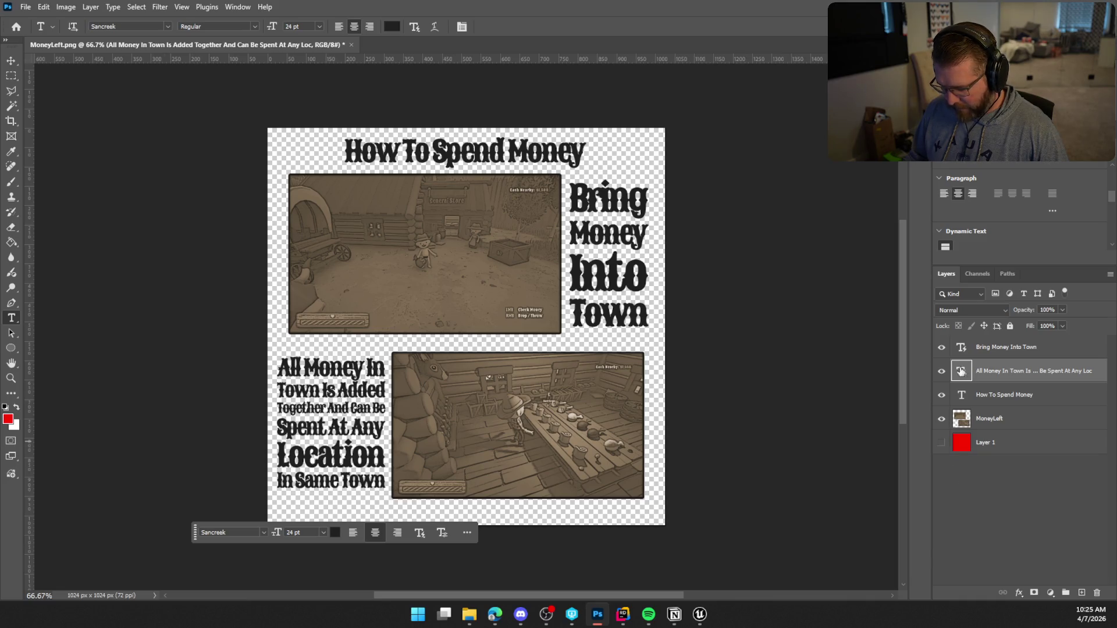
Step: Start recolouring the Bring Money Into Town caption, shifting its hue toward orange
click(962, 348)
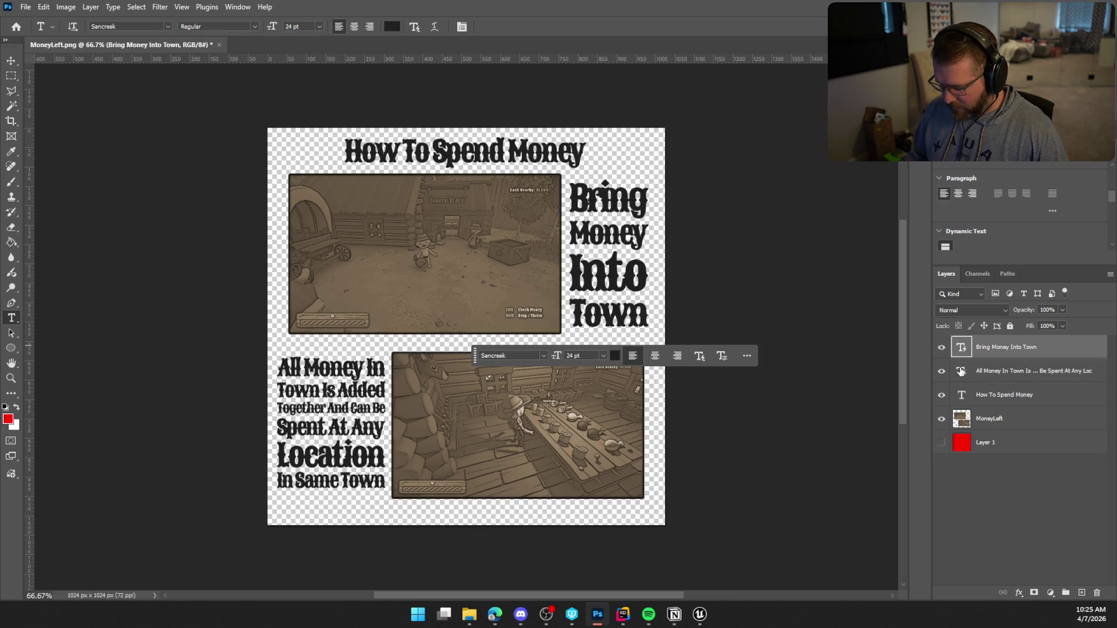
scroll(1075, 236, down, 5)
scroll(1075, 235, up, 3)
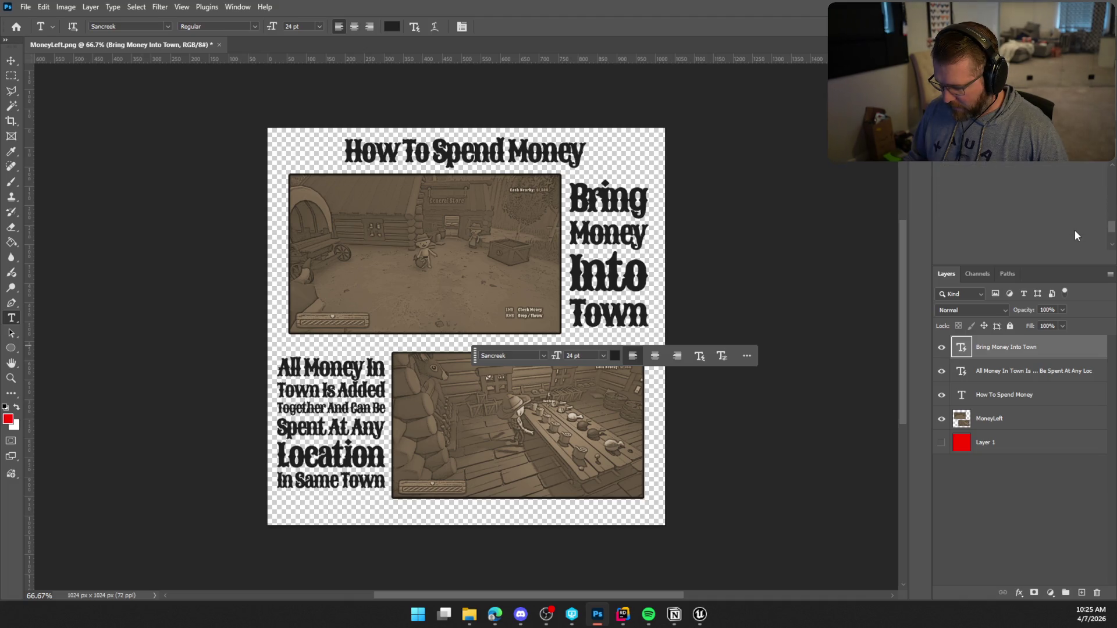
scroll(1077, 211, up, 3)
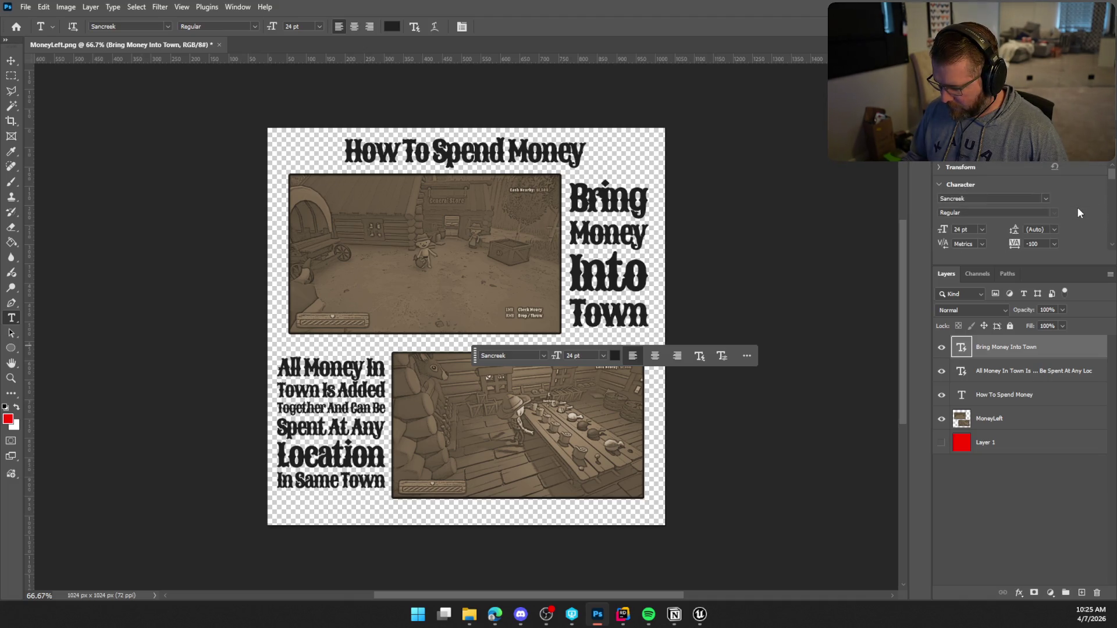
click(1036, 221)
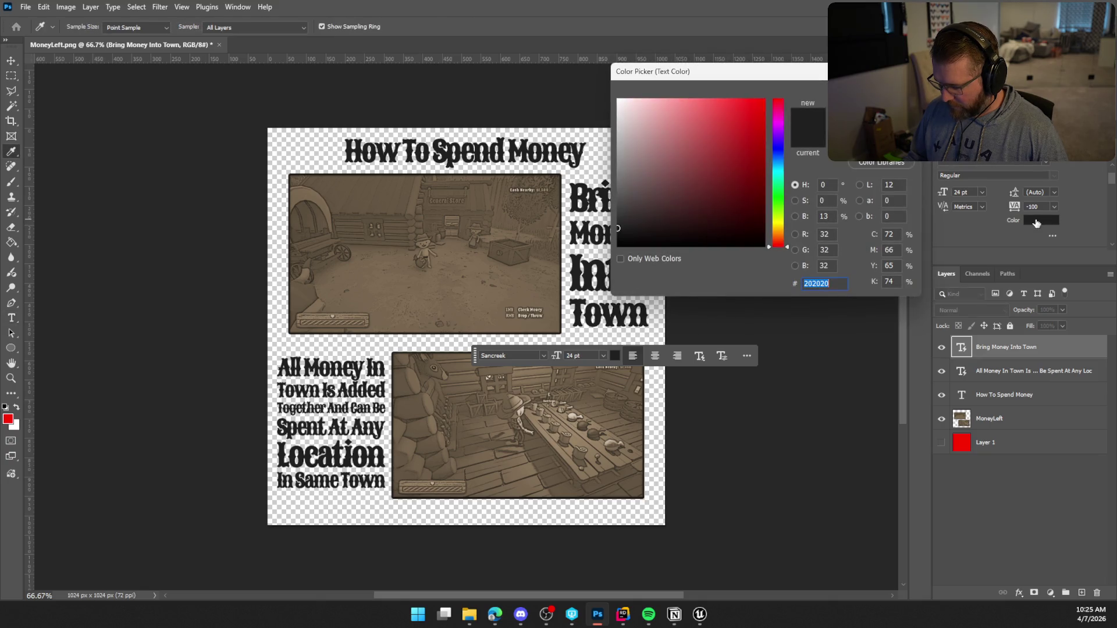
click(793, 238)
drag(698, 71, 763, 72)
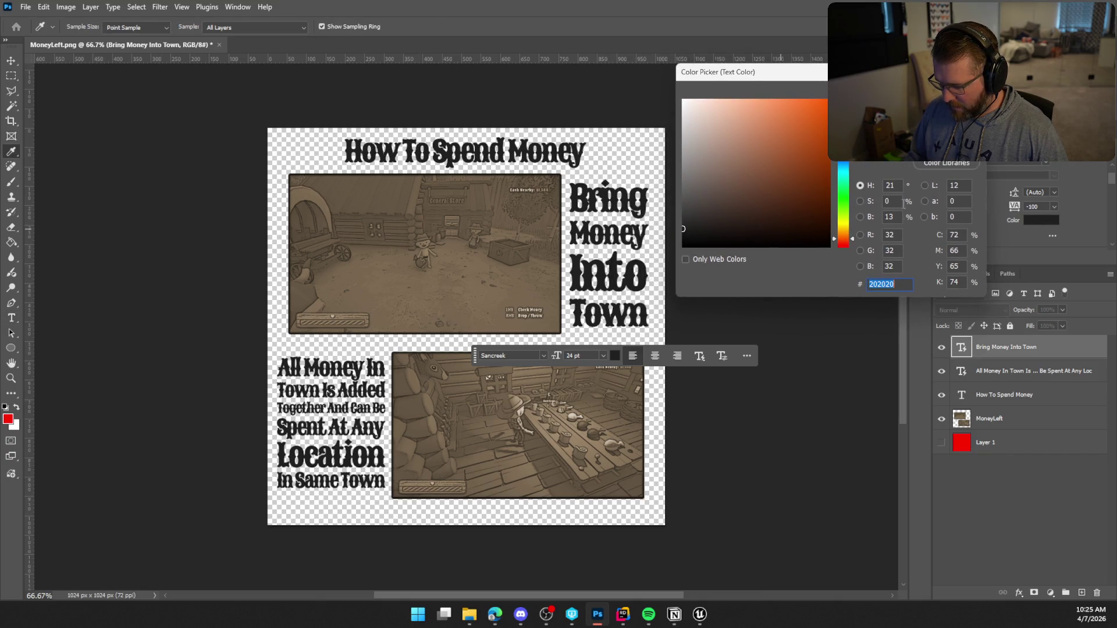
drag(846, 242, 846, 238)
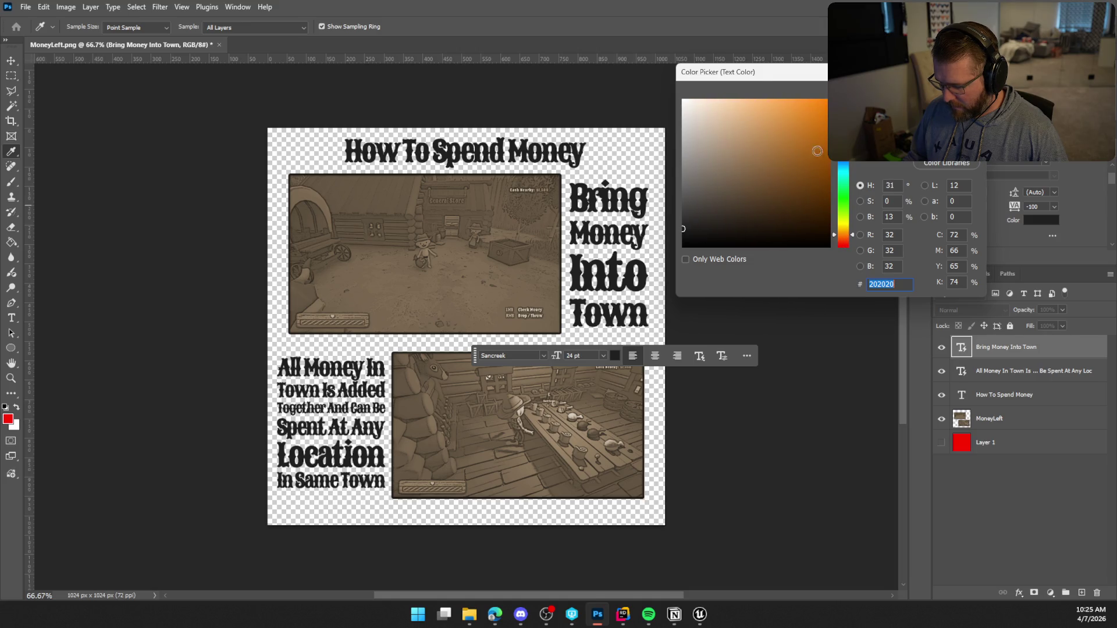
click(798, 128)
Step: Refine the caption colour from hex ce5b5b to a bright red (#e34848) and confirm it
drag(799, 128, 751, 126)
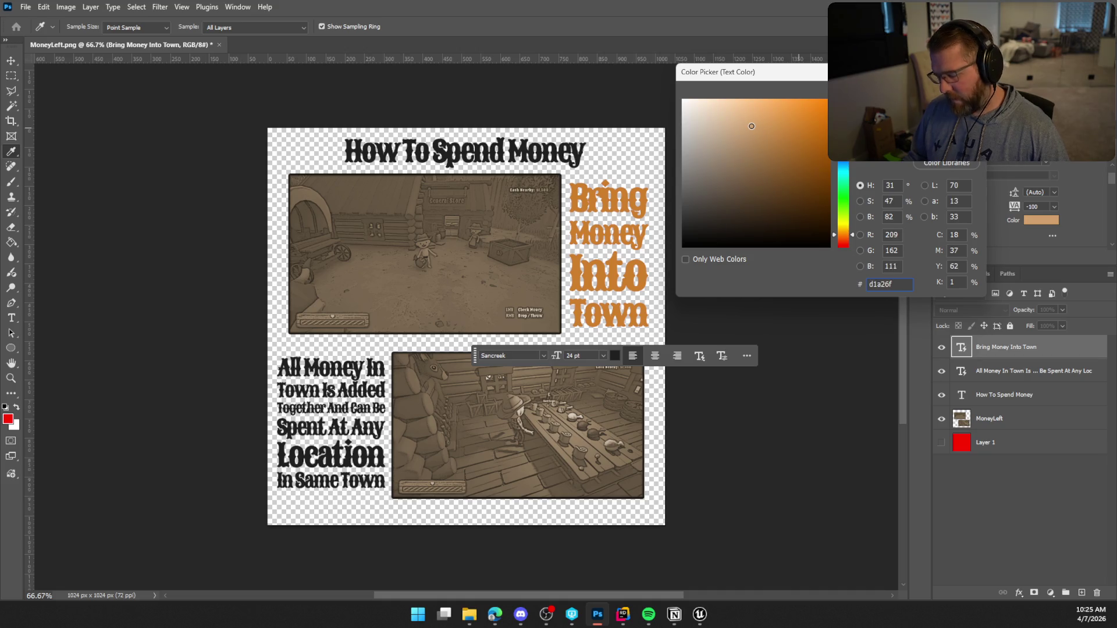
click(764, 128)
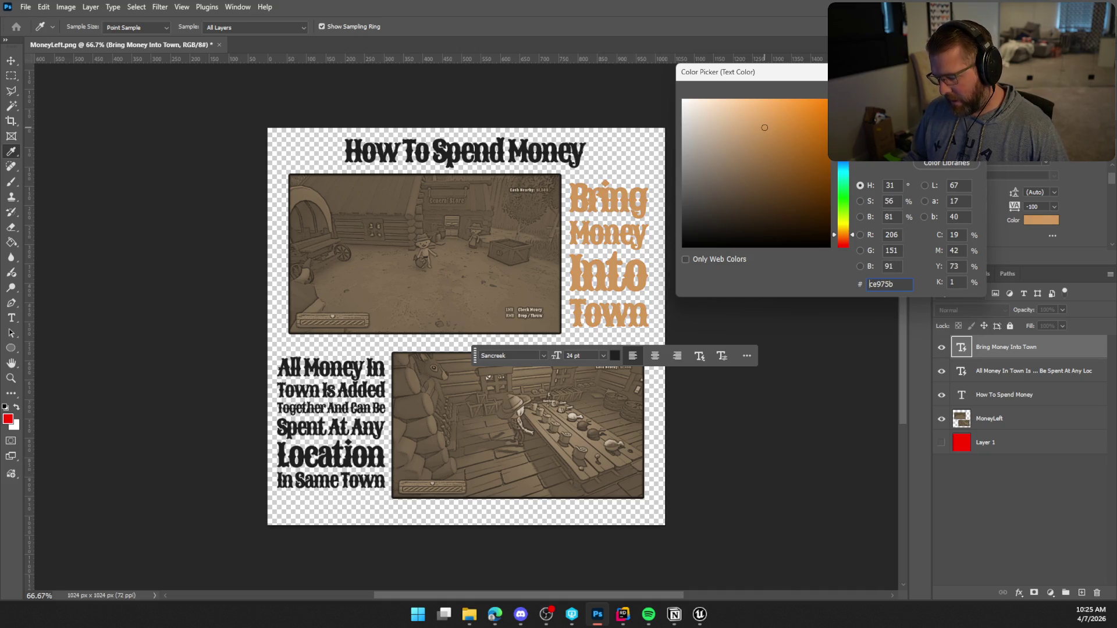
text(ce5b5b)
click(804, 134)
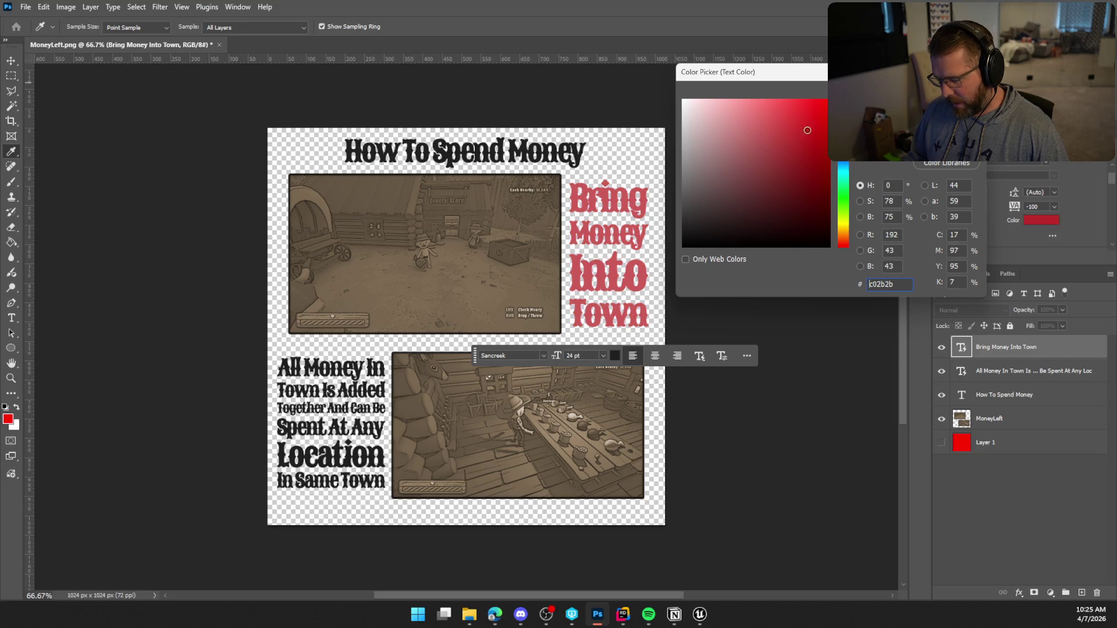
click(814, 137)
mouse_move(814, 137)
mouse_down()
mouse_move(811, 117)
mouse_move(784, 116)
mouse_up()
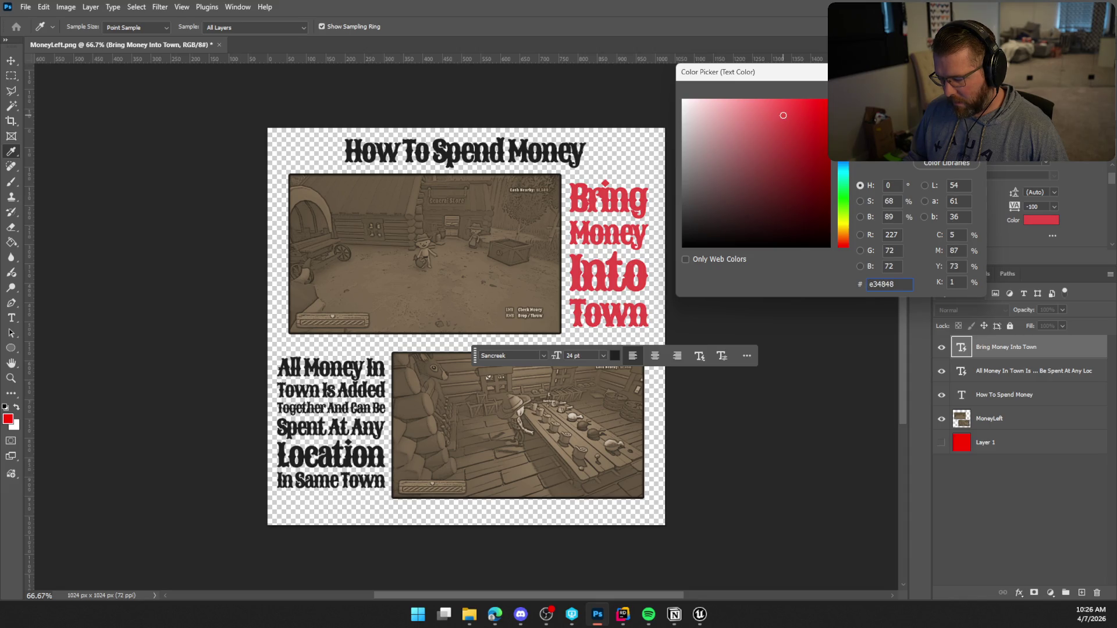
key(Return)
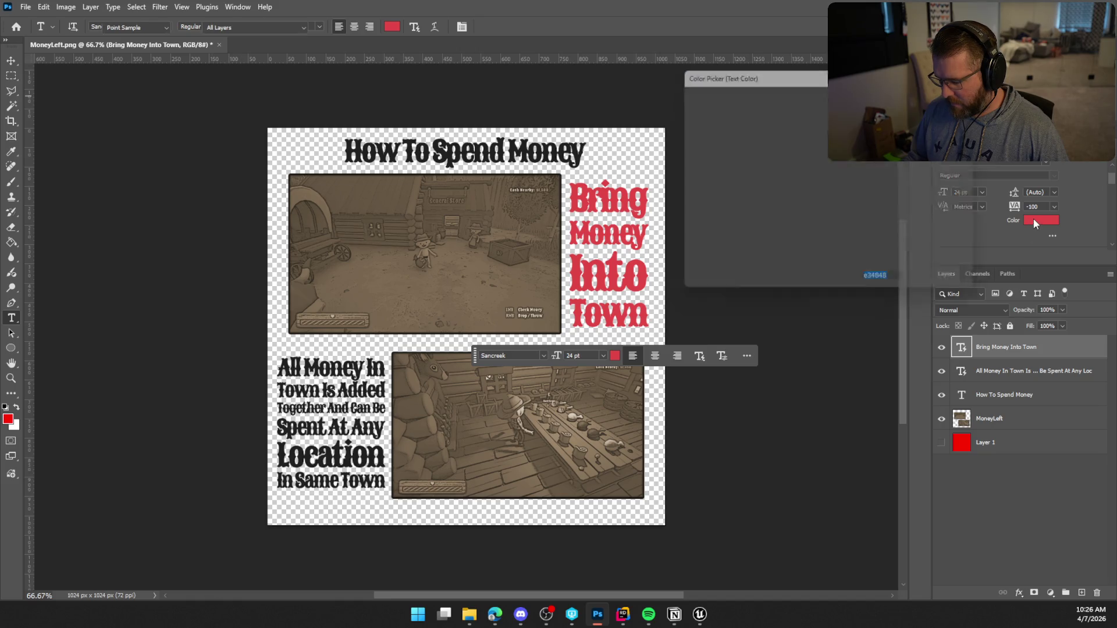
Step: Recheck the caption's red in the Color Picker, then select the All Money In Town layer
click(1034, 220)
key(Return)
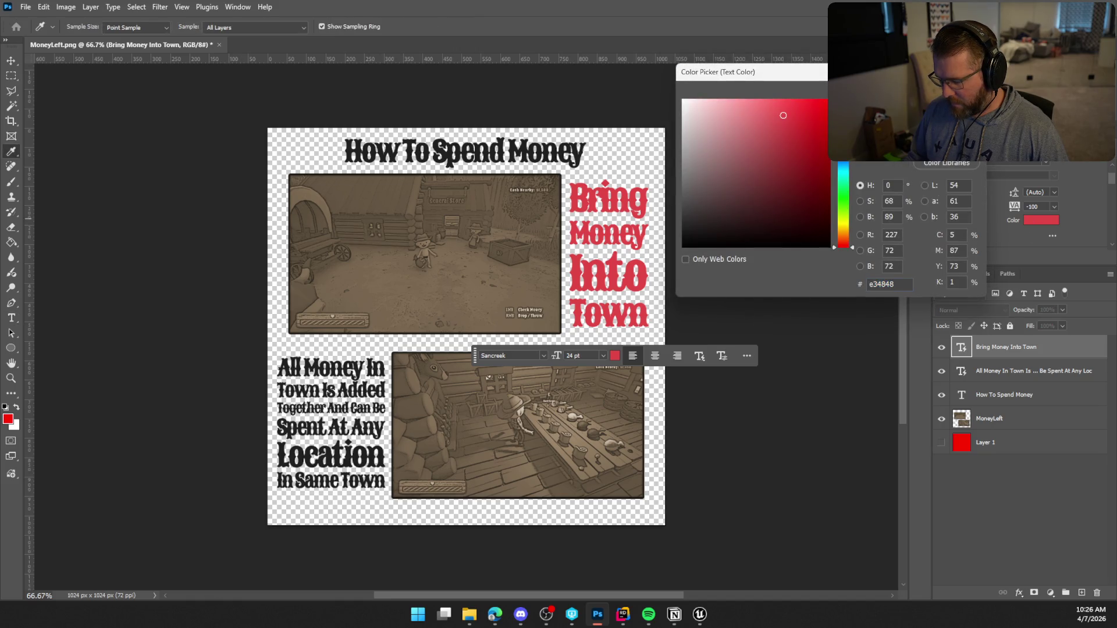
click(962, 379)
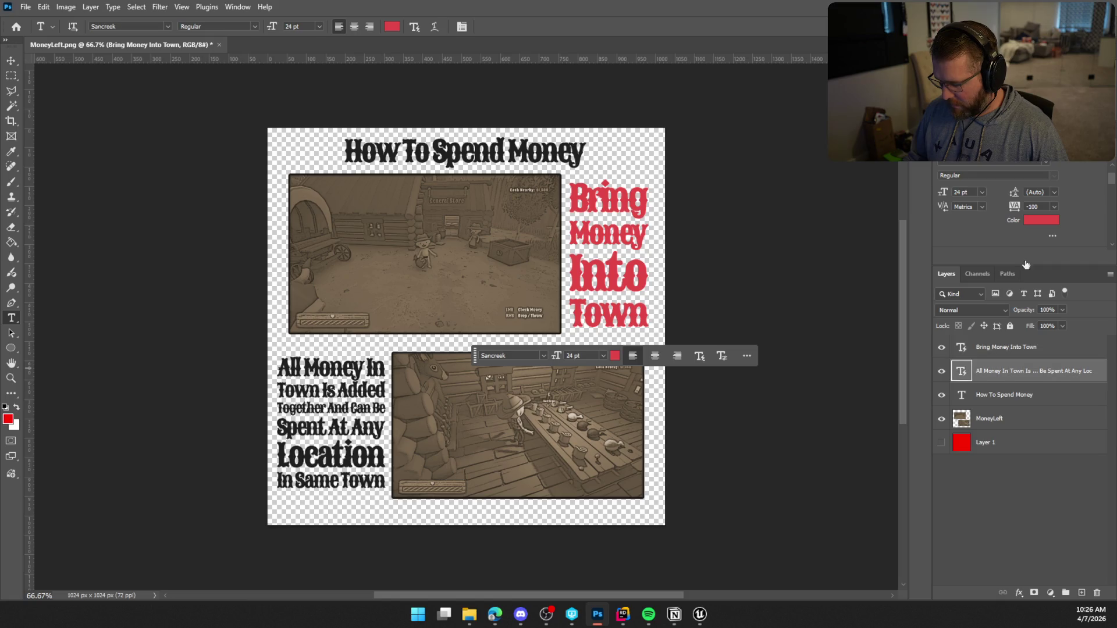
scroll(1042, 182, down, 2)
scroll(1075, 195, up, 2)
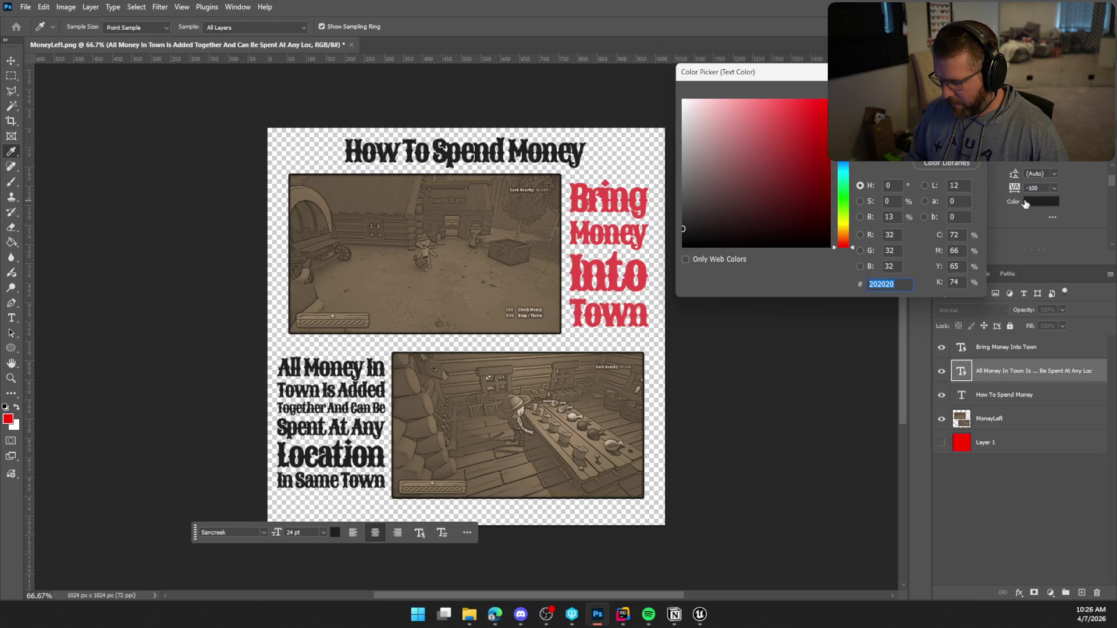
Step: Eyedrop the red from 'Into' for the All Money caption and the title, and add it to Swatches
click(633, 268)
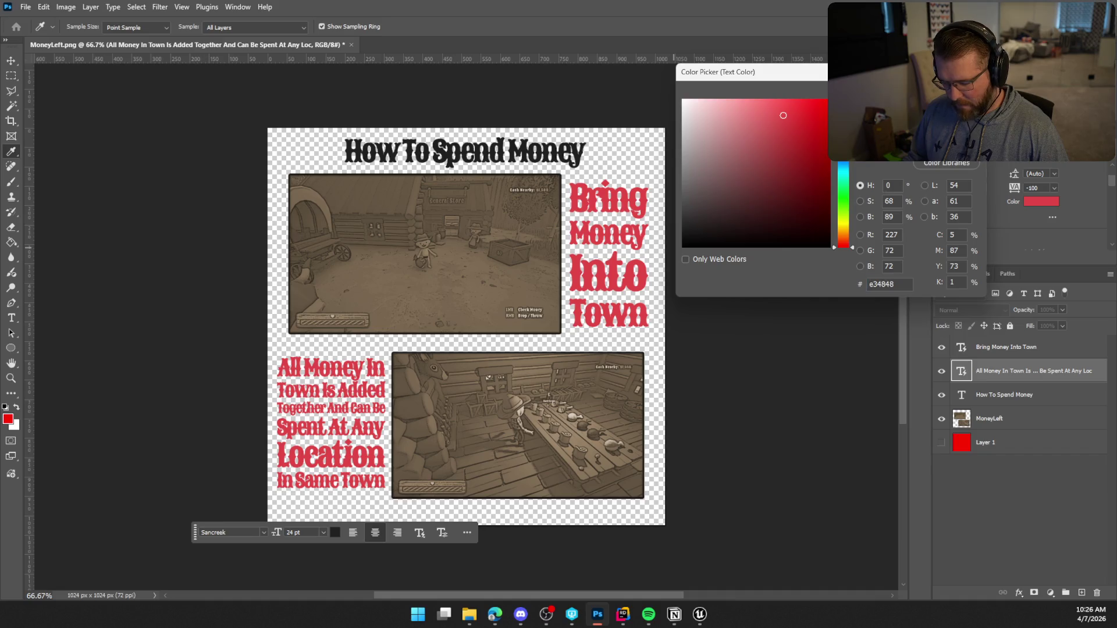
click(946, 91)
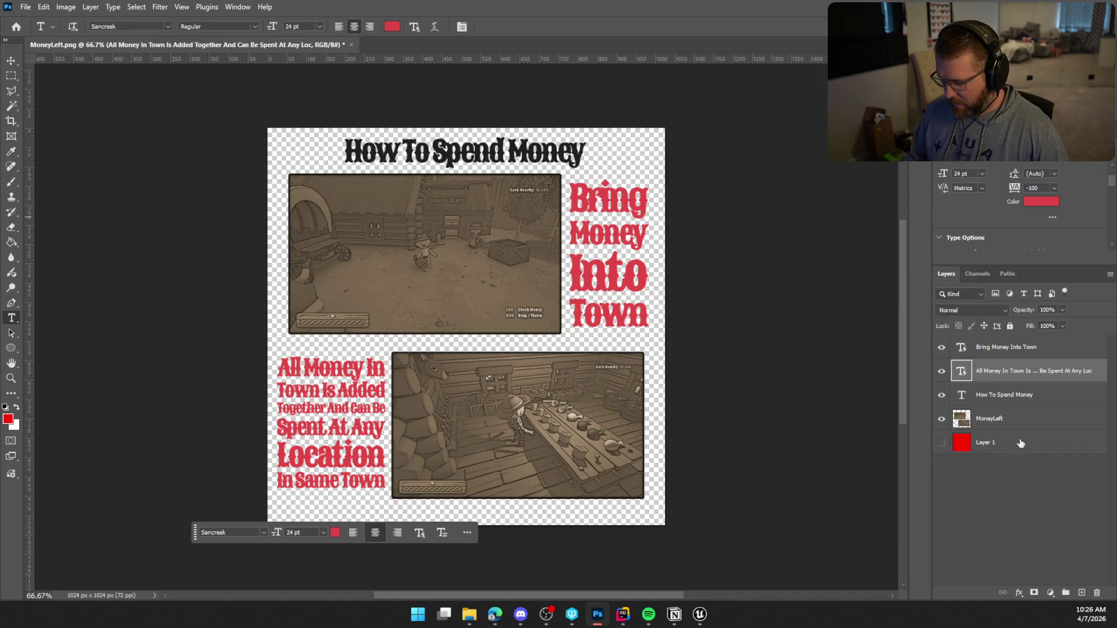
click(961, 398)
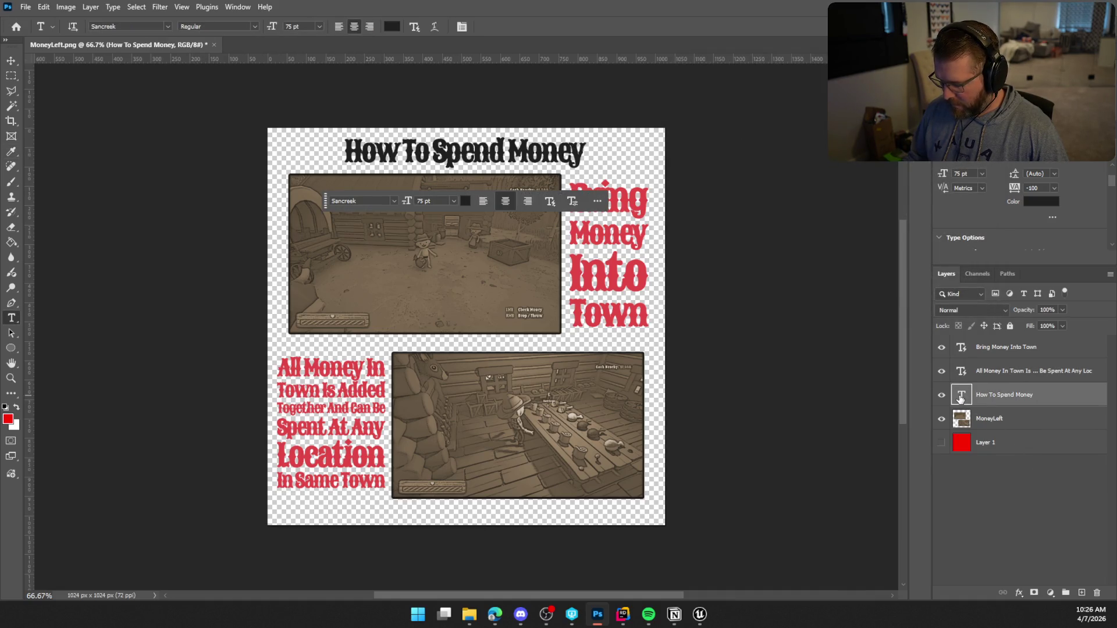
click(1039, 201)
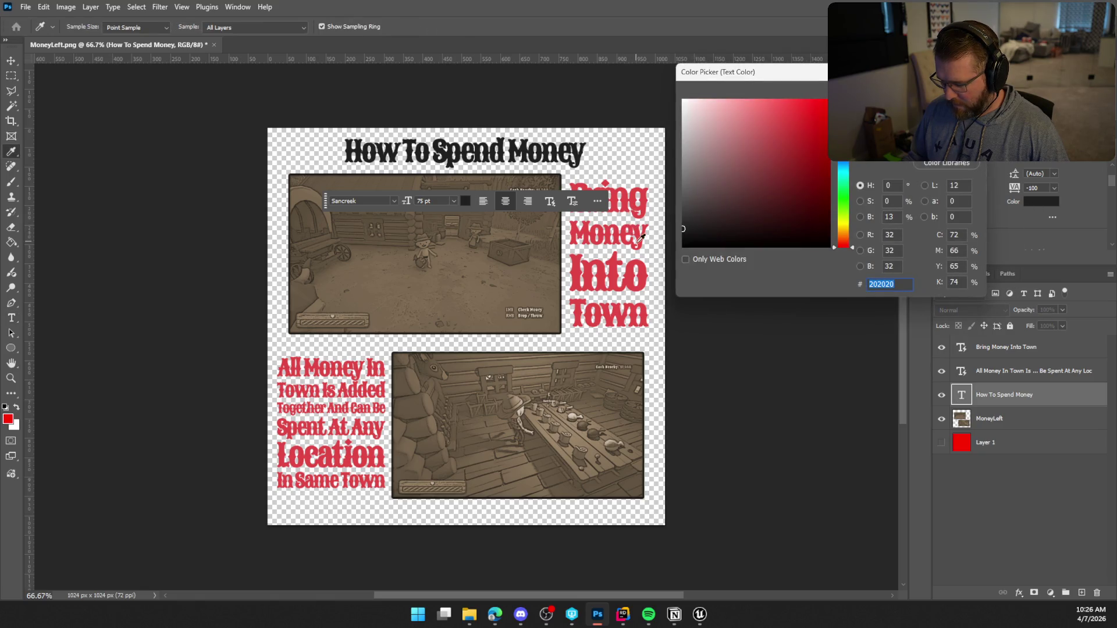
click(634, 265)
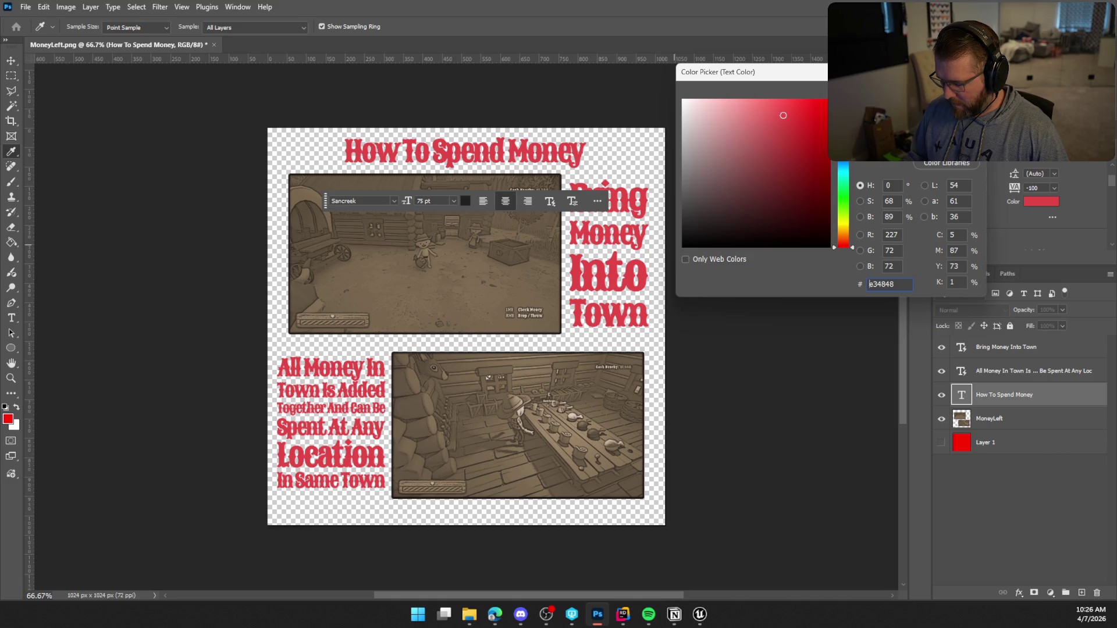
click(947, 146)
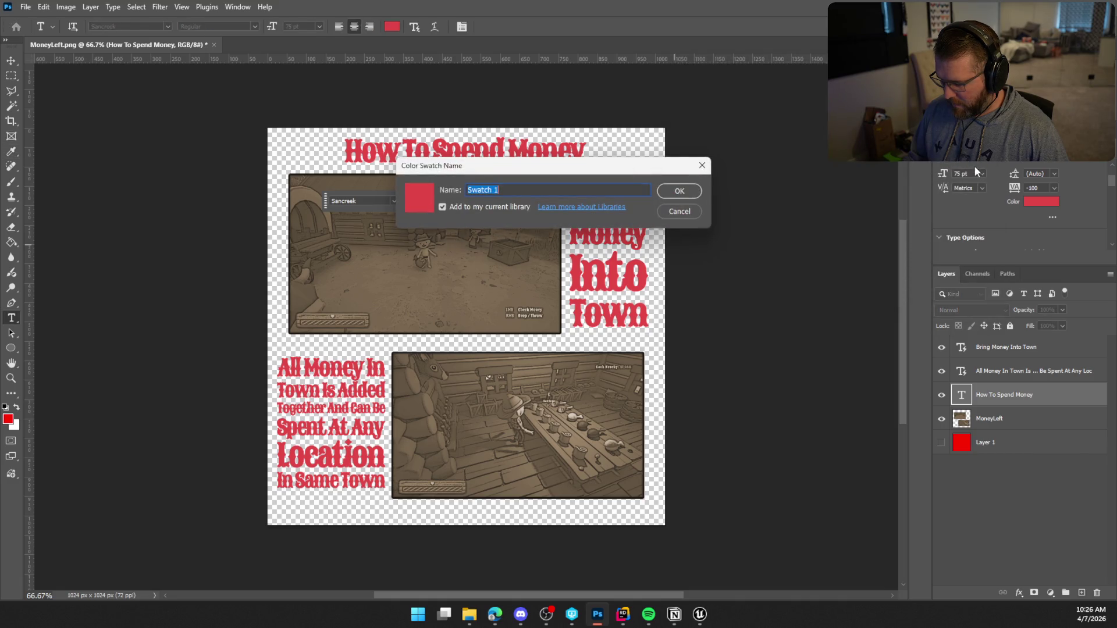
Step: Name the swatch 'PastRed', set the title colour back to 000000, and dismiss the library alert
text(Past)
text(Red)
click(678, 192)
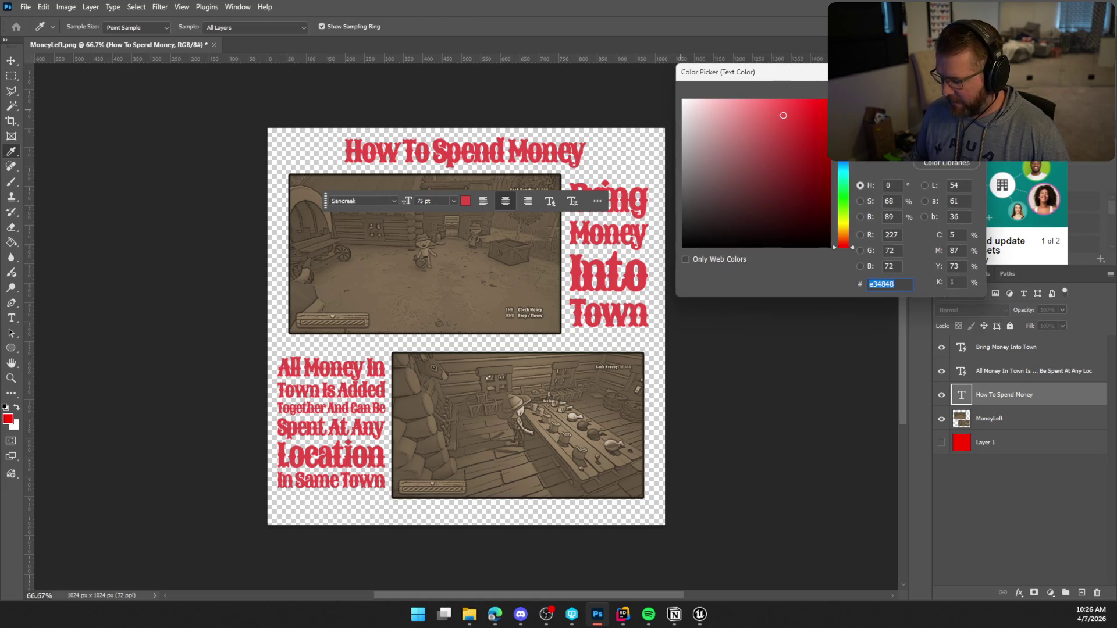
text(000000)
key(Return)
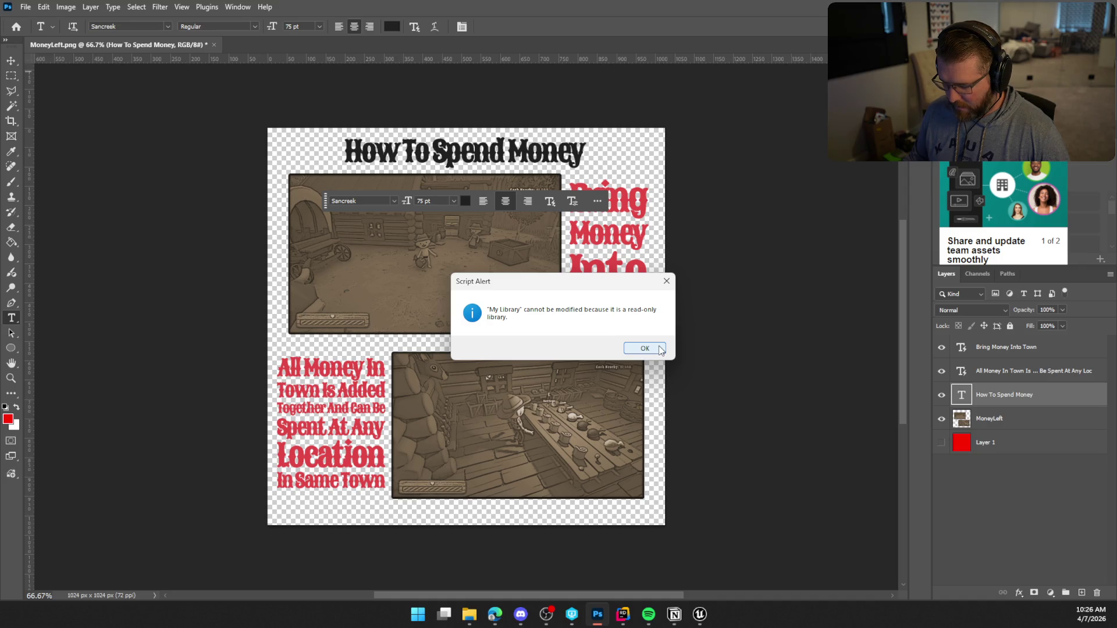
click(660, 348)
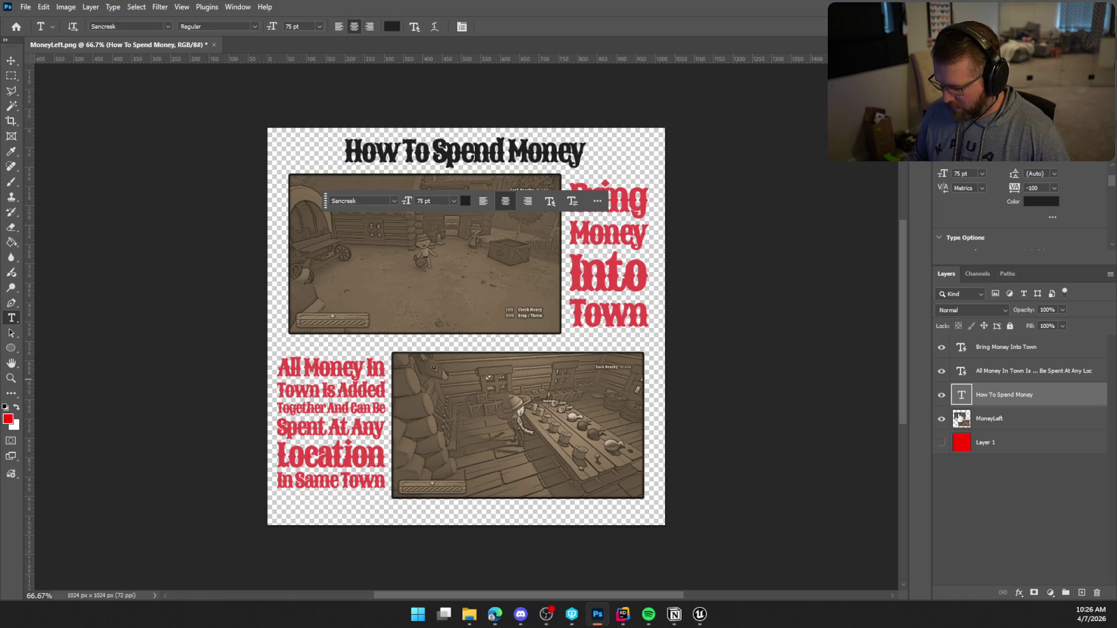
click(1024, 202)
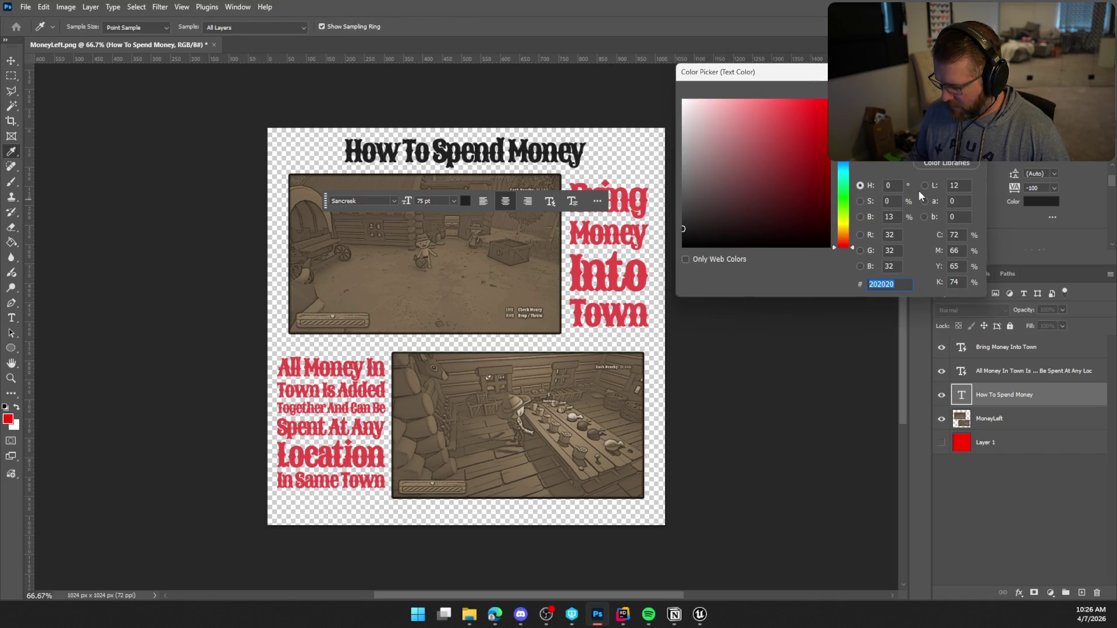
Step: Make the title red from 'Into', then Quick Export the page as PNG over MoneyLeft.png
click(643, 272)
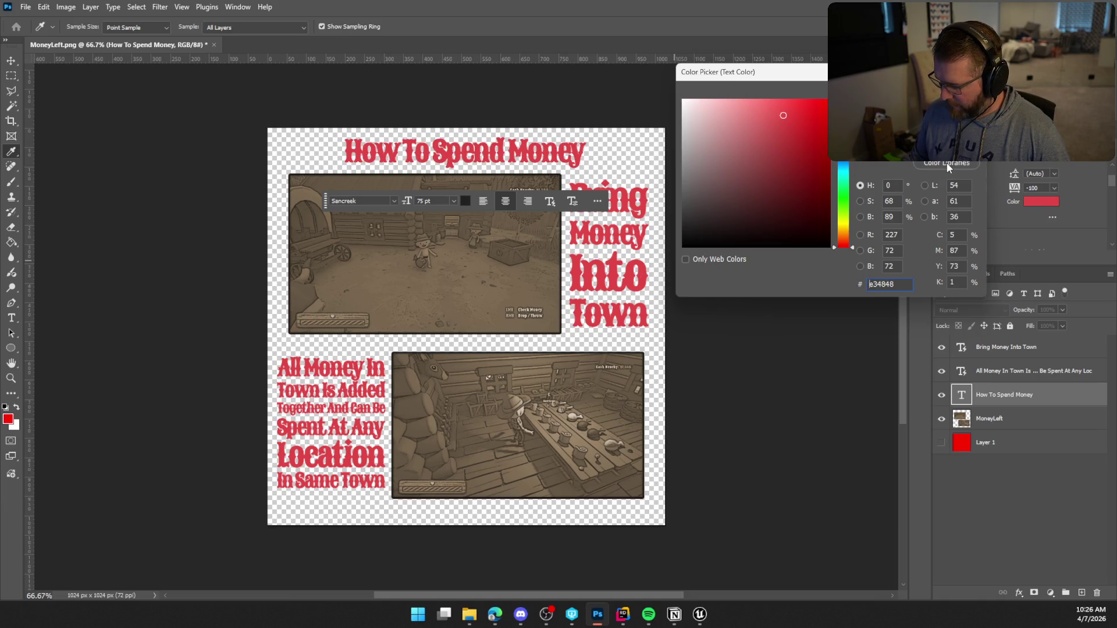
key(Return)
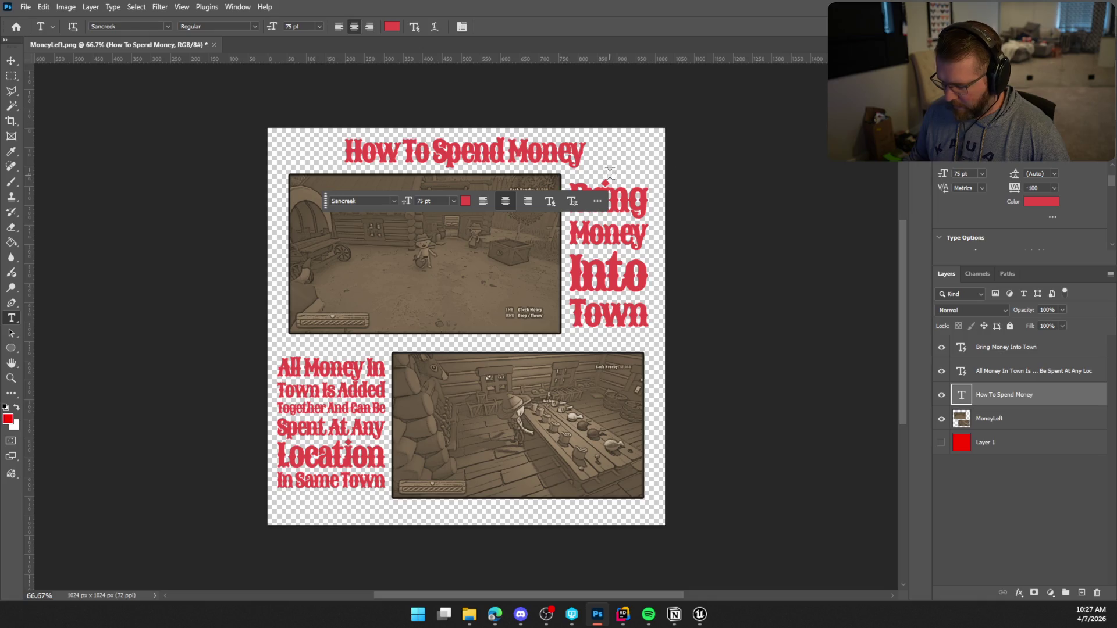
click(26, 7)
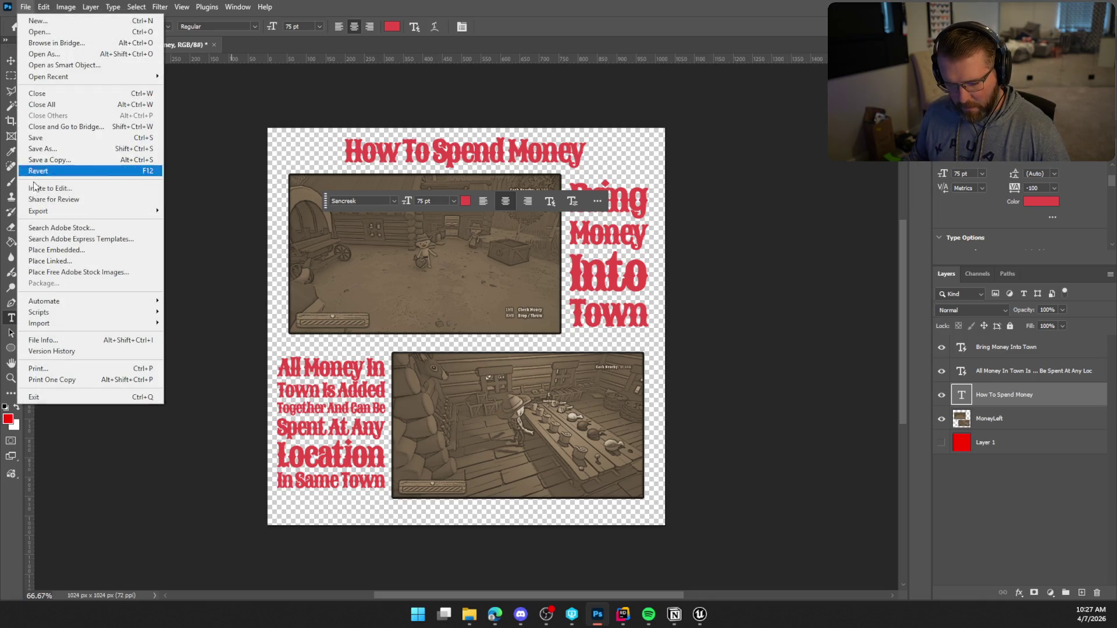
mouse_move(76, 211)
click(180, 210)
click(145, 91)
click(763, 481)
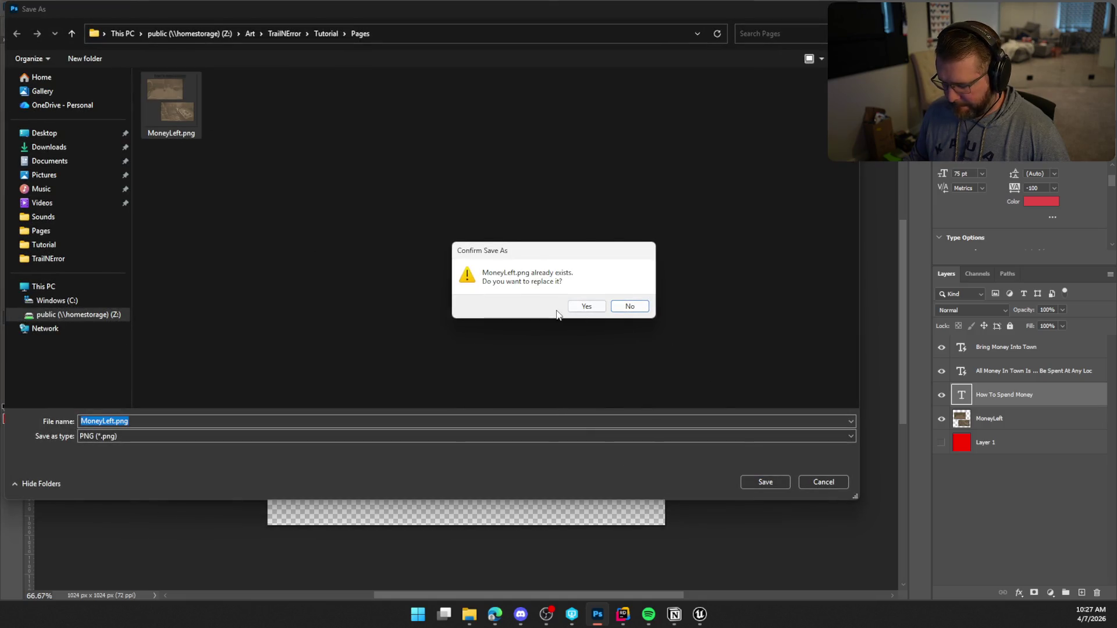
click(579, 307)
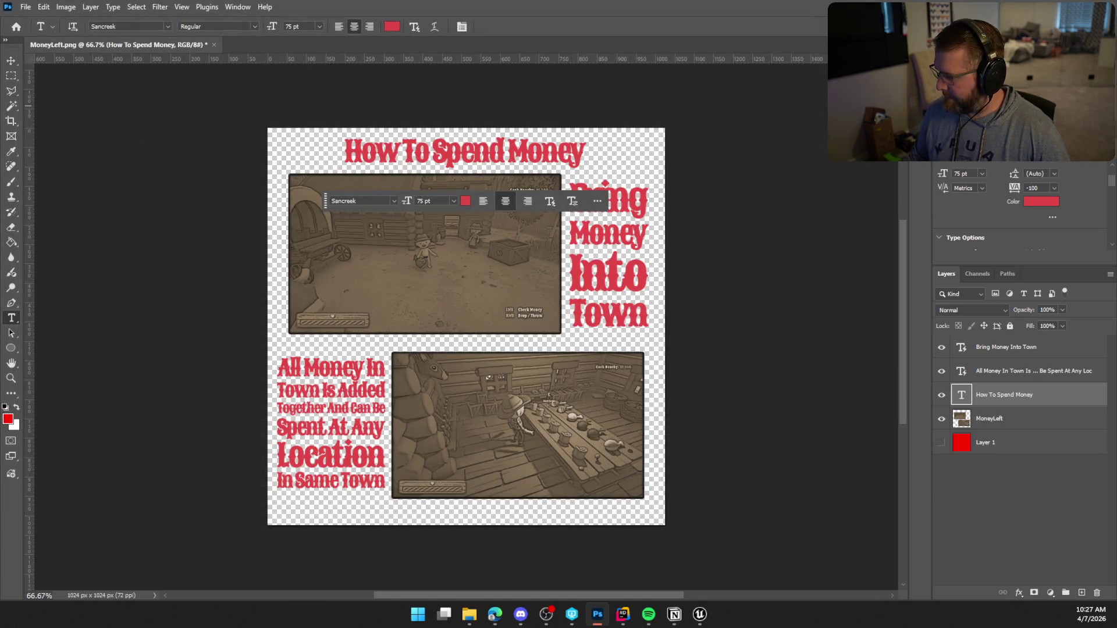
Step: In Unreal, locate the MoneyLeft texture in the Content Drawer and reimport it
key(alt+Tab)
click(48, 602)
right_click(143, 447)
click(175, 175)
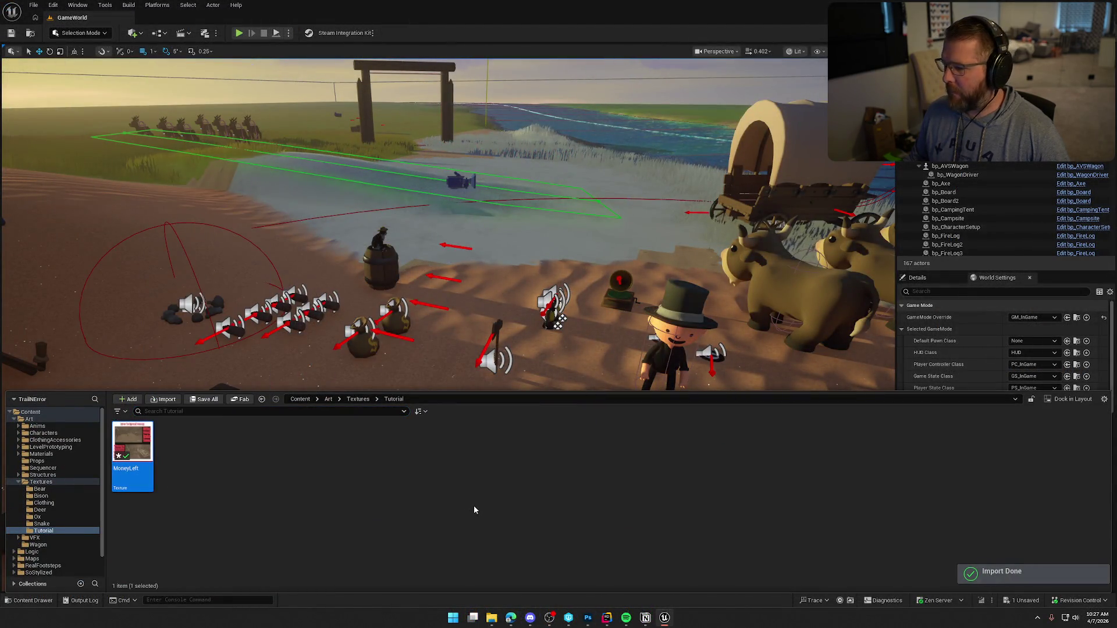
Step: Play-test in the editor, flipping through the tutorial book to view the red-captioned money page, then stop
click(239, 34)
click(238, 33)
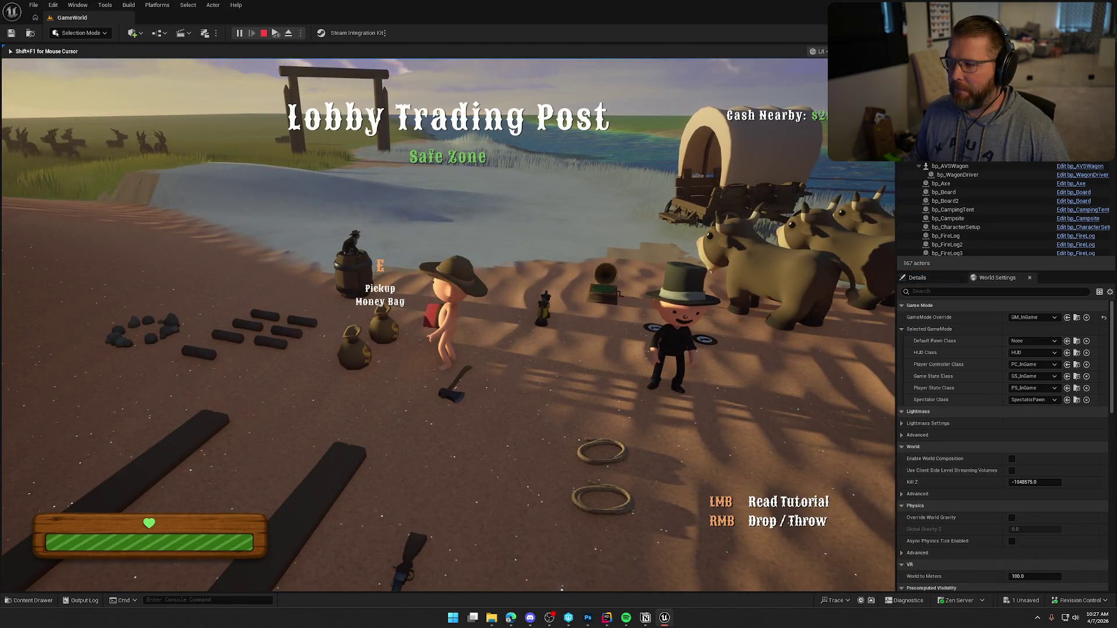
click(590, 319)
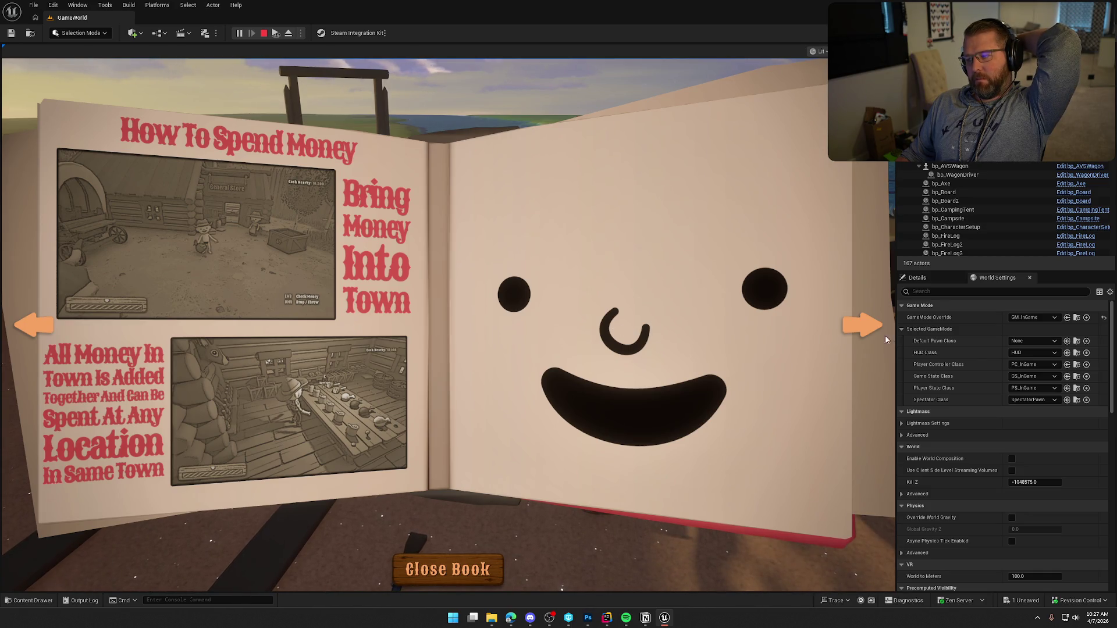
click(856, 323)
click(857, 324)
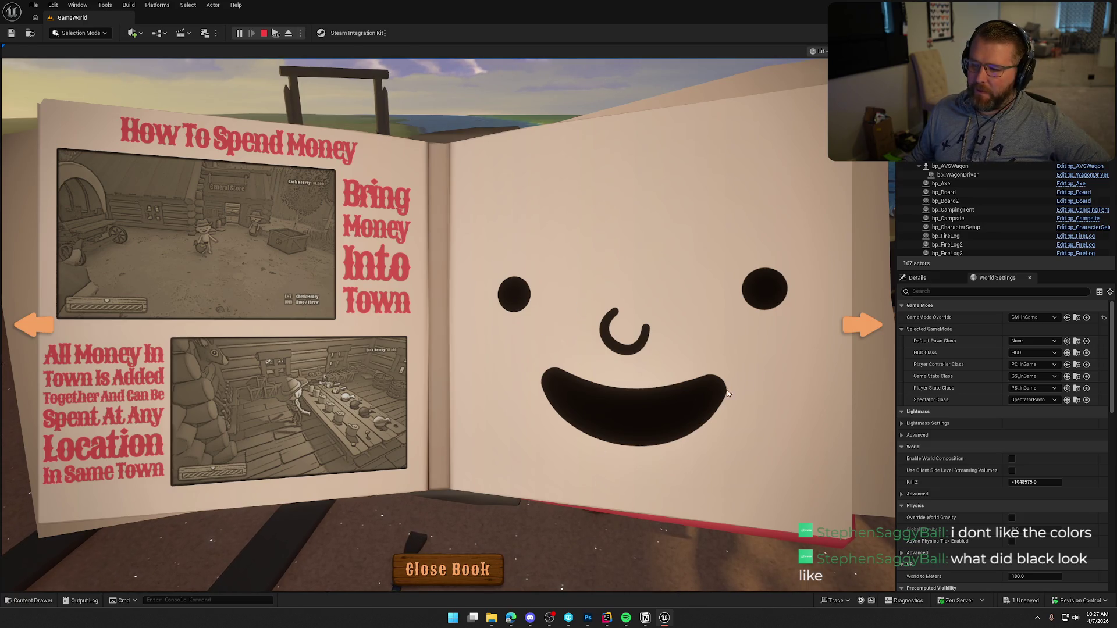
click(862, 327)
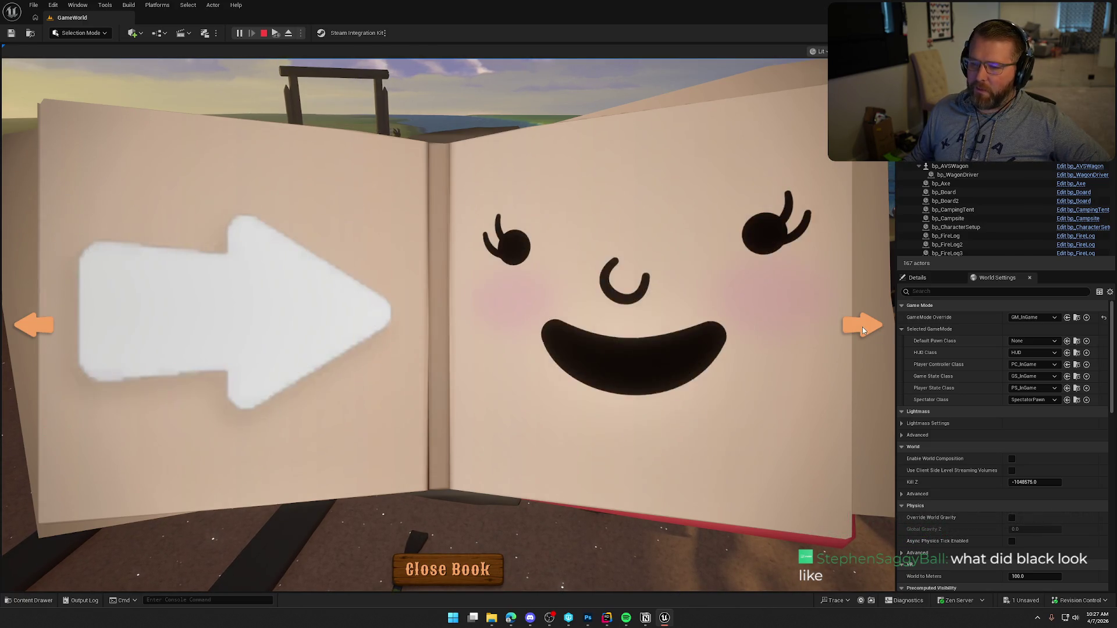
click(862, 327)
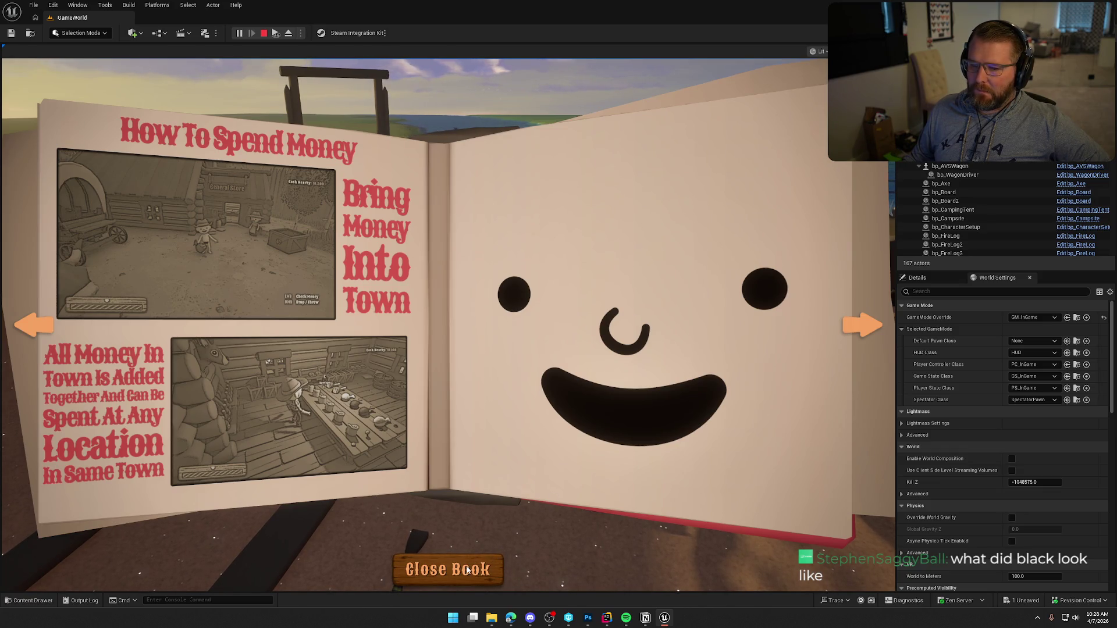
key(Escape)
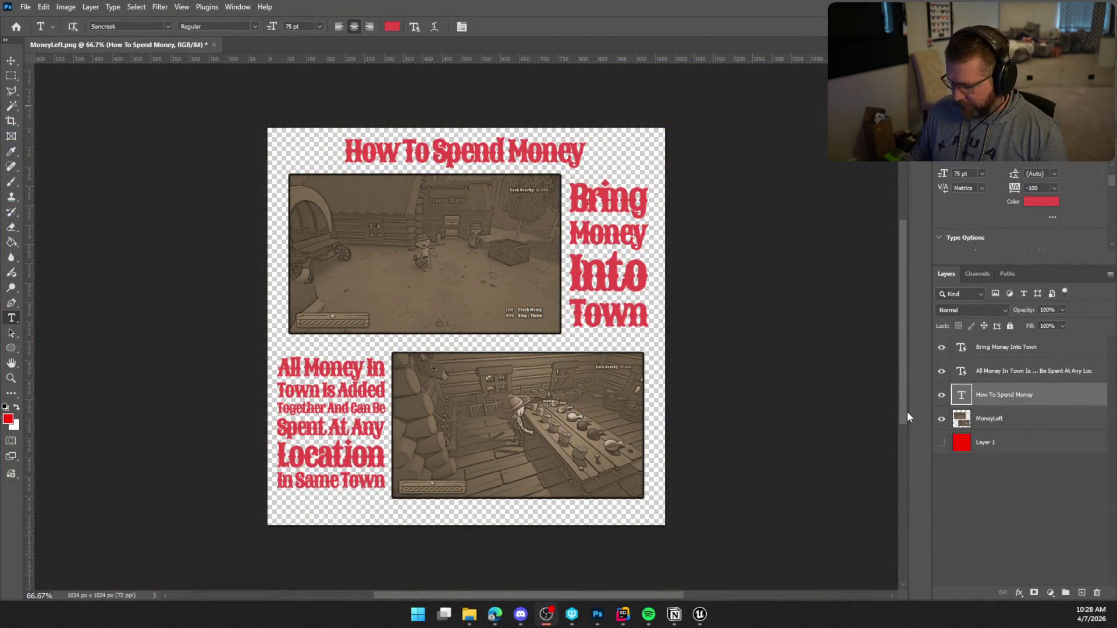
Step: Set the Bring Money Into Town caption's tracking to 0
click(960, 349)
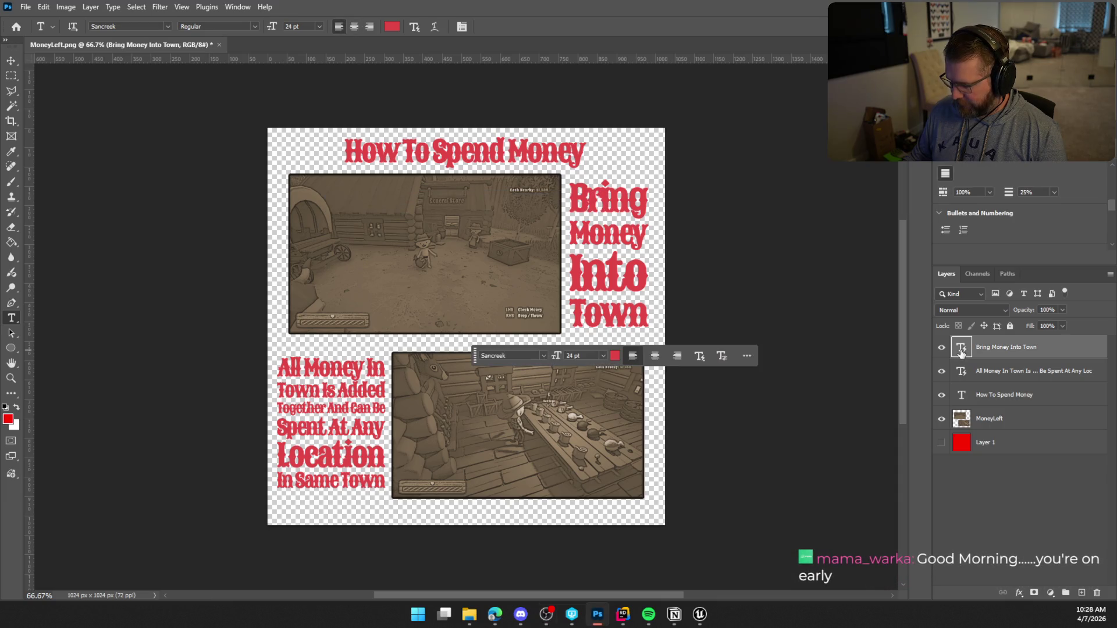
scroll(1084, 212, up, 5)
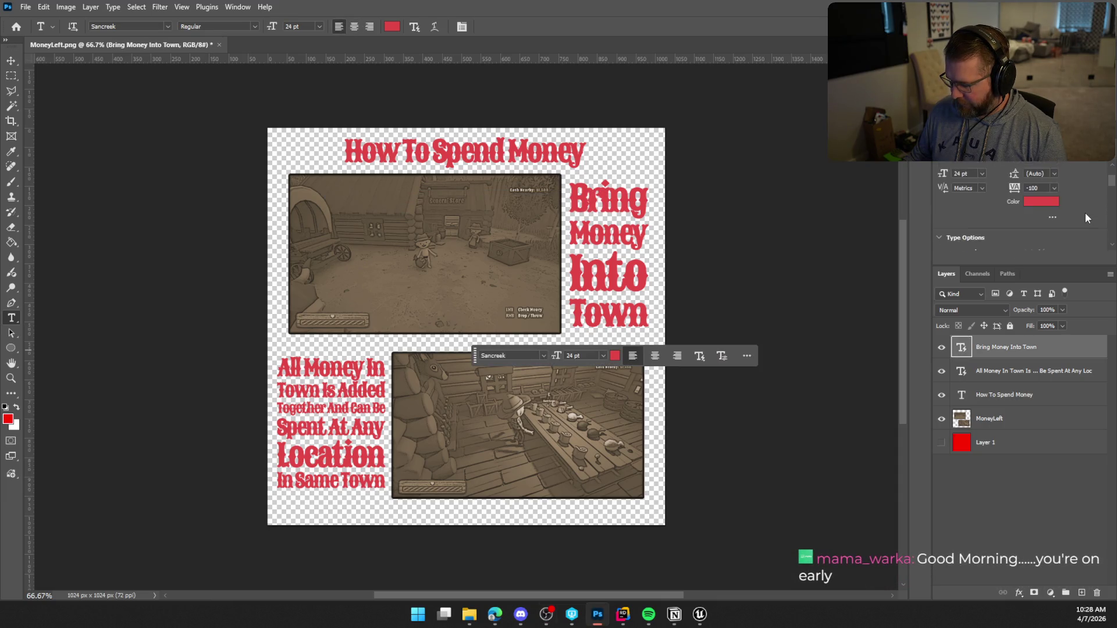
scroll(1085, 219, up, 1)
scroll(1086, 218, up, 1)
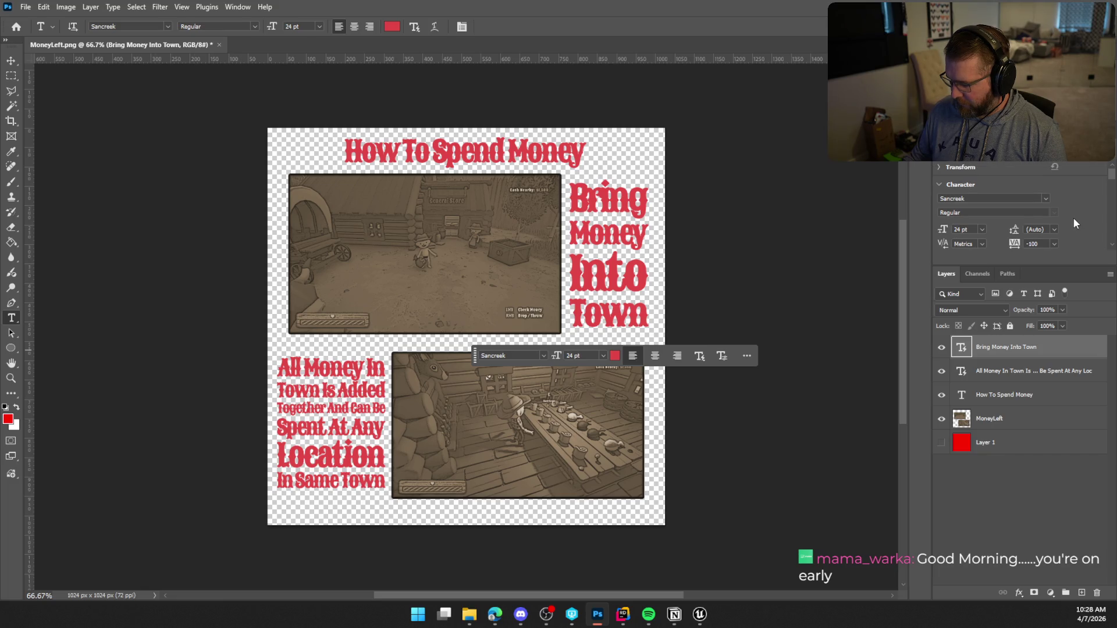
scroll(1073, 218, down, 1)
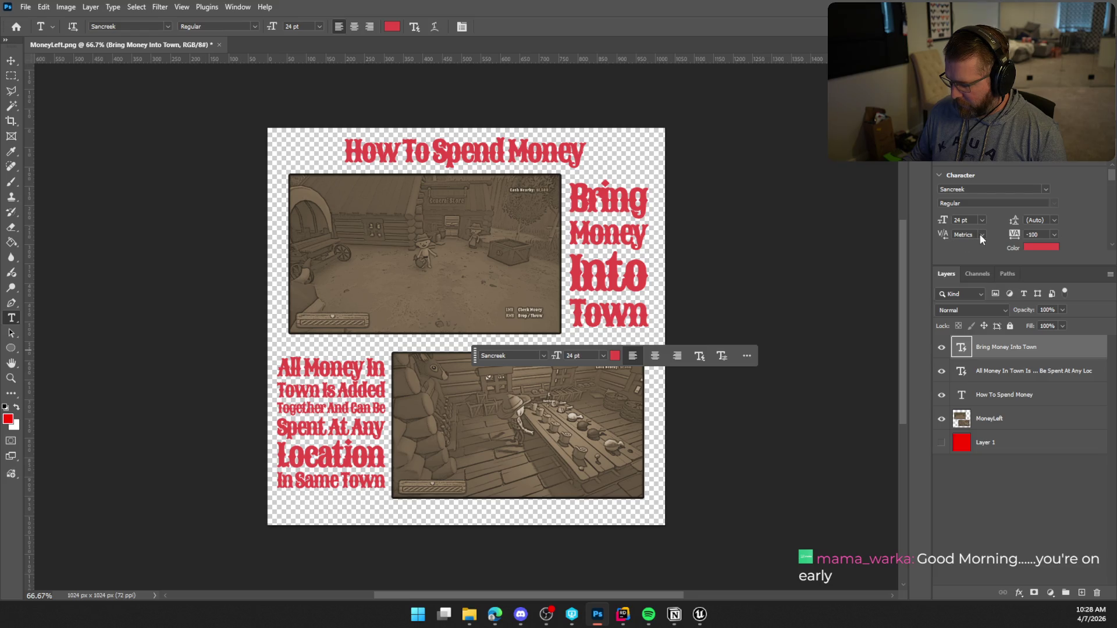
click(1054, 235)
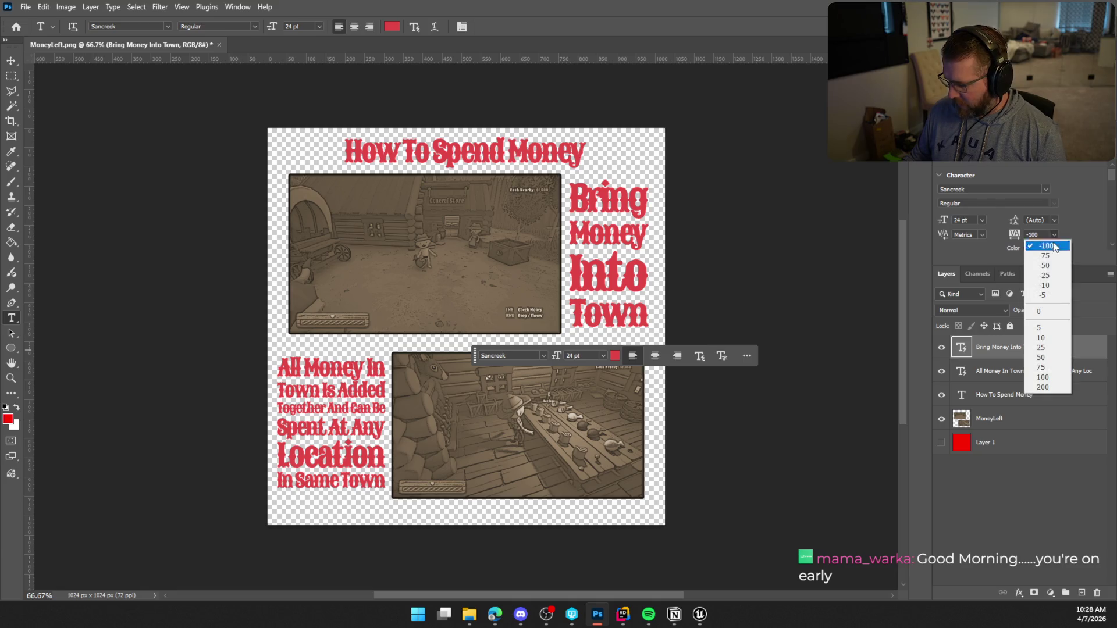
click(1058, 312)
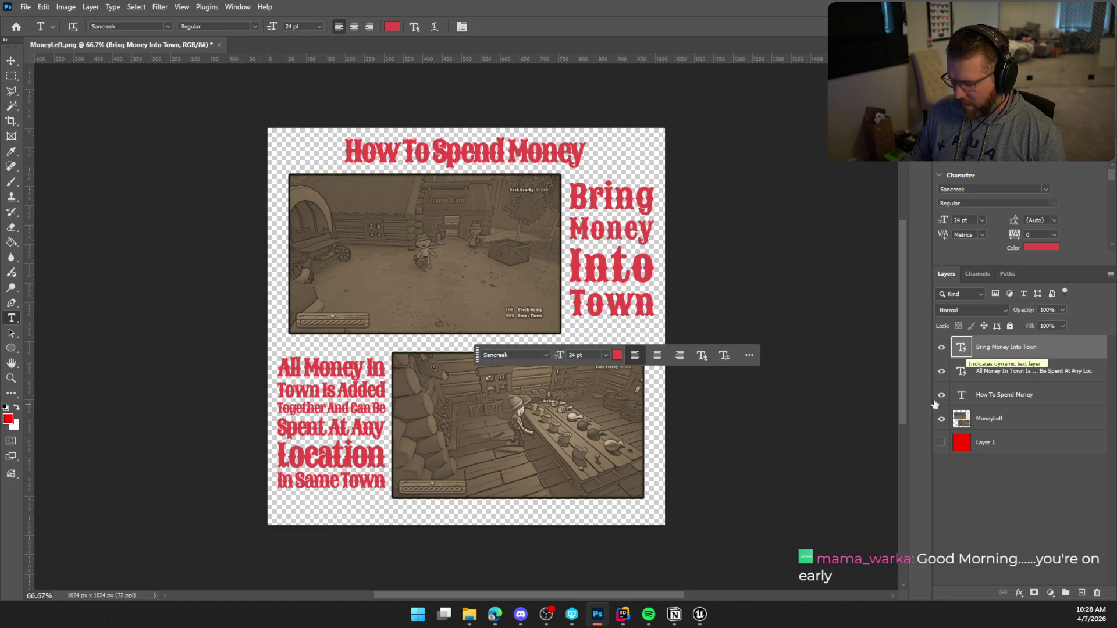
Step: Set the All Money In Town caption's tracking to 0
click(961, 373)
scroll(1058, 204, down, 3)
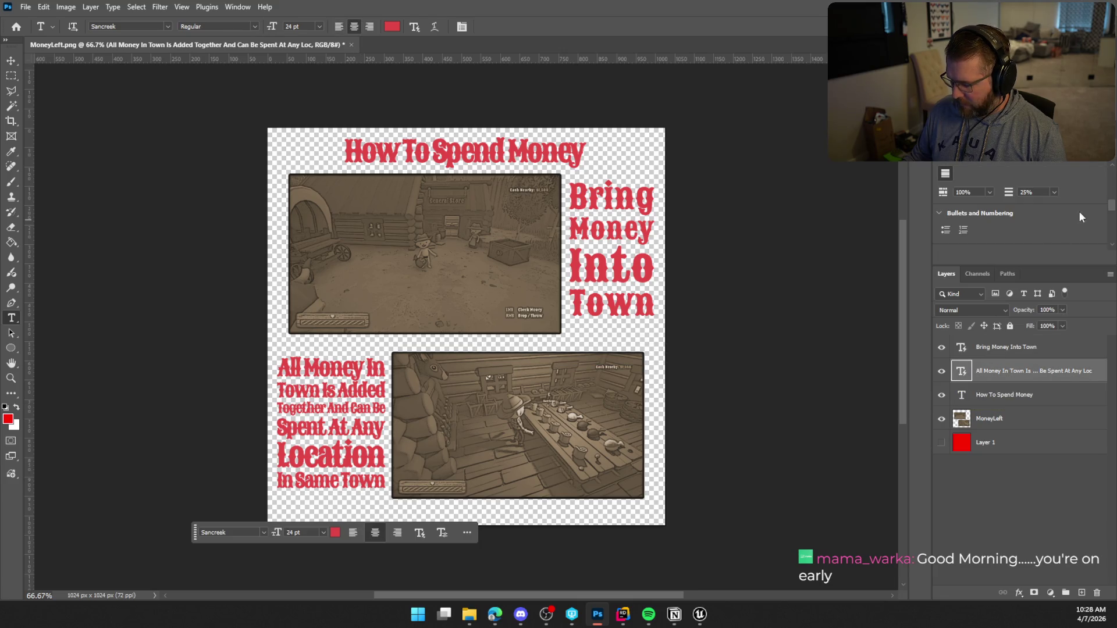
scroll(1039, 239, up, 3)
click(1054, 243)
click(1044, 322)
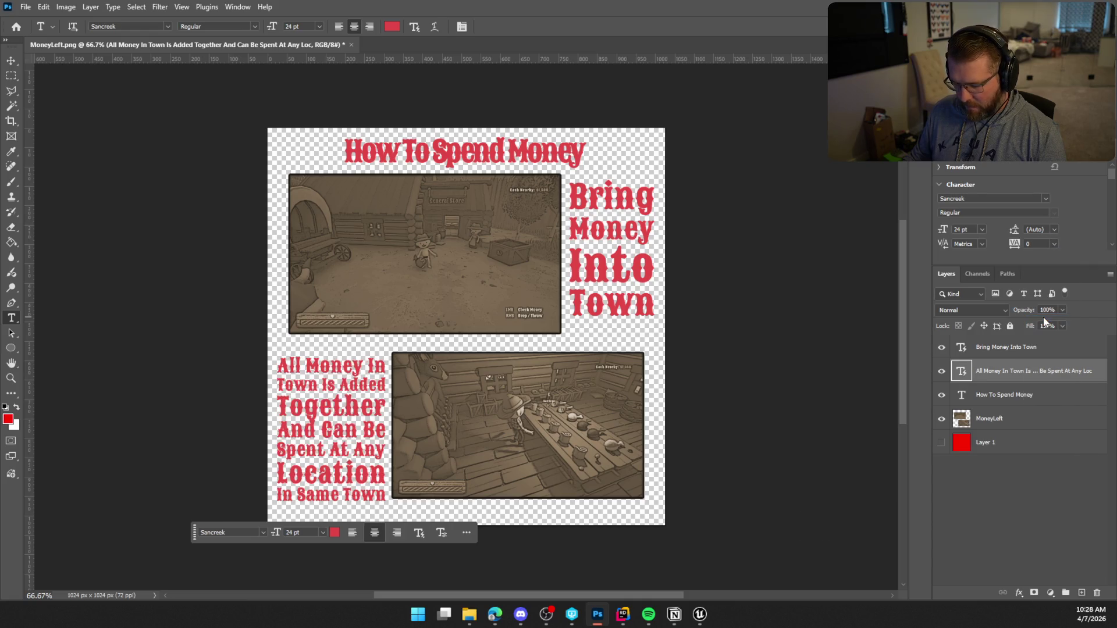
Step: Free Transform the All Money caption, nudging it slightly up and left
click(1032, 395)
click(1029, 372)
key(ctrl+t)
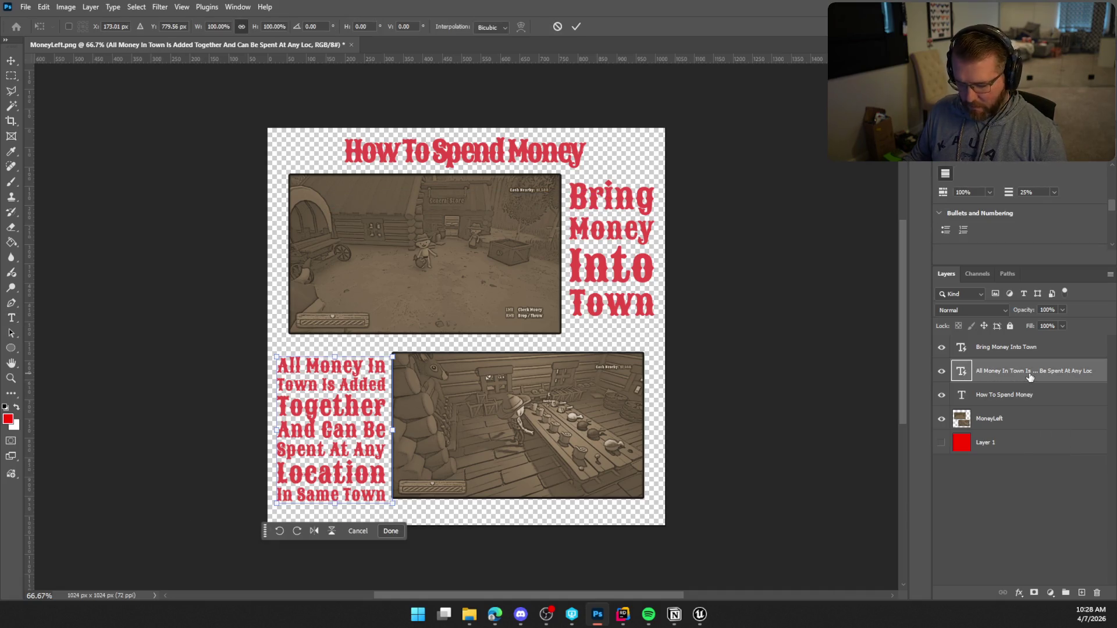
key(Up)
key(Up)
key(Up)
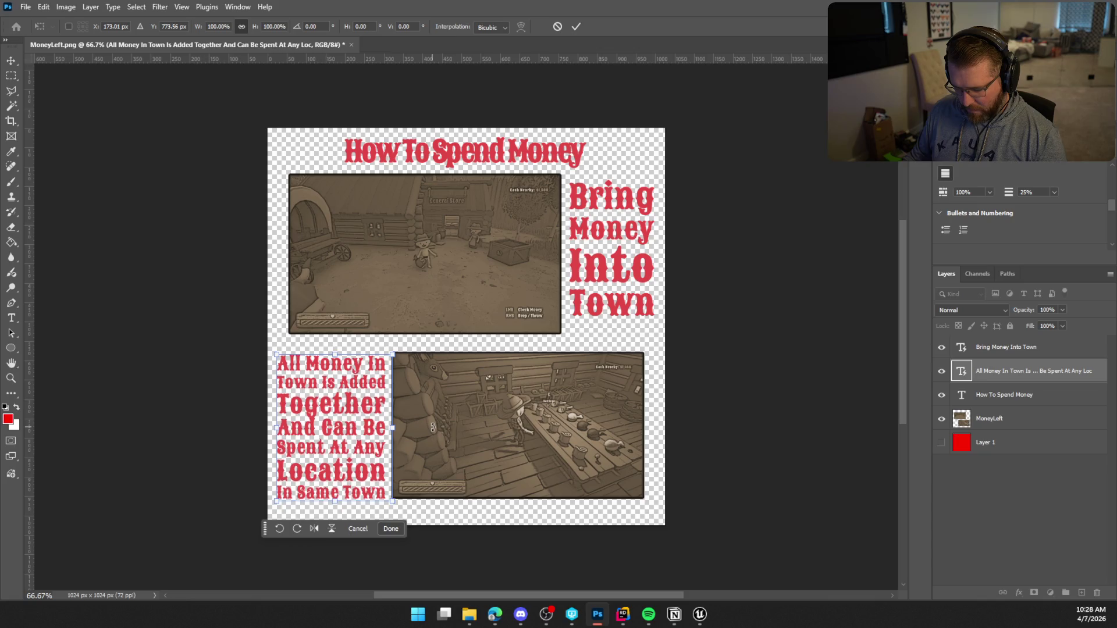
key(Left)
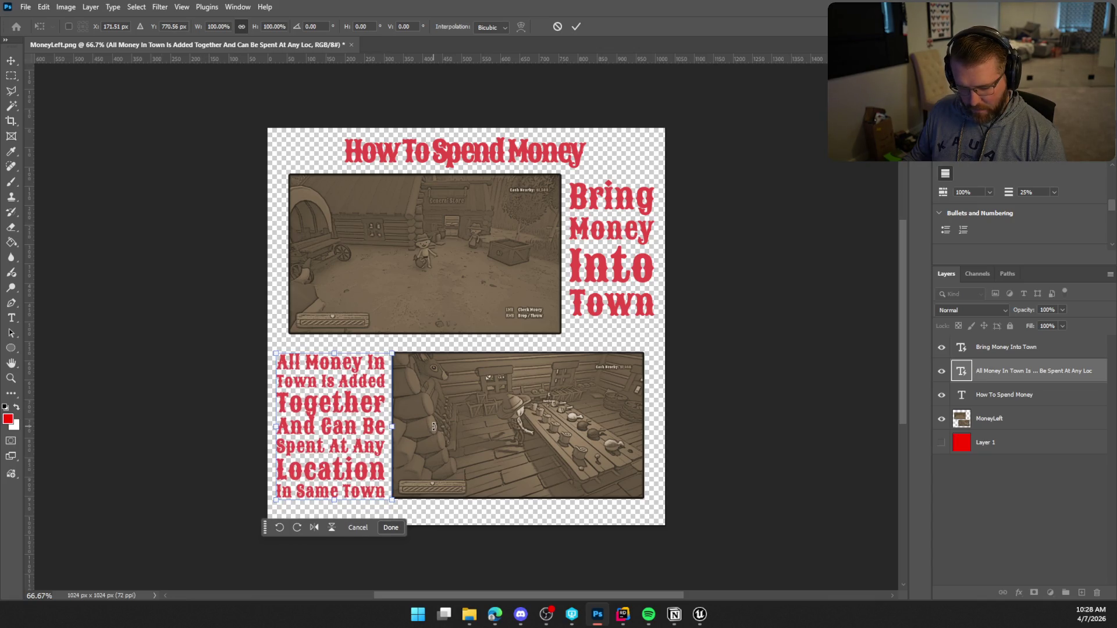
key(Return)
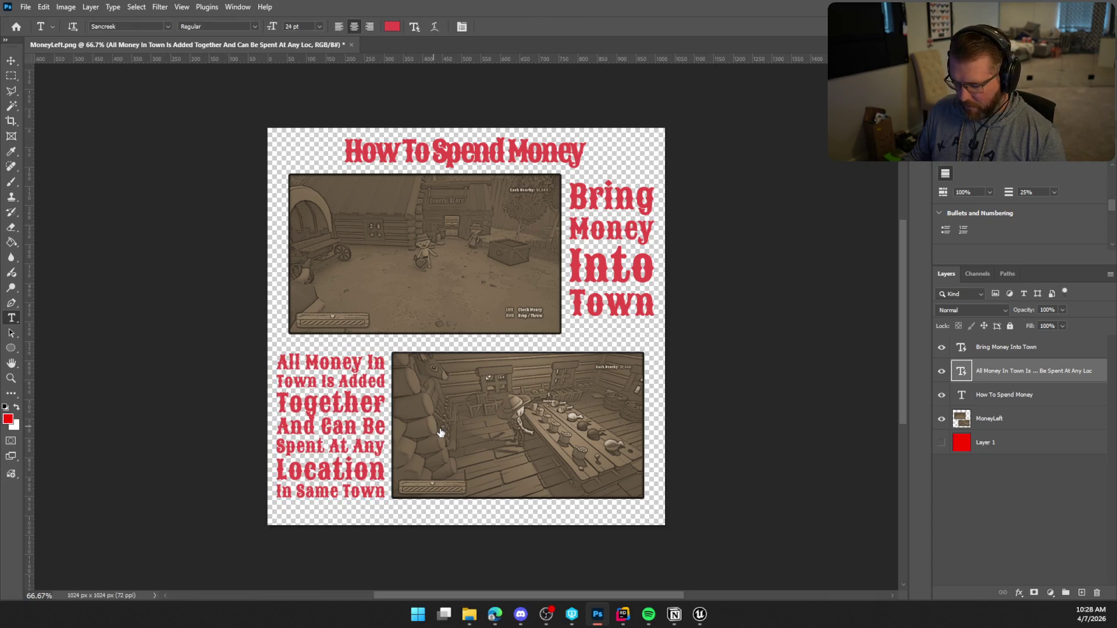
key(t)
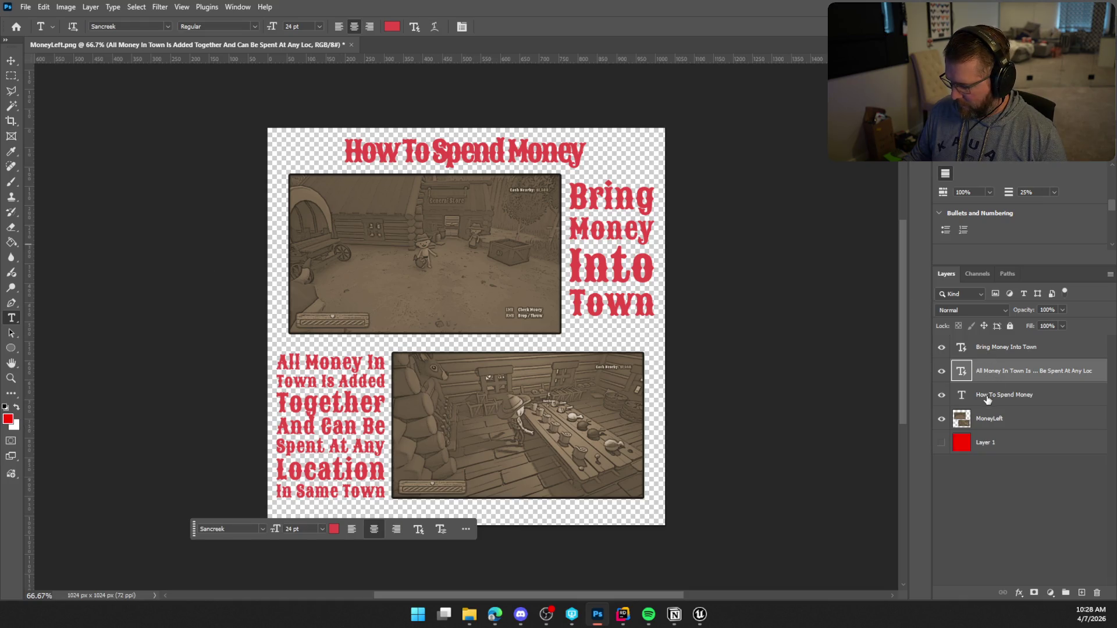
Step: Select the How To Spend Money title layer and bring up its tracking values
click(994, 394)
scroll(1024, 209, up, 5)
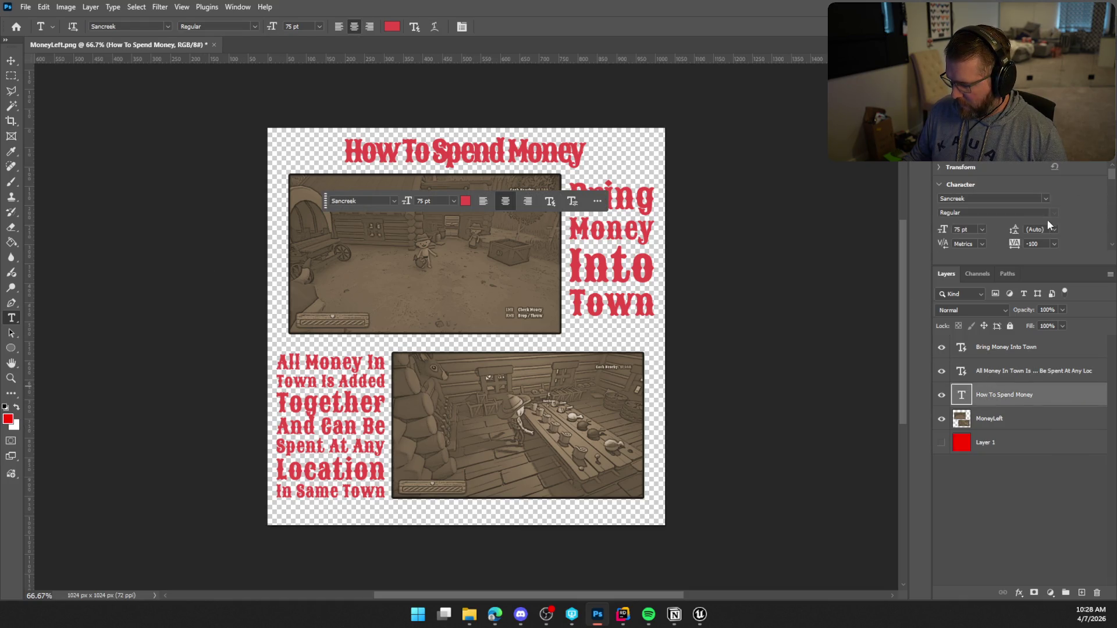
click(1054, 244)
Step: Set the title's tracking to 0, toggle the All Money caption's visibility to compare, then select its text
click(1045, 325)
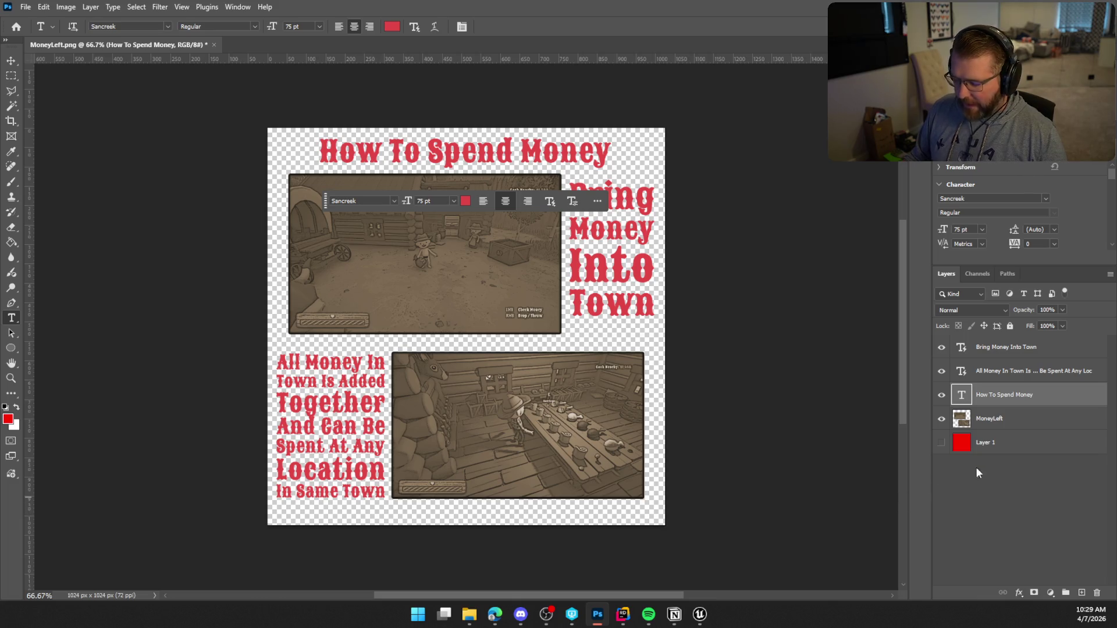
click(961, 372)
click(942, 373)
click(942, 373)
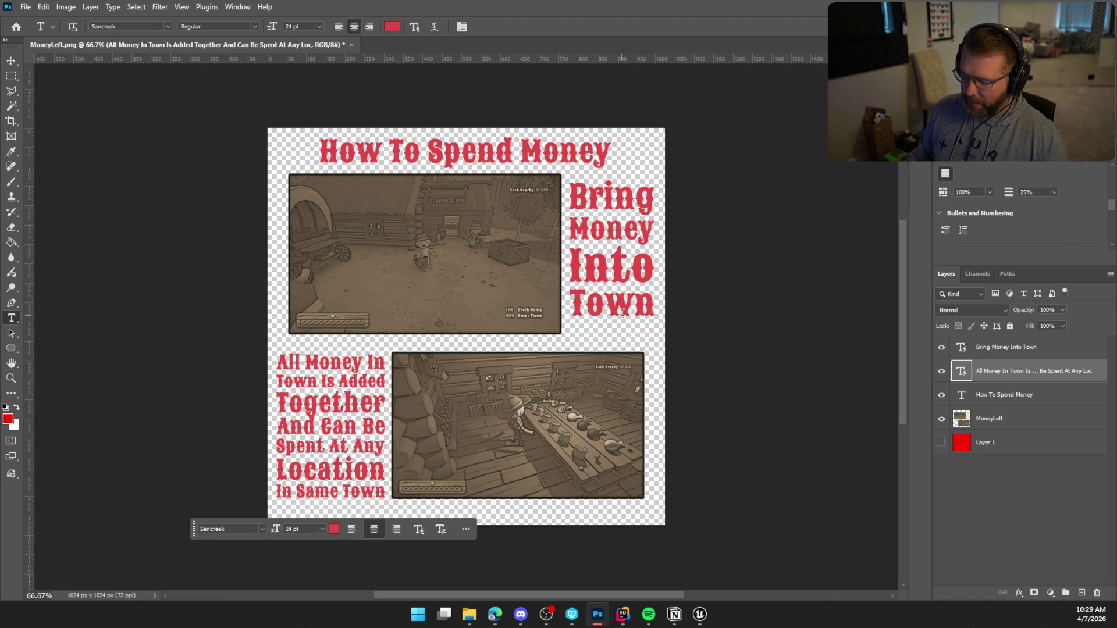
double_click(962, 373)
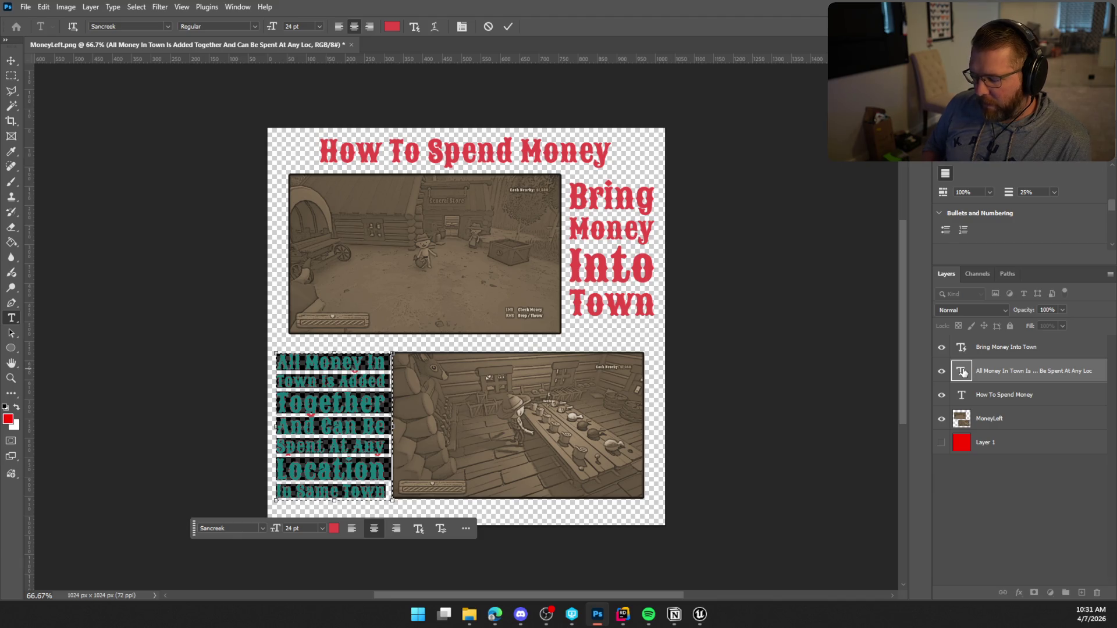
key(ctrl+h)
click(961, 352)
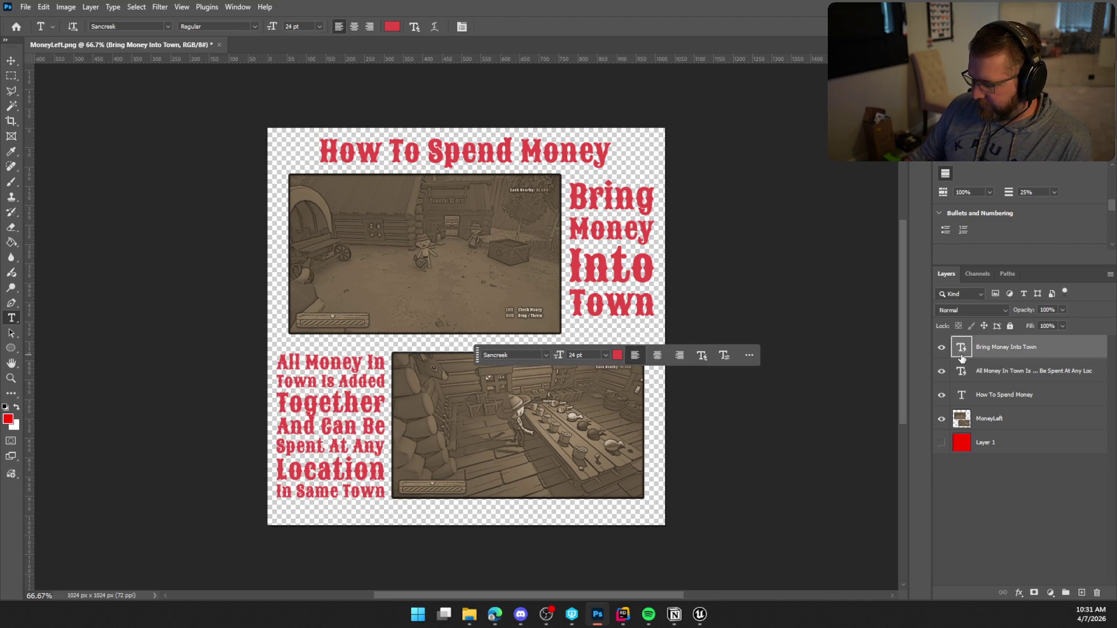
Step: Retype the upper caption as 'Money In Town Is Added Together', capitalising 'In'
double_click(961, 355)
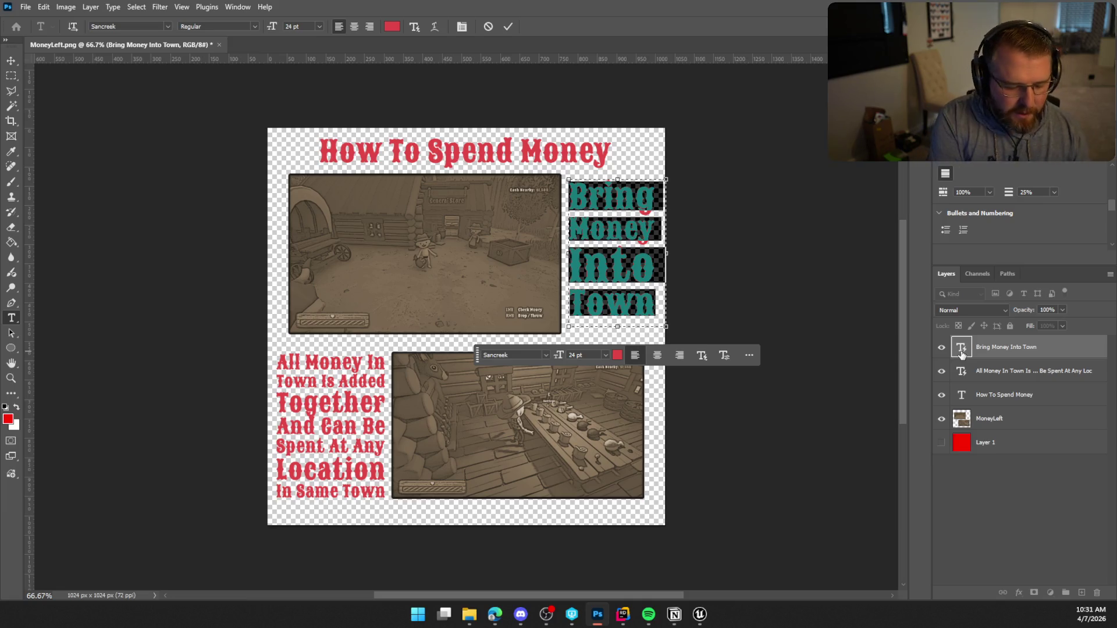
text(Money)
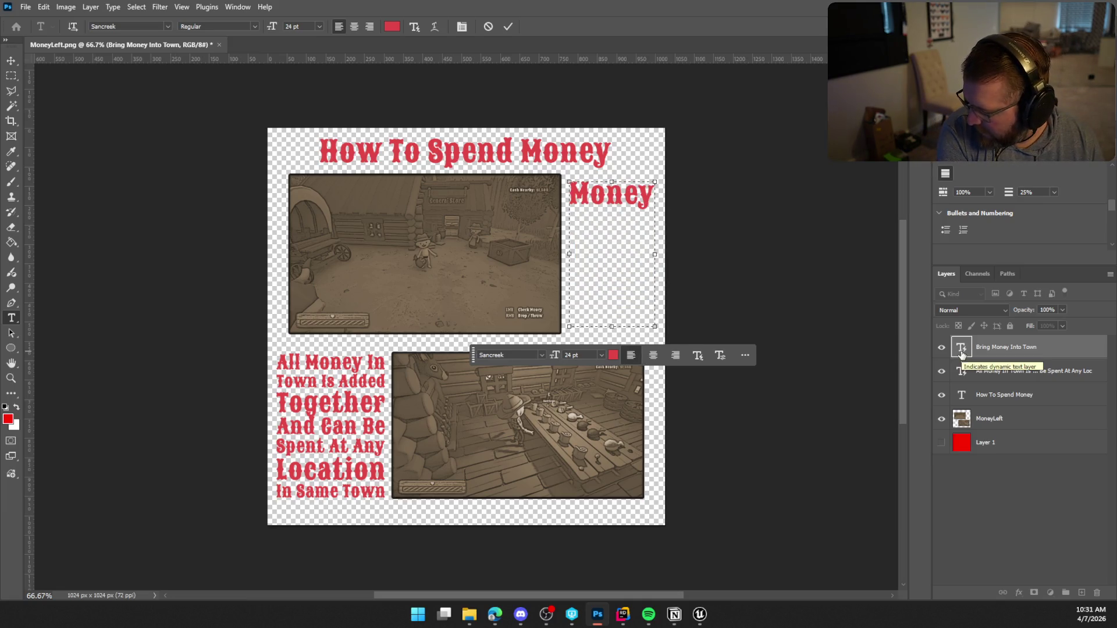
text( in Town Is)
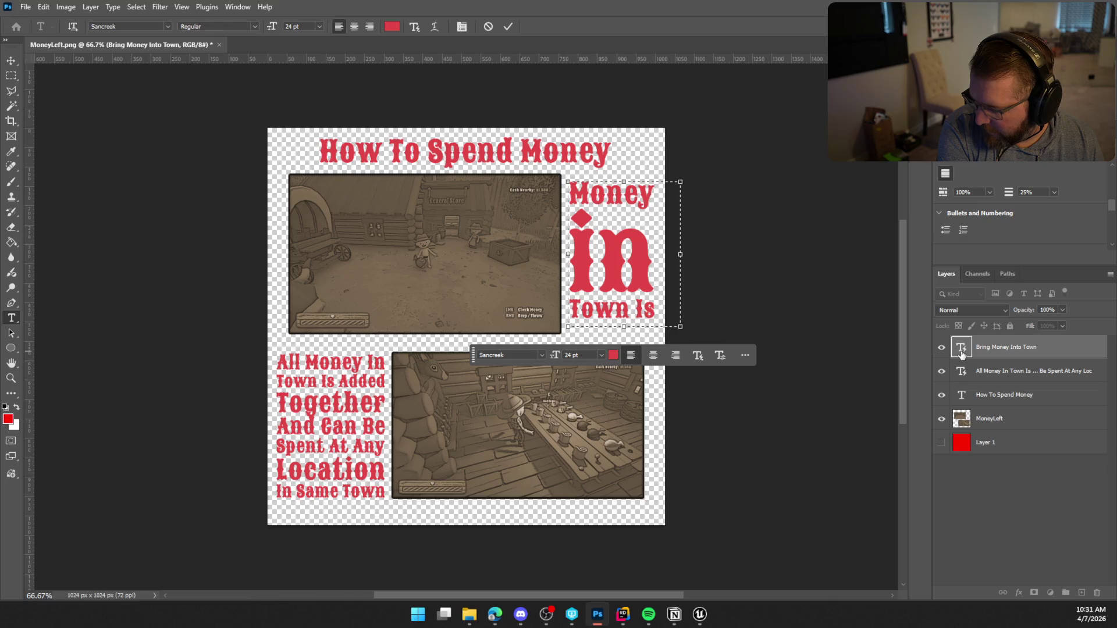
text( Add)
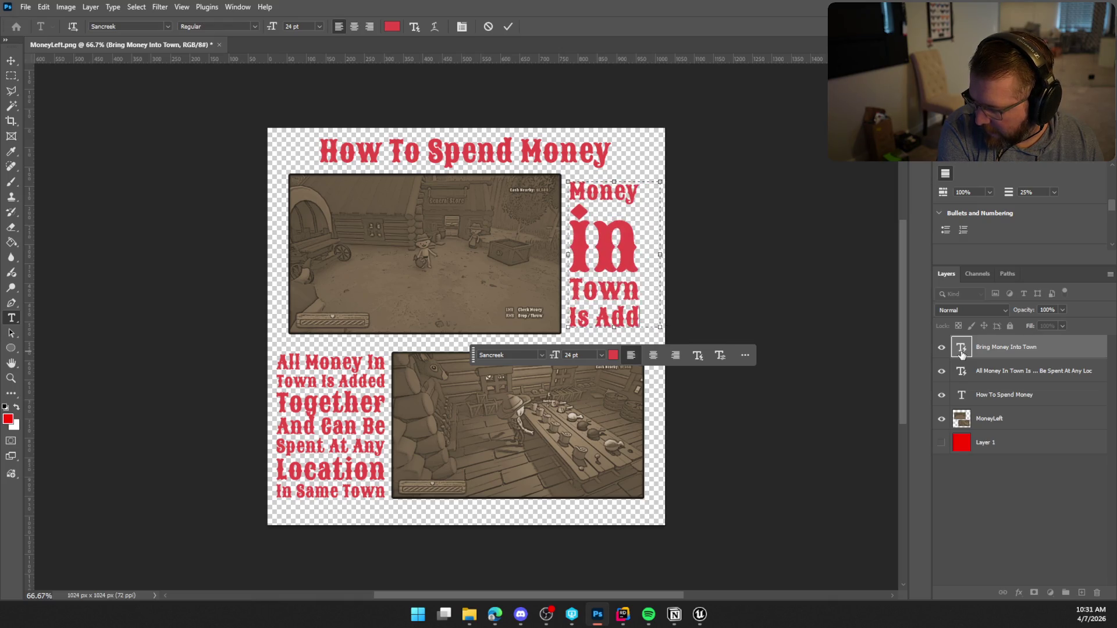
text(ed)
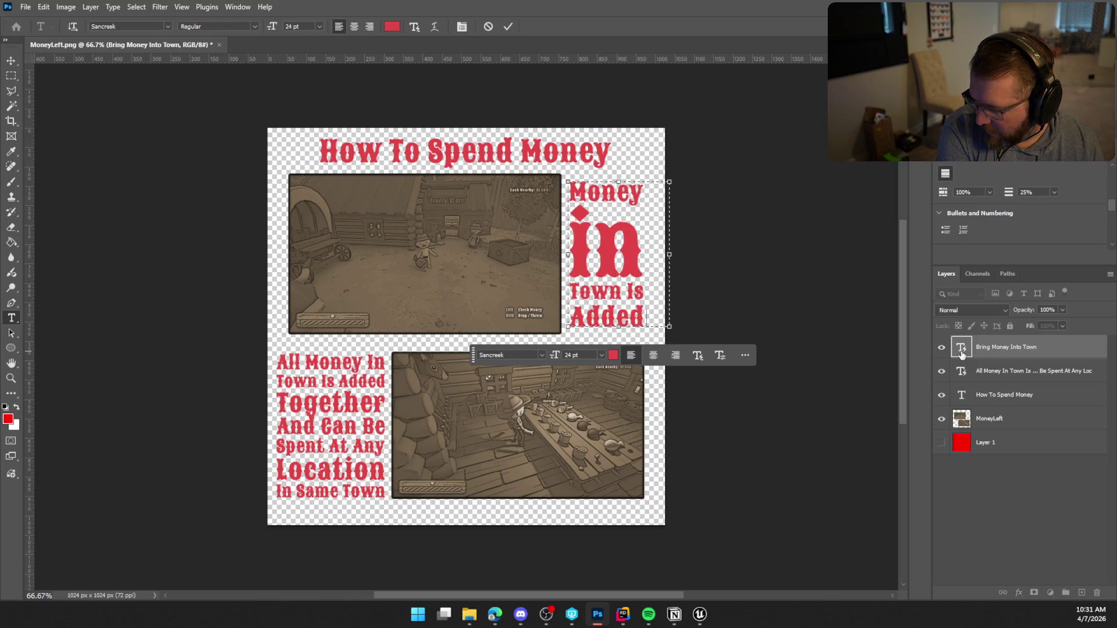
text( Together)
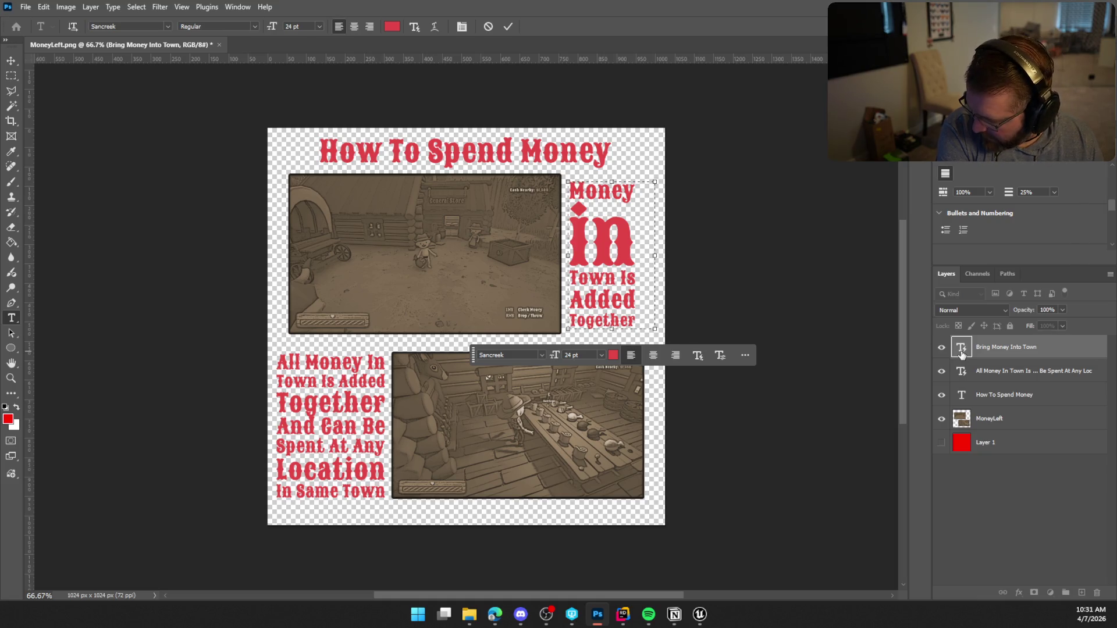
key(Up)
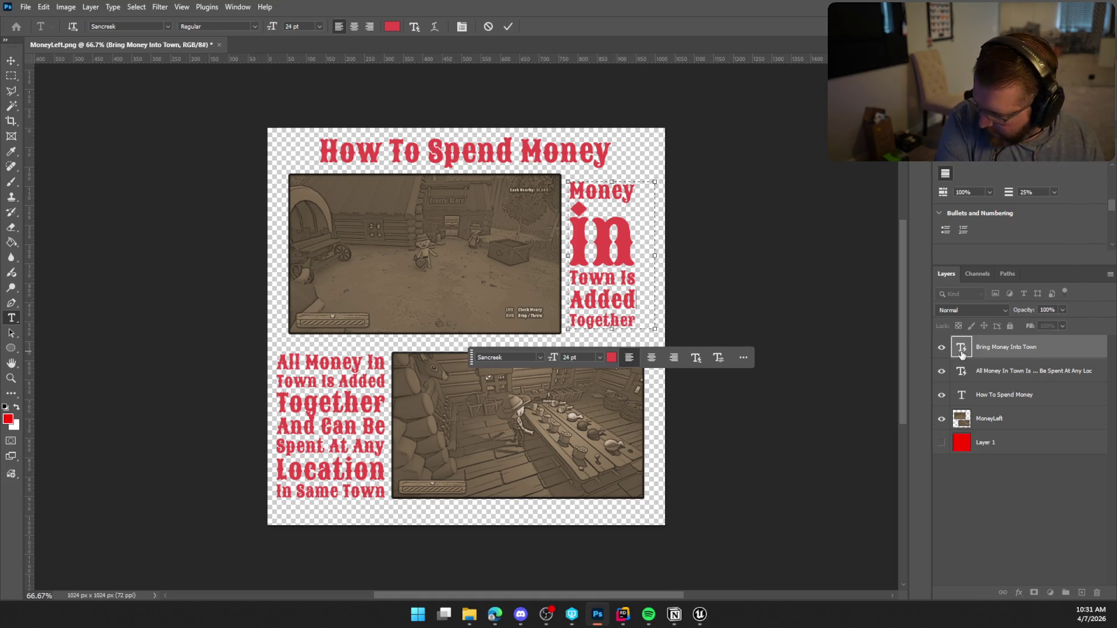
key(Left)
key(BackSpace)
text(I)
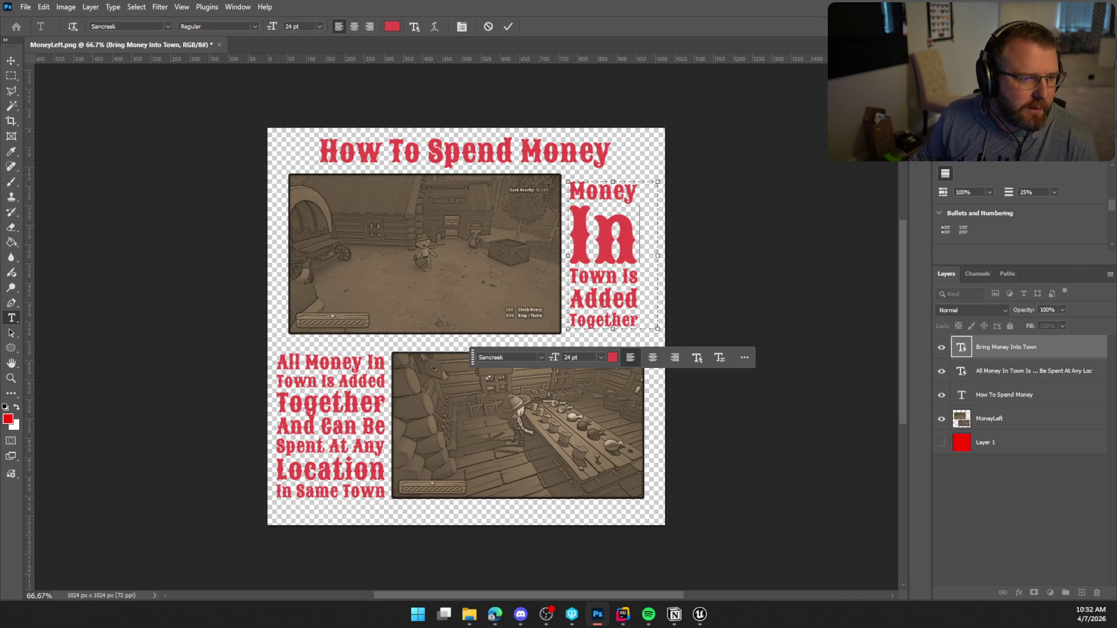
Step: Glance at Edge and Unreal, then return to Photoshop and select the caption text to retype as 'Bring Money Bags To Town'
key(alt+Tab)
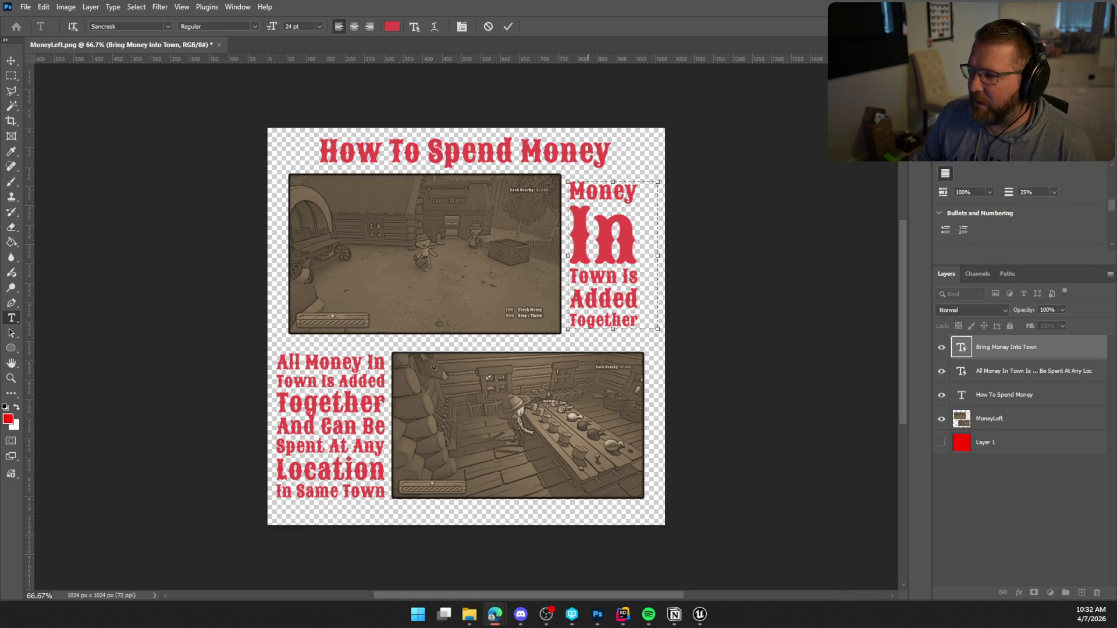
key(alt+Tab)
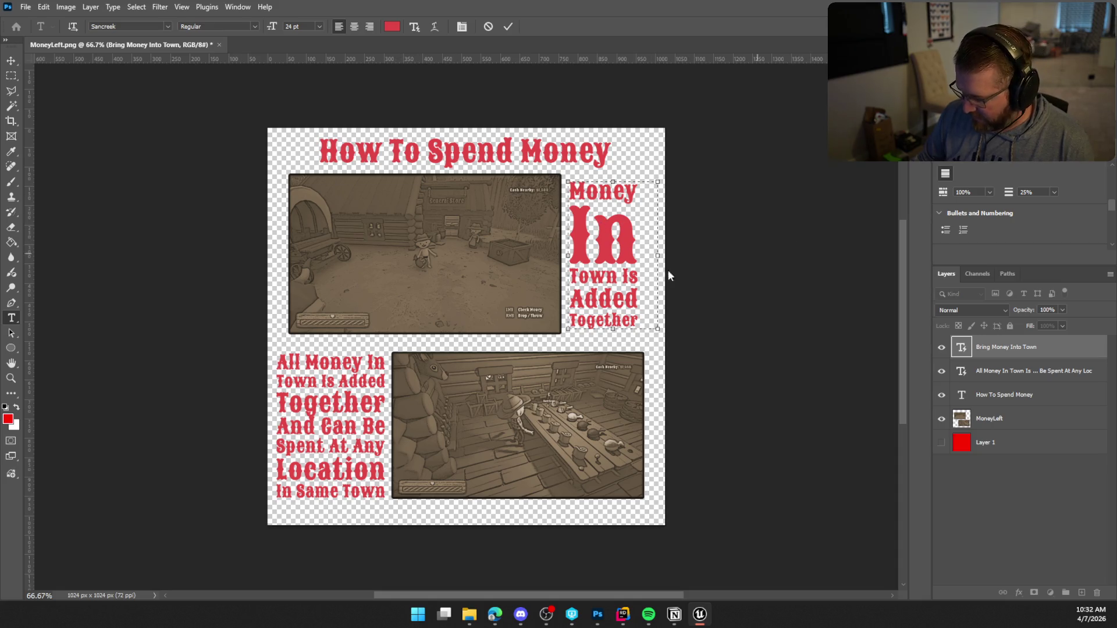
click(961, 348)
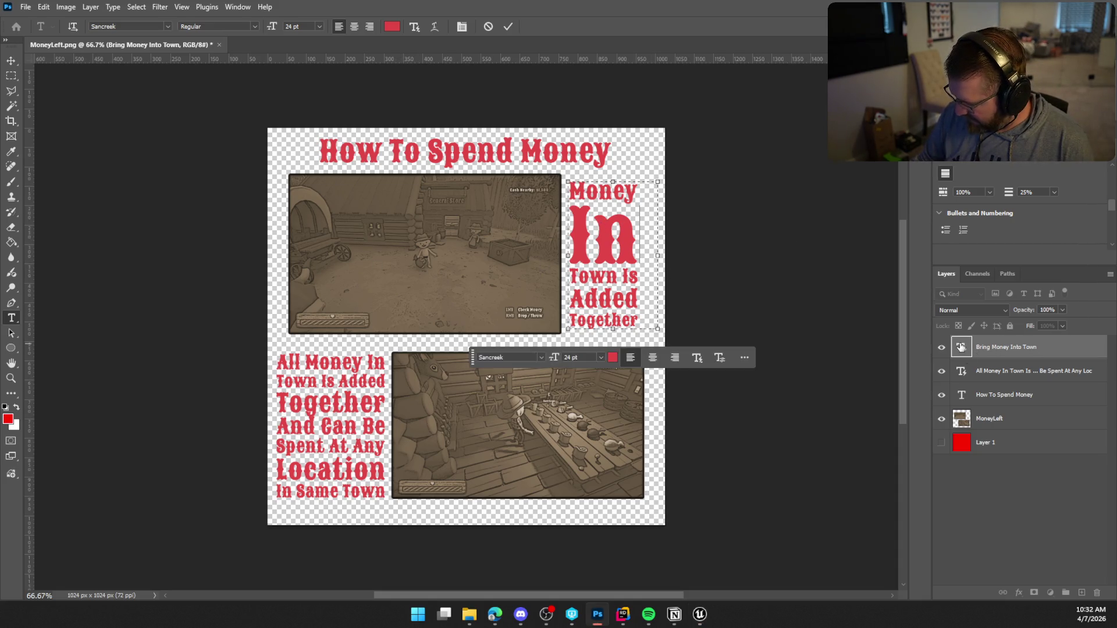
double_click(961, 347)
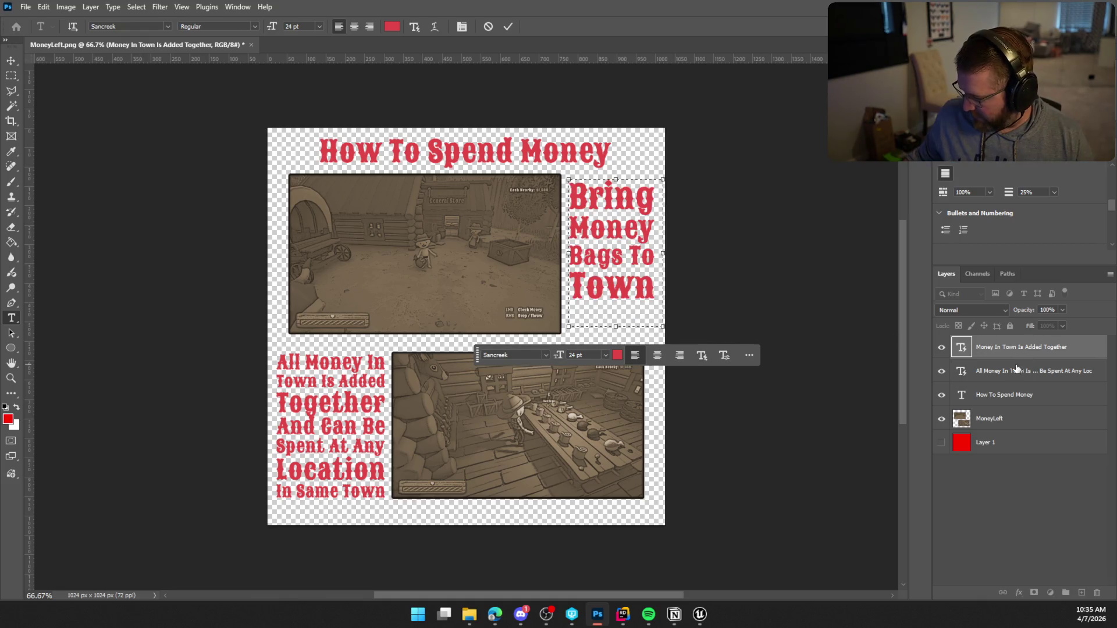
double_click(963, 372)
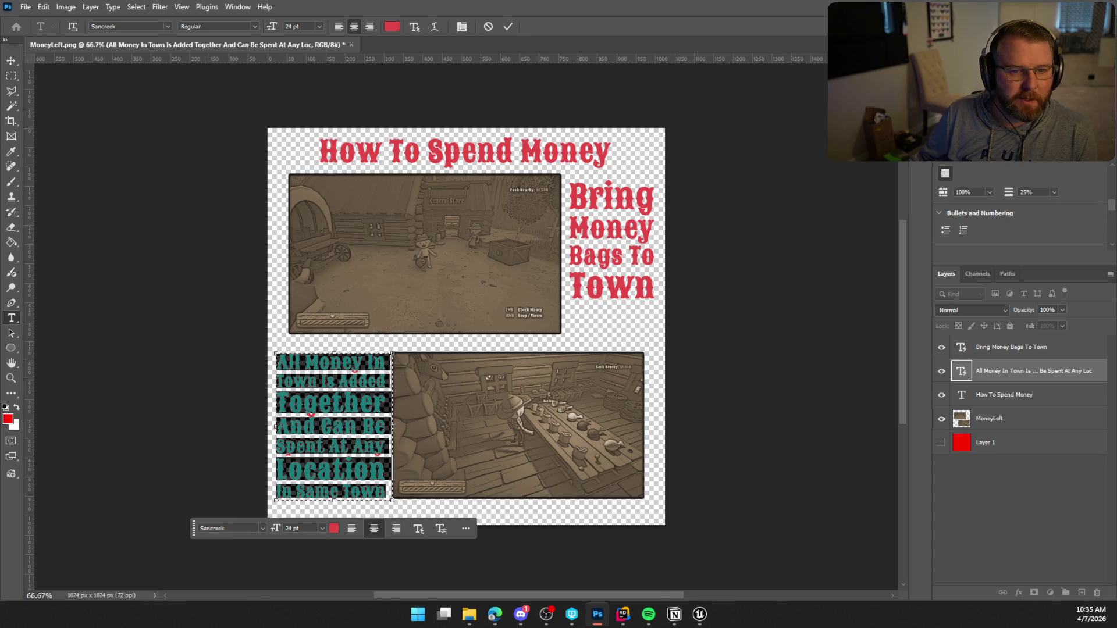
Step: With the seven-line Sancreek caption done, switch from Photoshop to the Edge browser
key(alt+Tab)
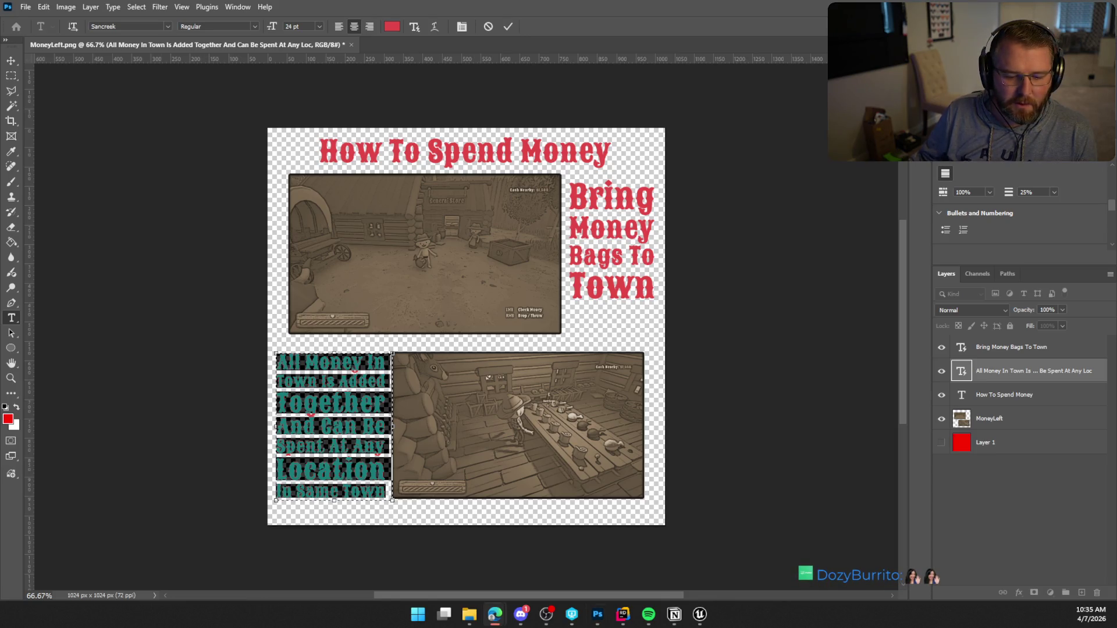
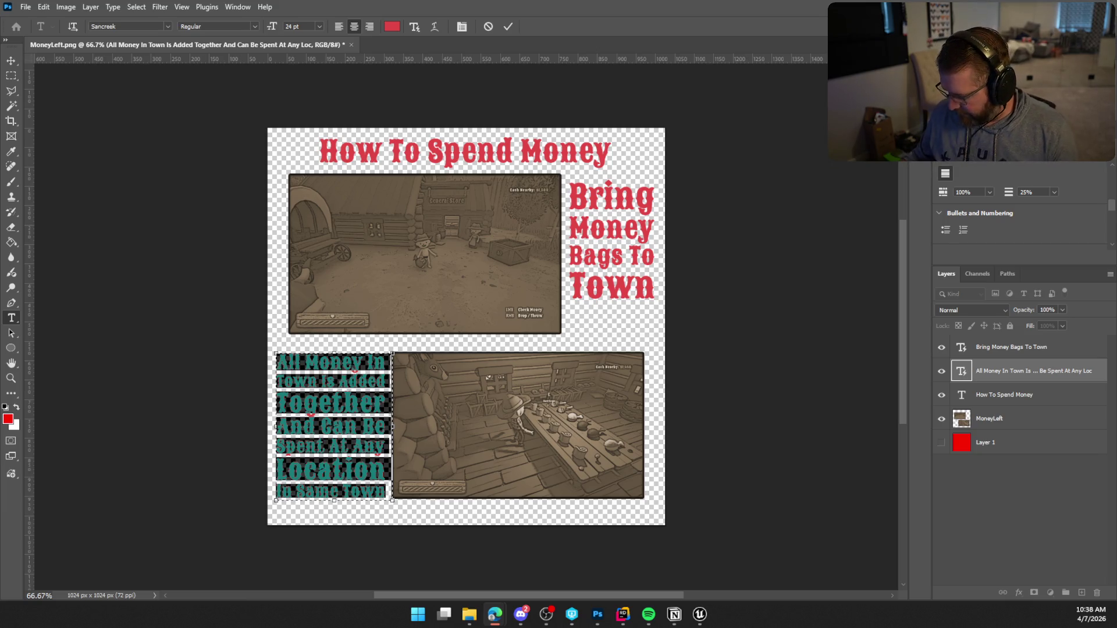
Step: Replace the lower-left text block with 'All Money Is Shared And Usable At Town Vendors'
click(960, 371)
double_click(960, 370)
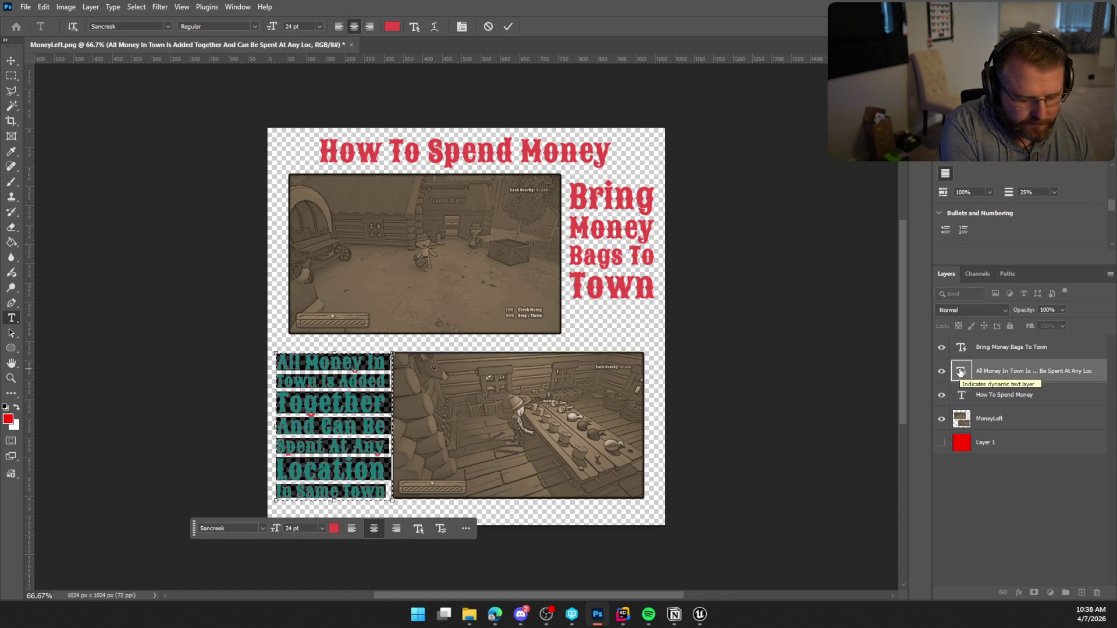
text(All M)
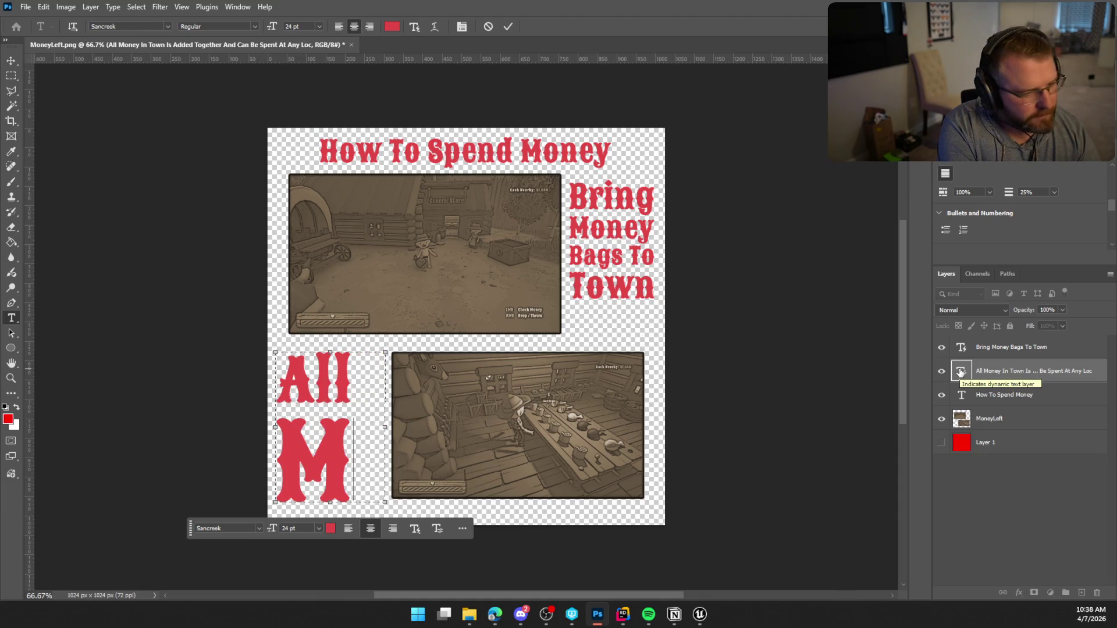
text(oney Is Shared And)
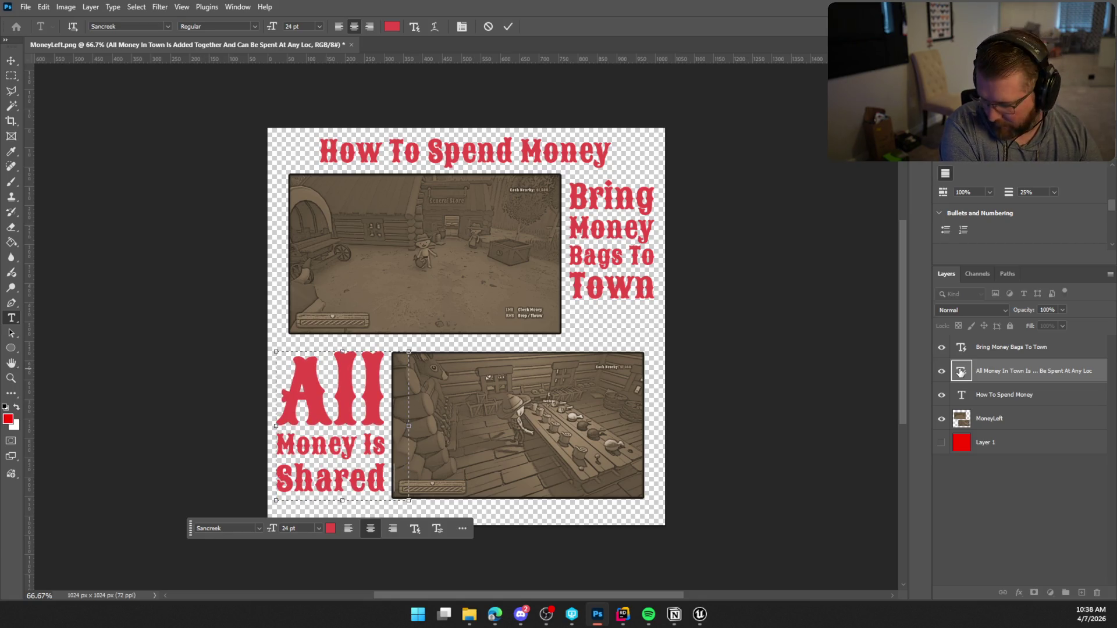
text( U)
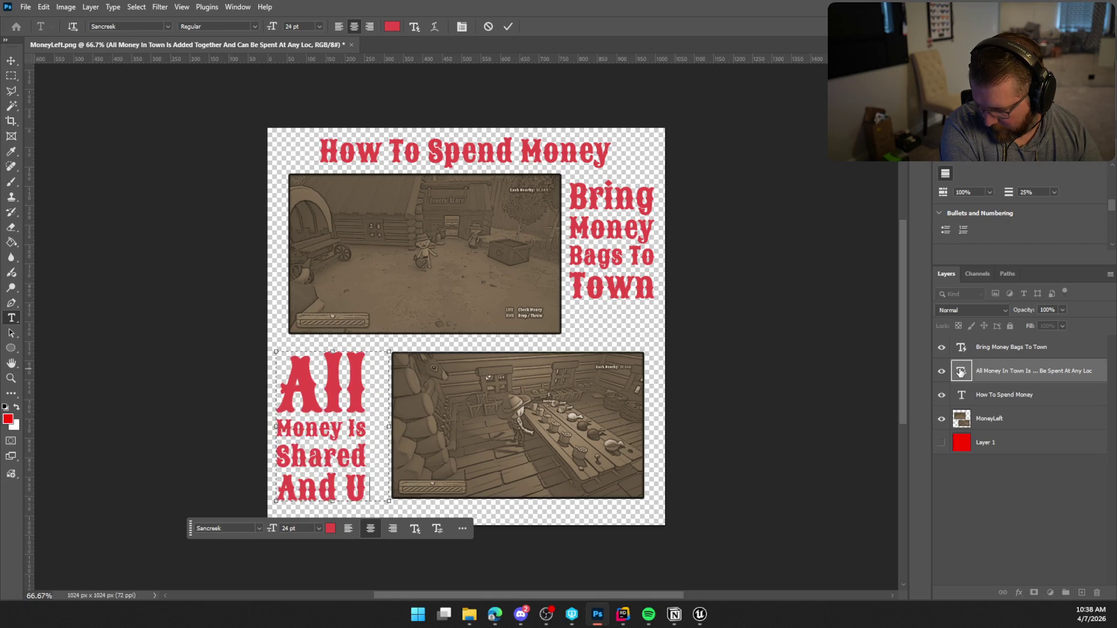
text(sa)
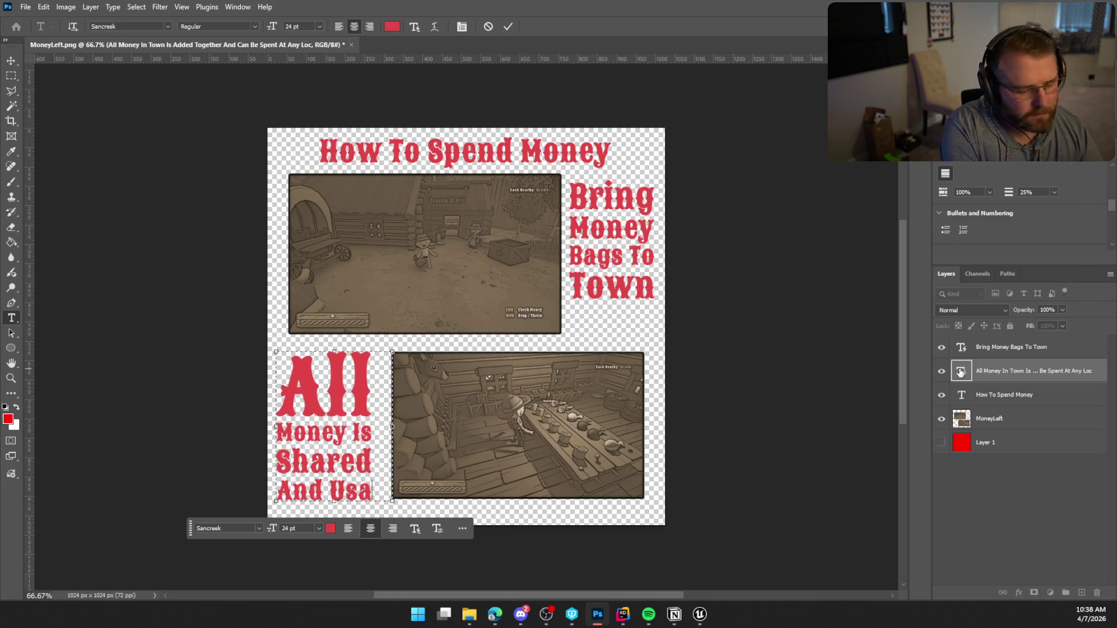
text(ble At)
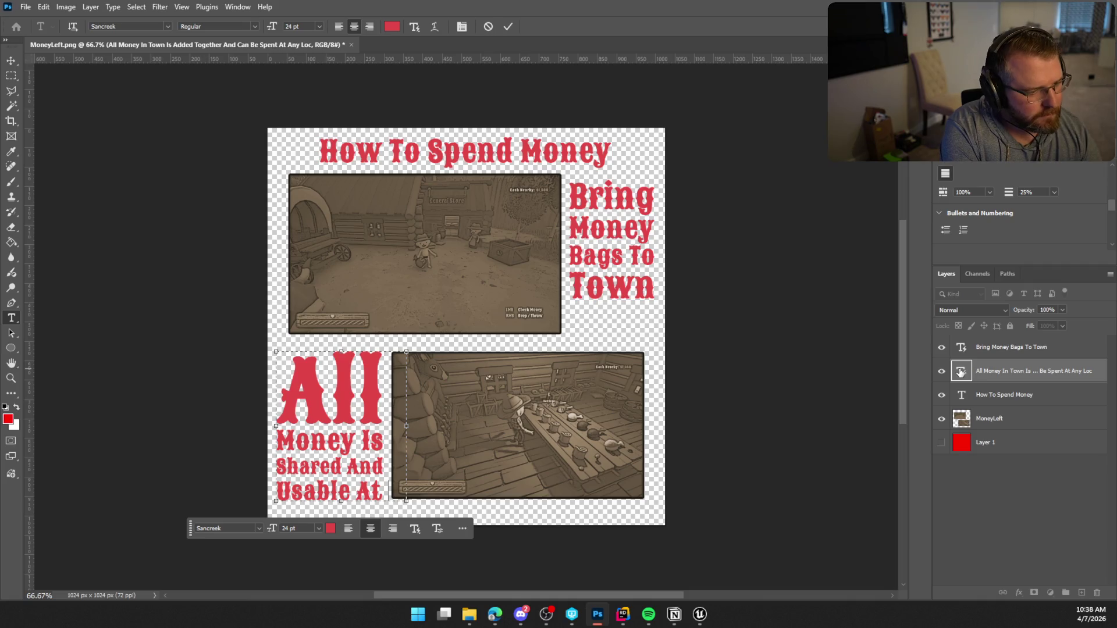
text( T)
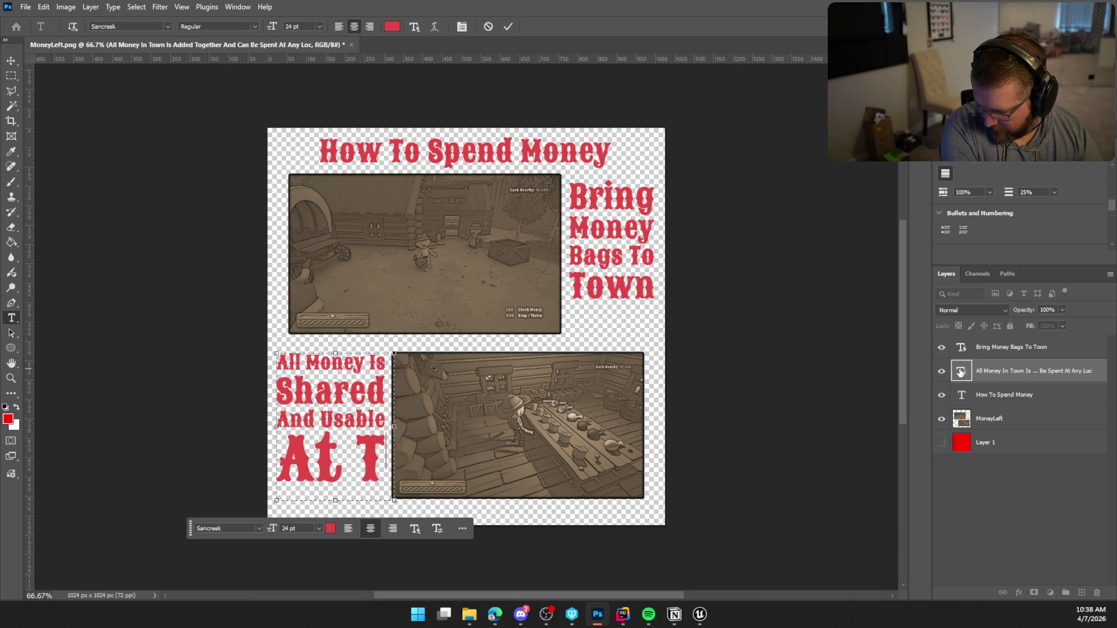
text(own Vendors)
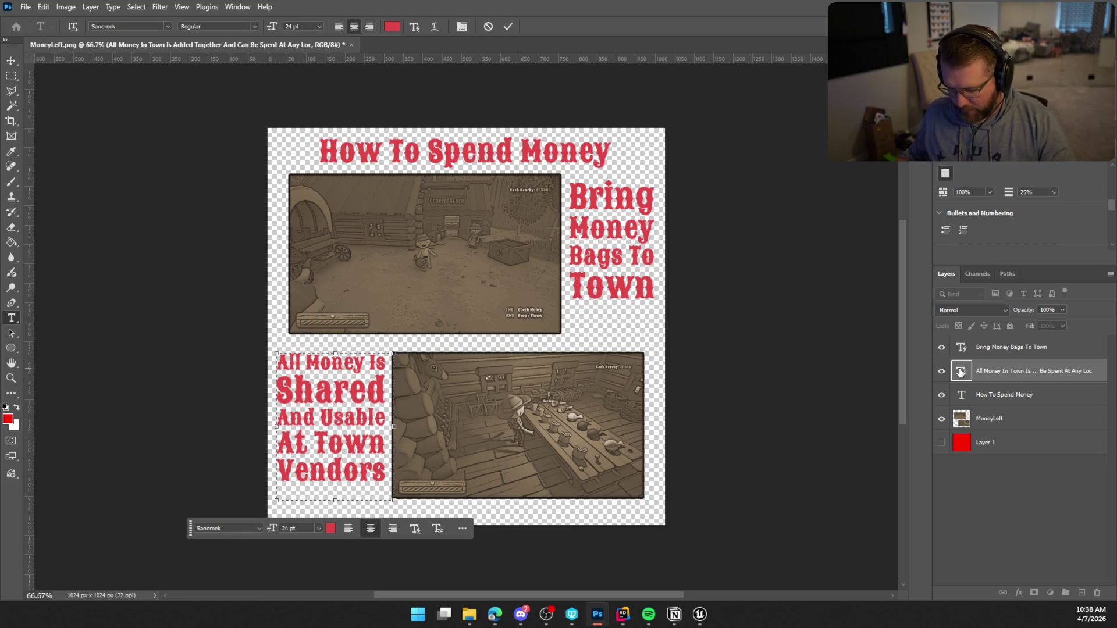
Step: Commit the new text and nudge the lower-left text block one step down
click(509, 26)
key(ctrl+t)
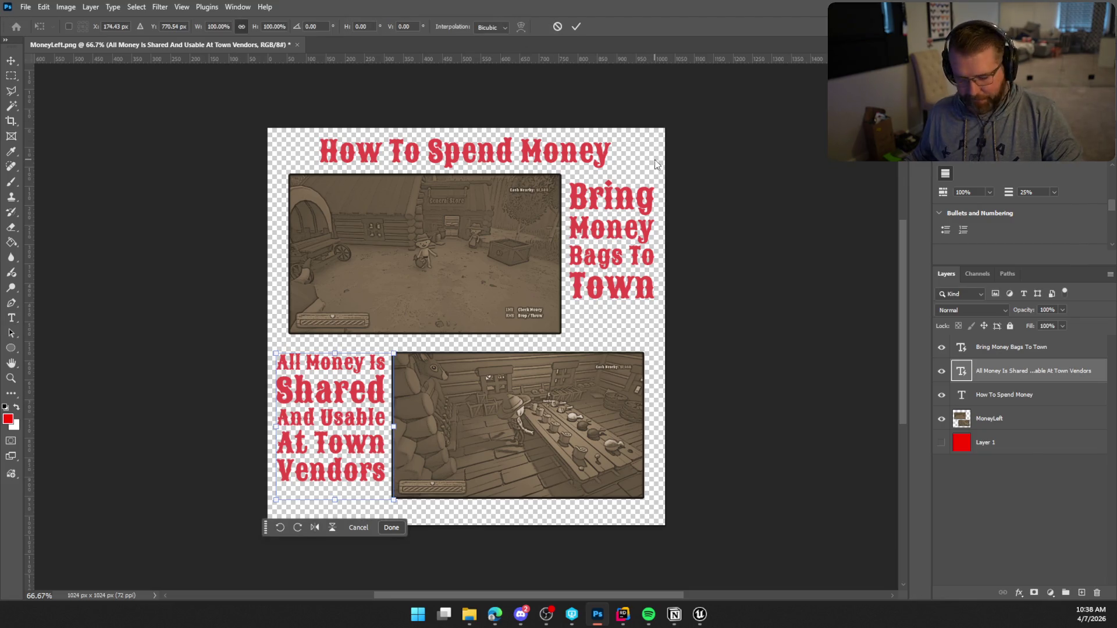
key(Down)
key(Down)
key(Down)
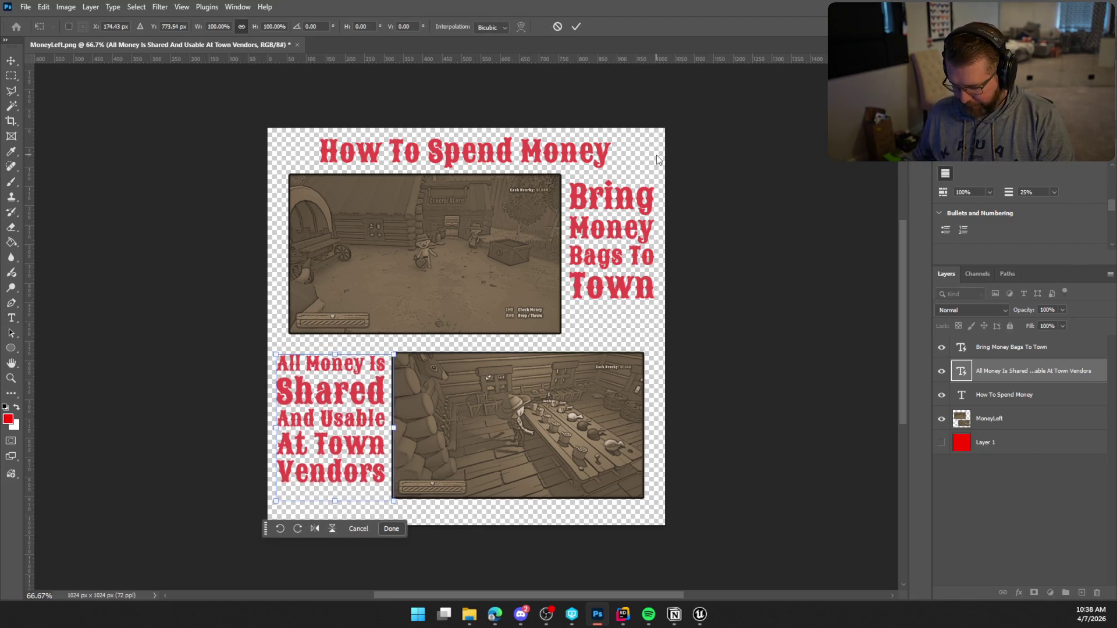
key(Return)
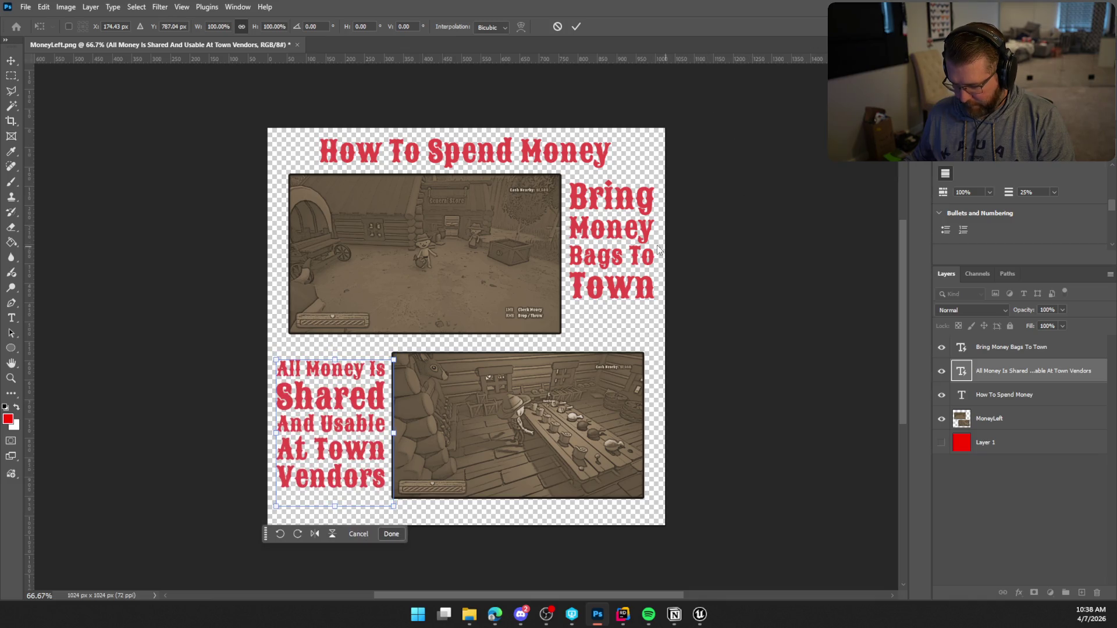
Step: Nudge the 'Bring Money Bags To Town' heading two steps lower
click(1001, 397)
click(999, 351)
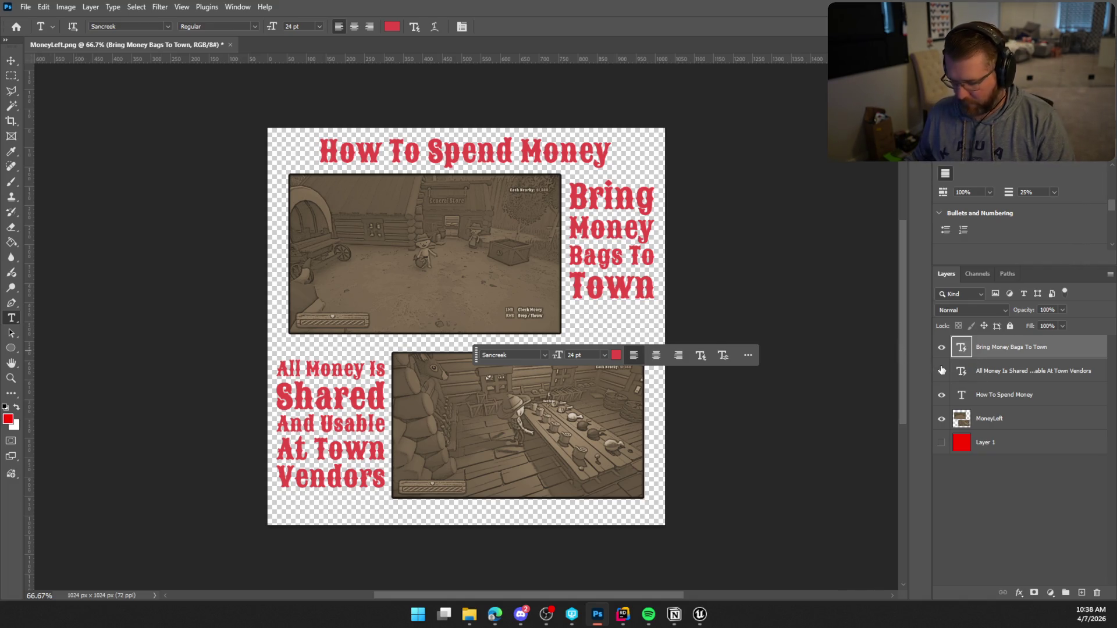
key(ctrl+t)
key(Down)
key(Down)
key(Down)
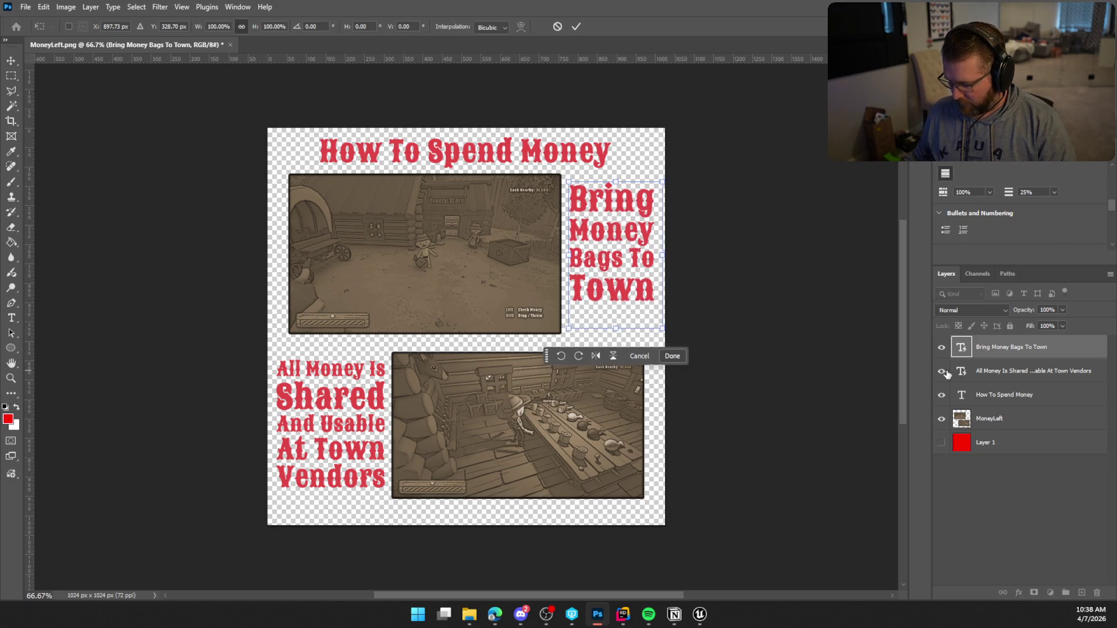
key(Down)
key(Down)
key(Down)
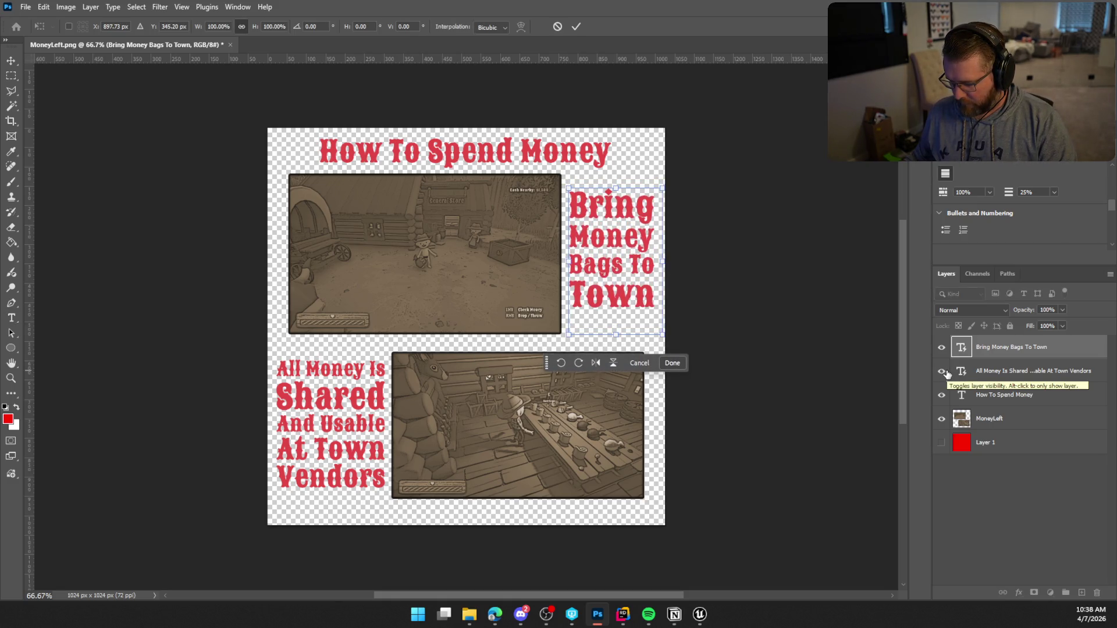
key(Return)
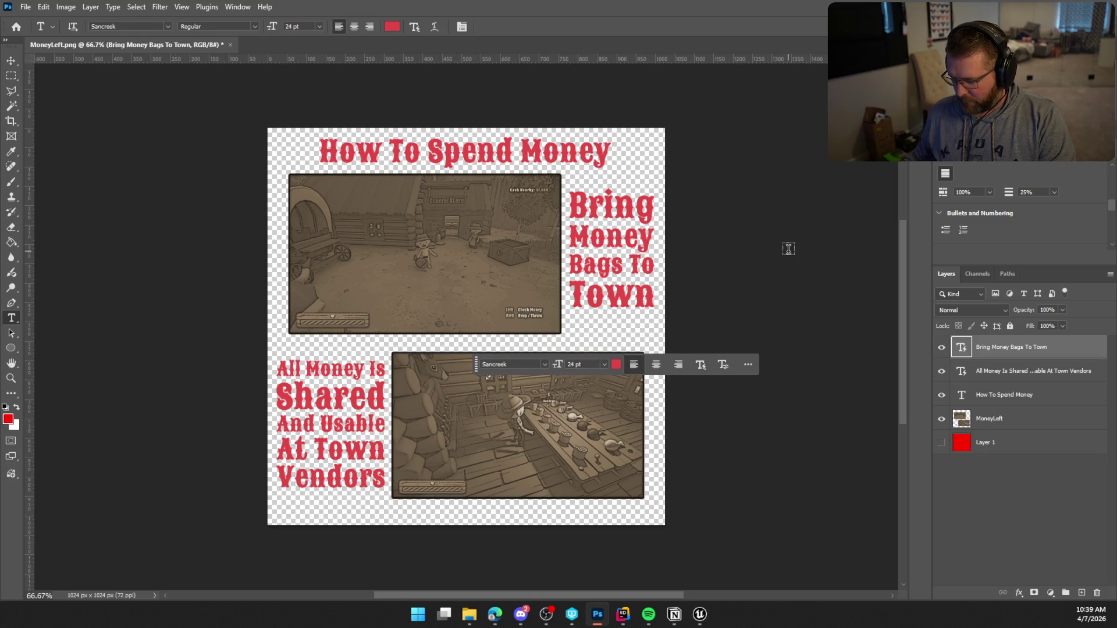
click(11, 182)
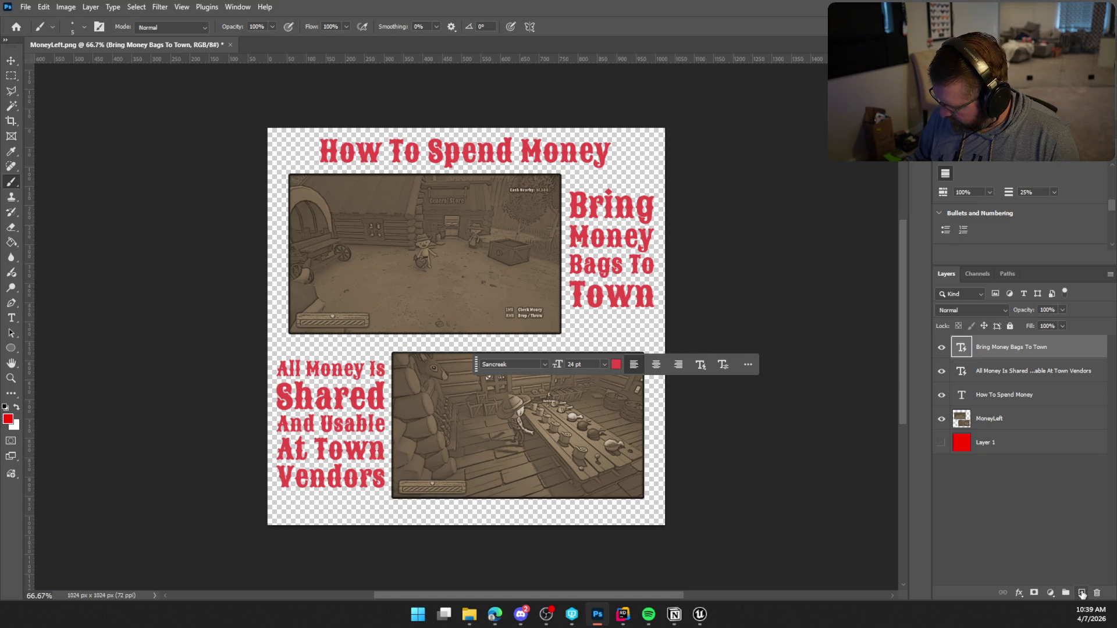
Step: Add Layer 2 and try painting red curved arrows on it, undoing every attempt
click(1082, 592)
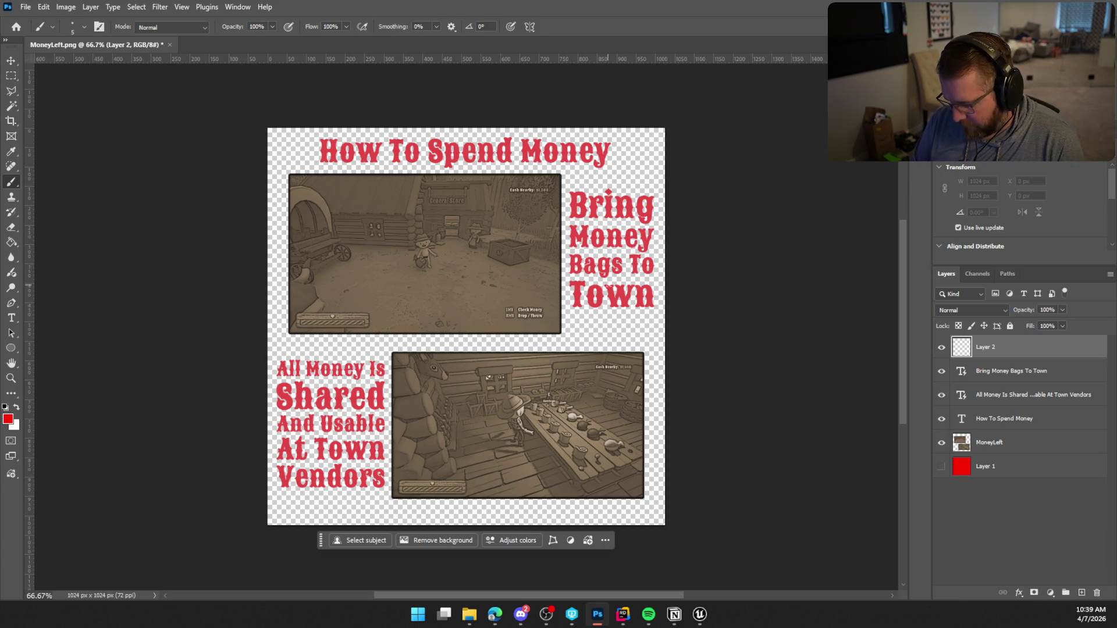
mouse_move(404, 269)
mouse_down()
mouse_move(412, 352)
mouse_move(500, 422)
mouse_up()
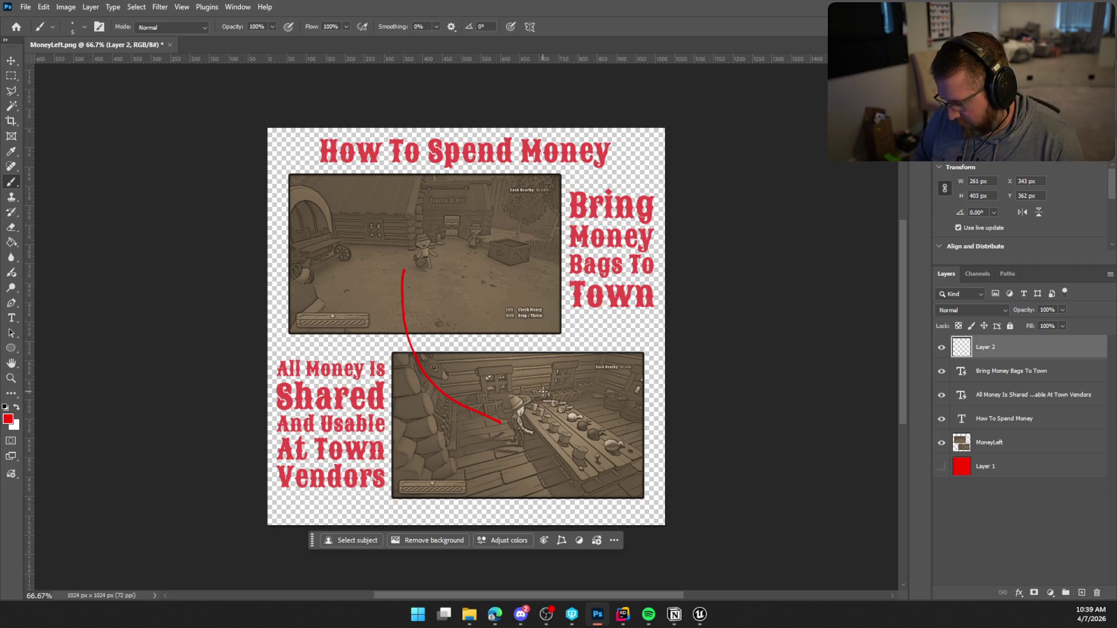
key(ctrl+z)
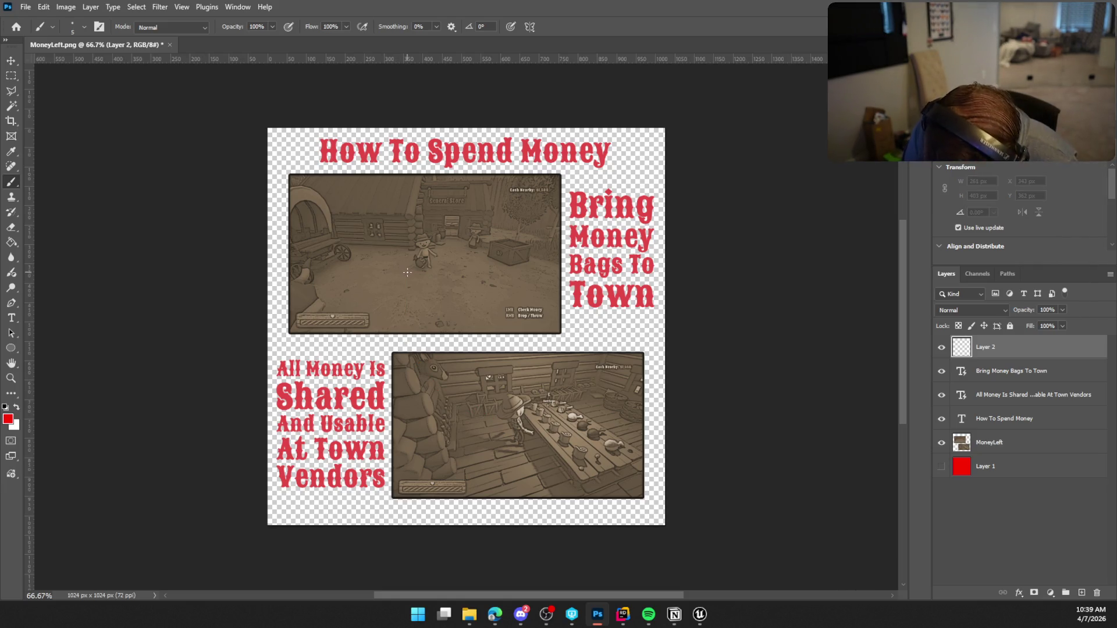
mouse_move(420, 271)
mouse_down()
mouse_move(408, 353)
mouse_move(461, 442)
mouse_move(479, 425)
mouse_move(456, 451)
mouse_up()
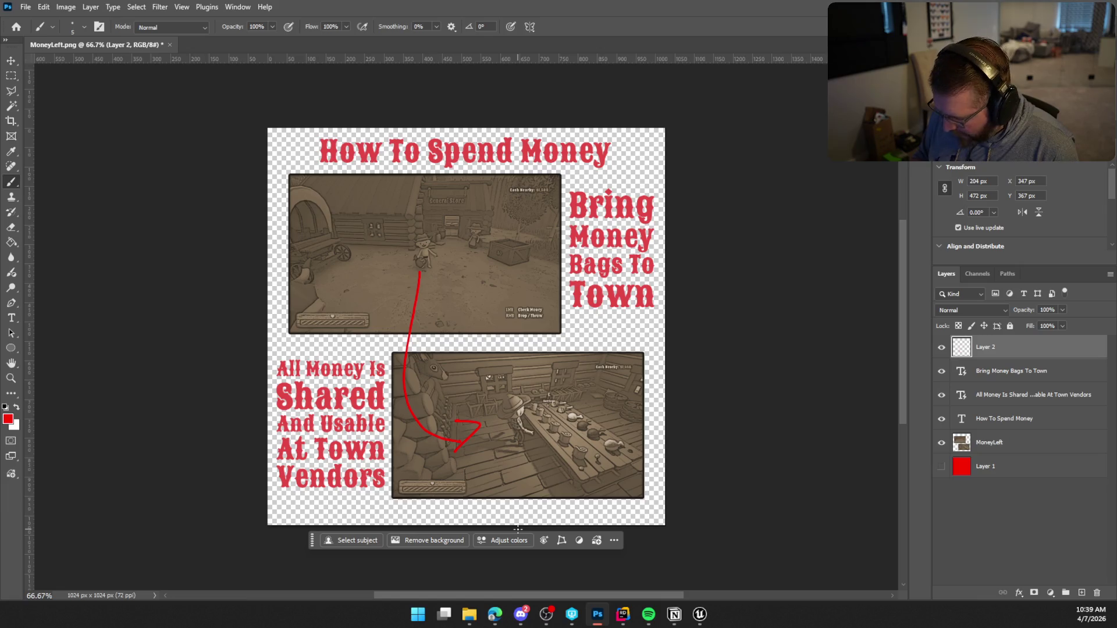
key(ctrl+z)
key(ctrl+z)
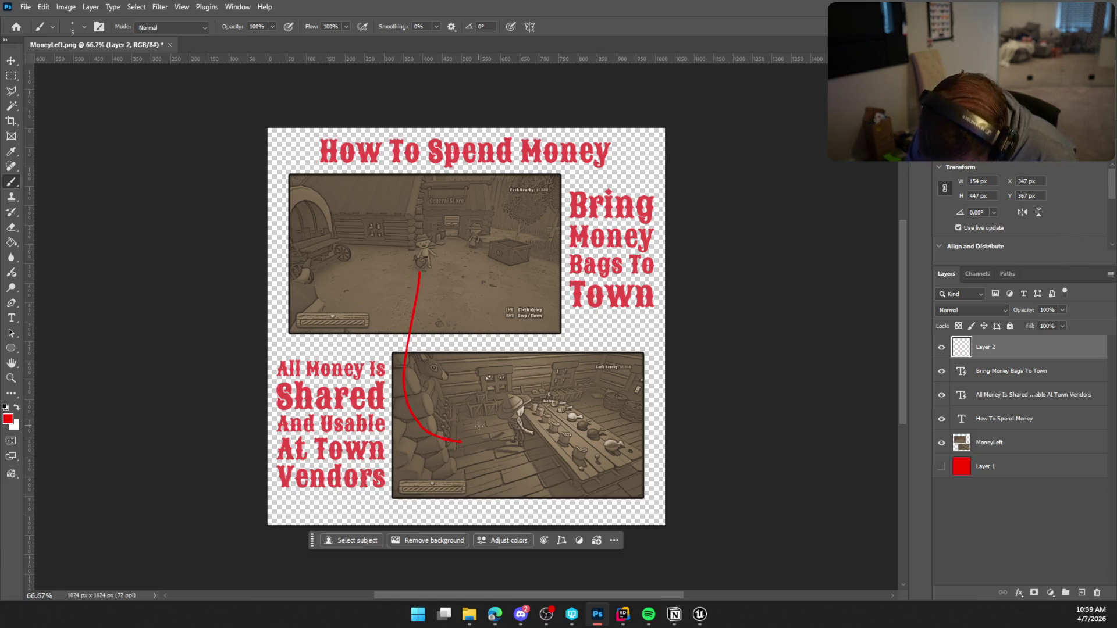
drag(456, 424, 469, 456)
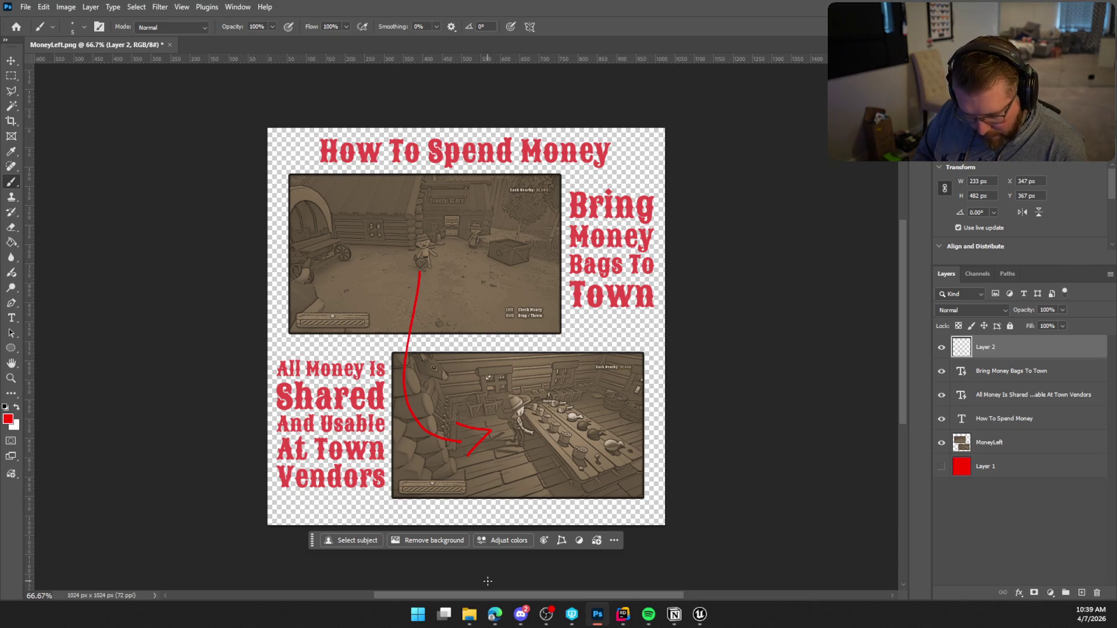
key(ctrl+z)
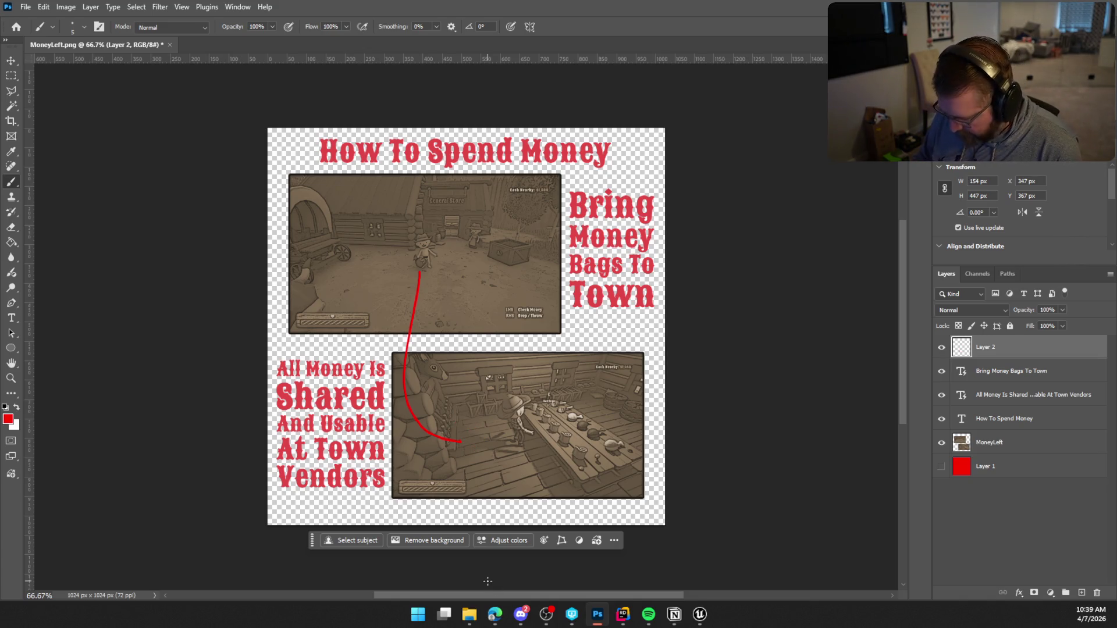
key(ctrl+z)
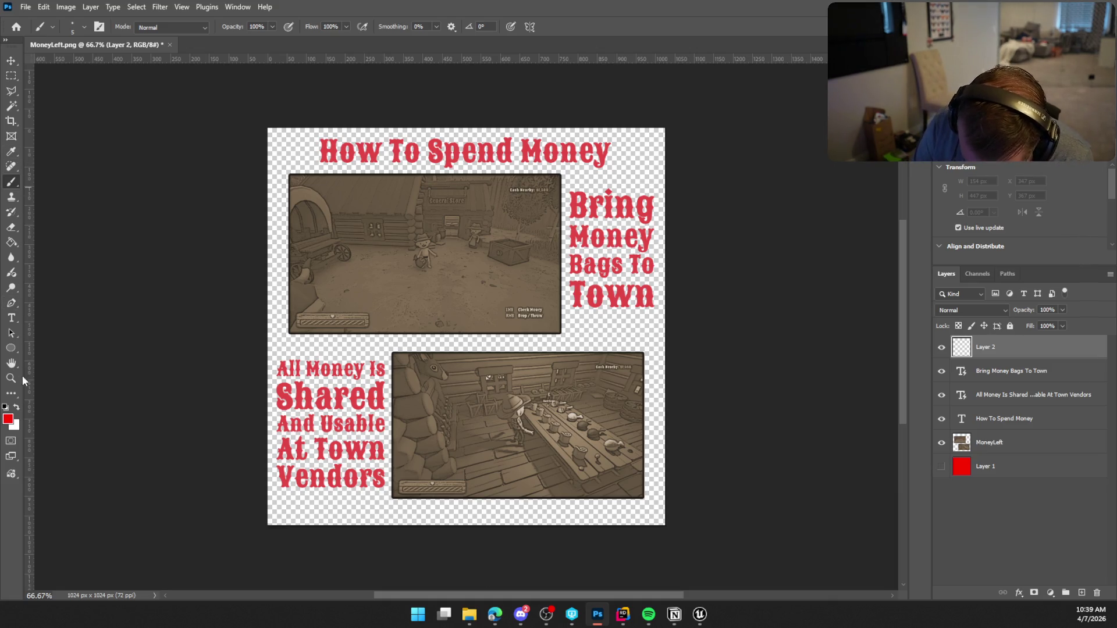
Step: Sample the pinkish red of the 'Bring' text as the brush colour
click(11, 154)
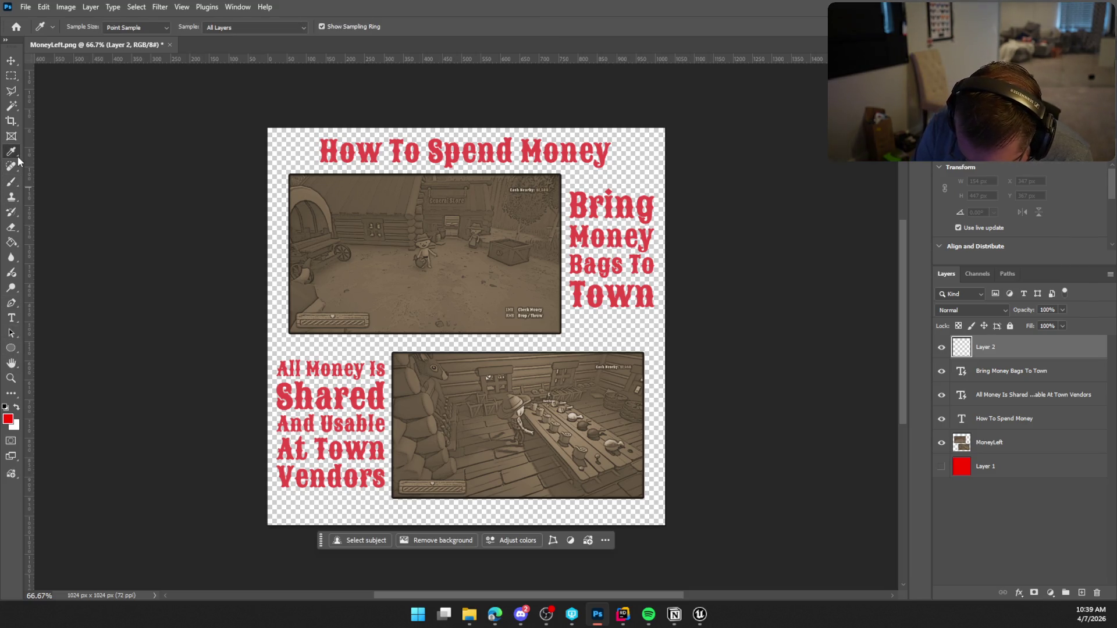
click(585, 201)
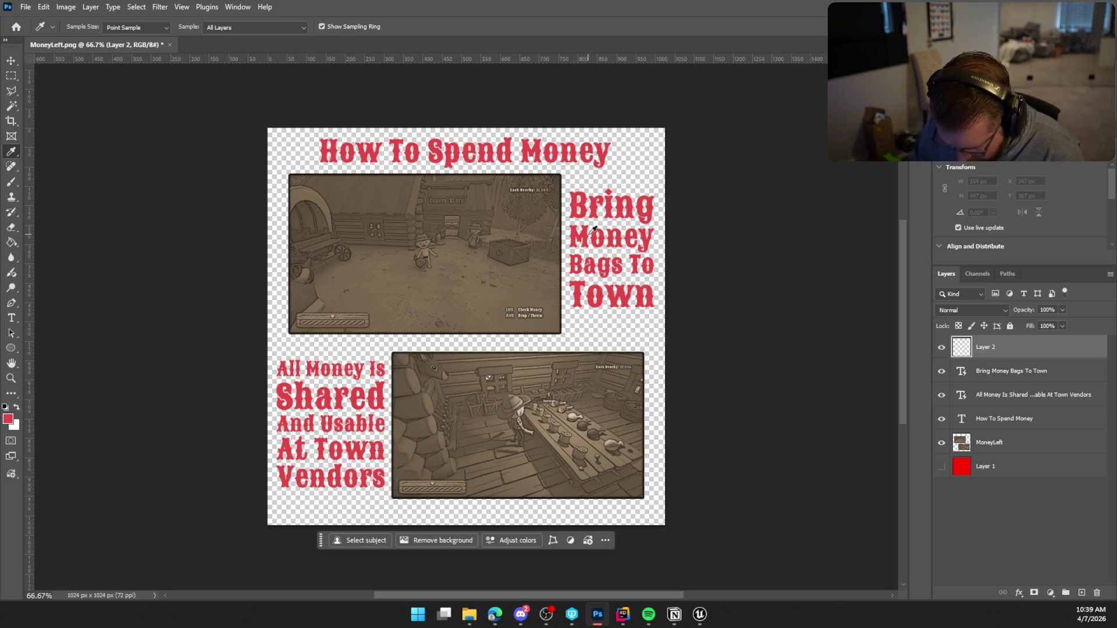
click(10, 182)
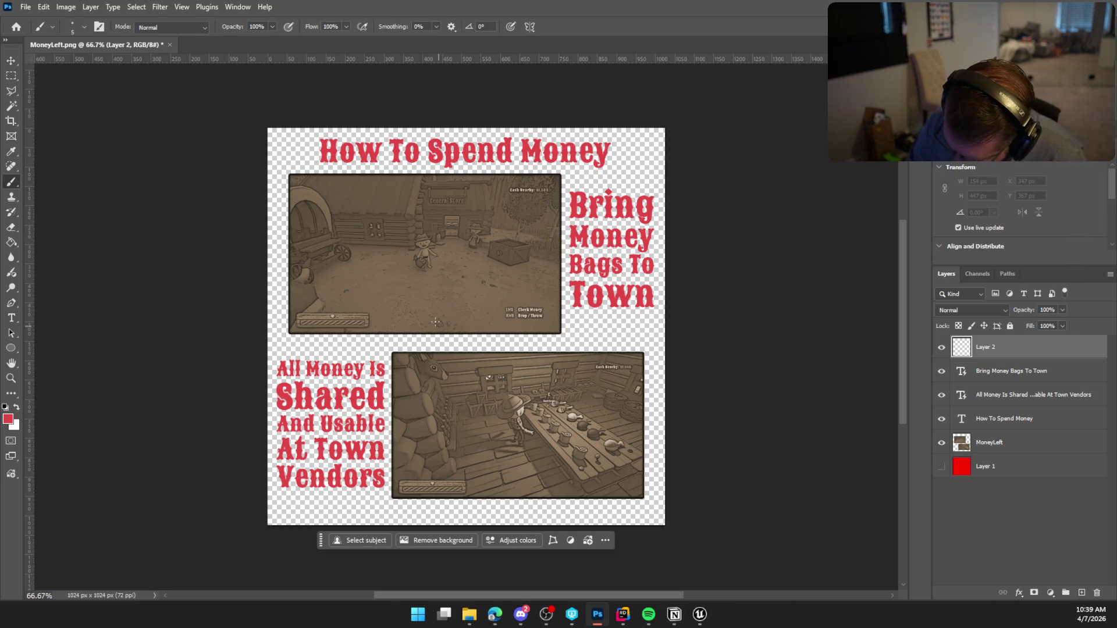
Step: Try a connecting curve, undo it, and circle the Cash Nearby readout in red
drag(399, 353, 483, 436)
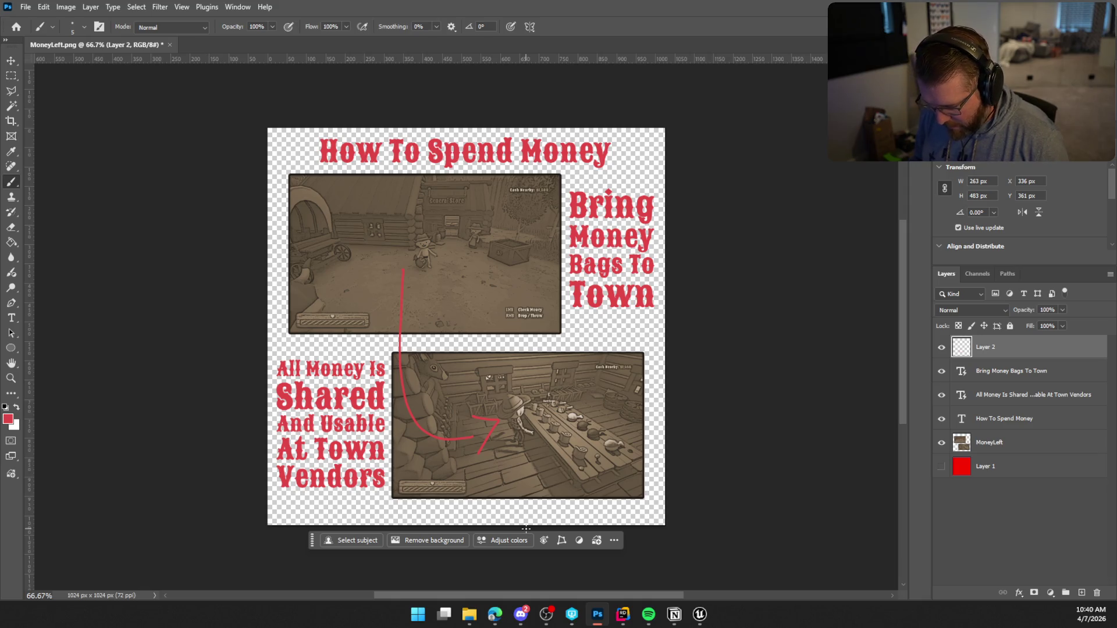
key(ctrl+z)
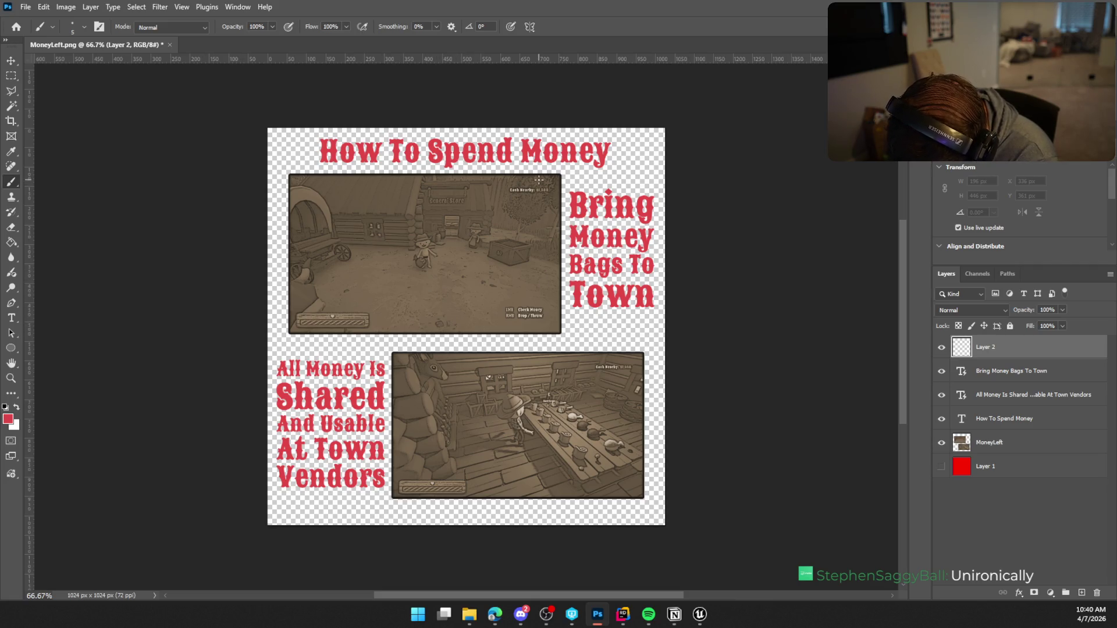
mouse_move(541, 178)
mouse_down()
mouse_move(499, 190)
mouse_move(545, 181)
mouse_move(475, 442)
mouse_up()
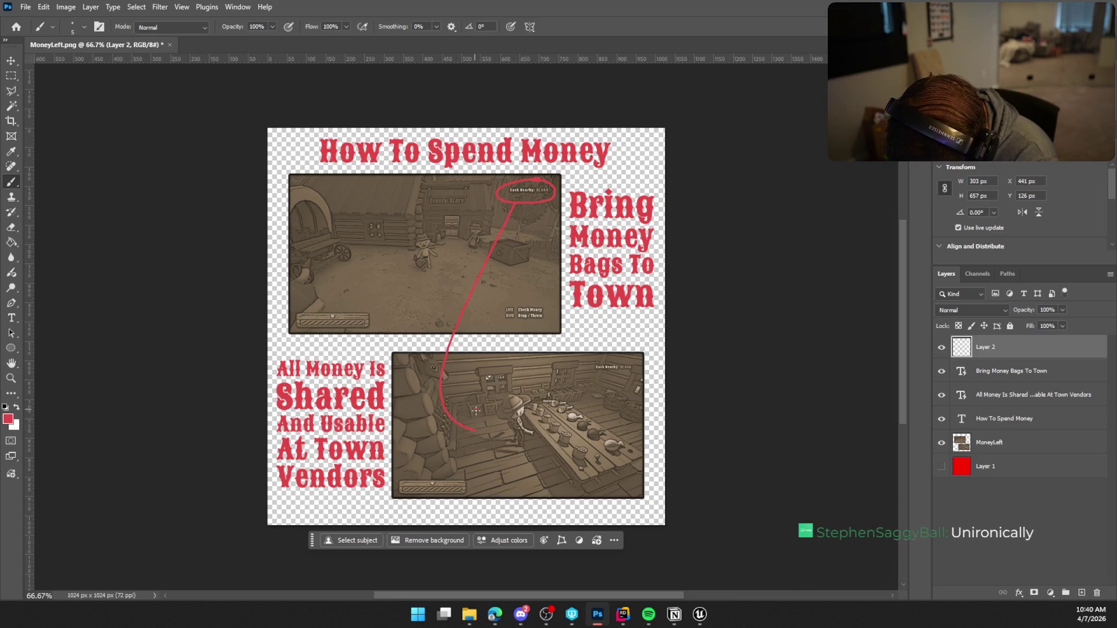
Step: Redraw the red ellipse around the Cash Nearby readout after discarding trial strokes
mouse_move(505, 547)
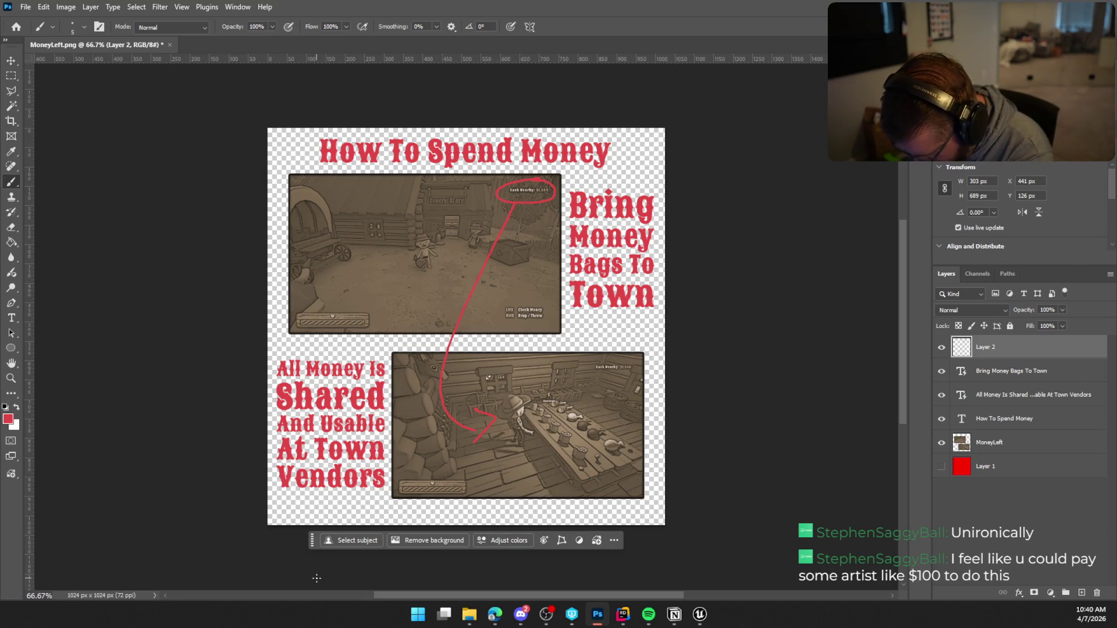
key(ctrl+z)
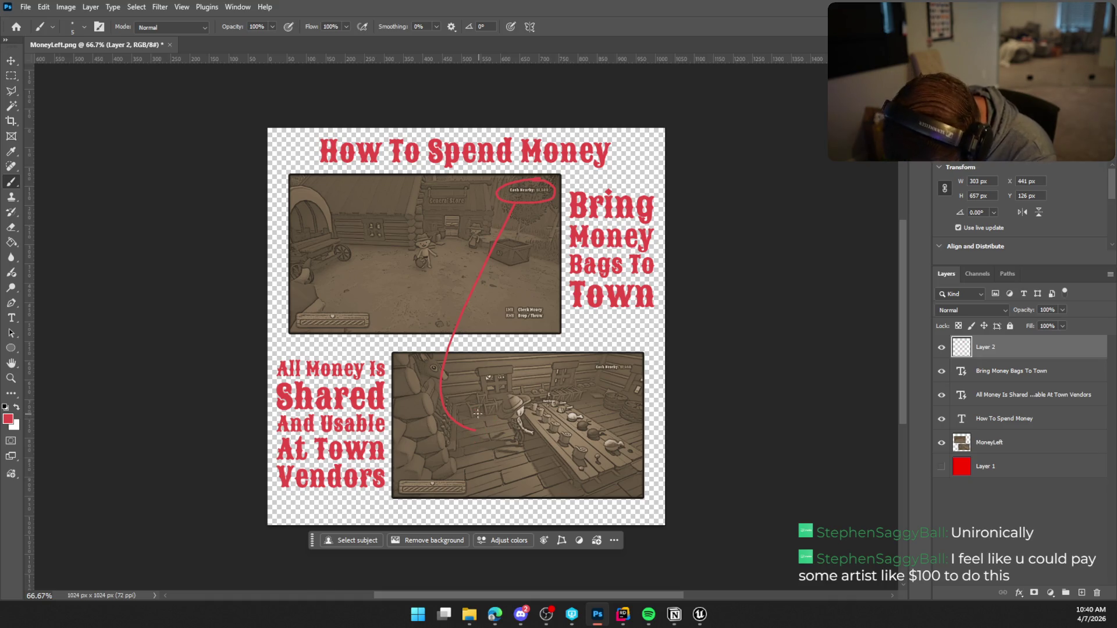
drag(471, 413, 486, 432)
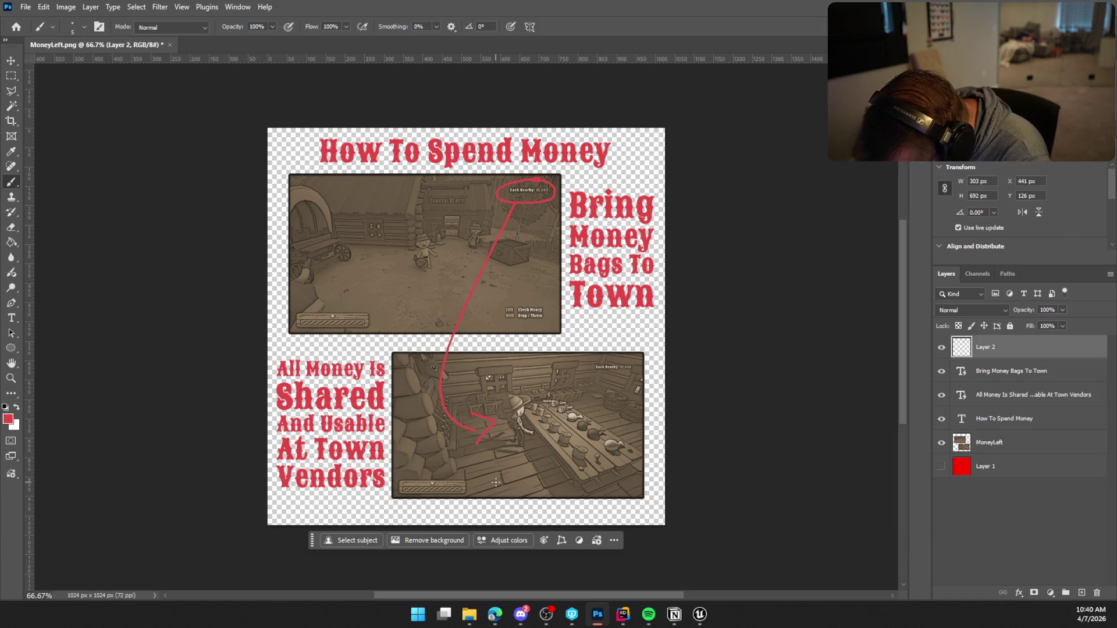
key(ctrl+z)
key(ctrl+z)
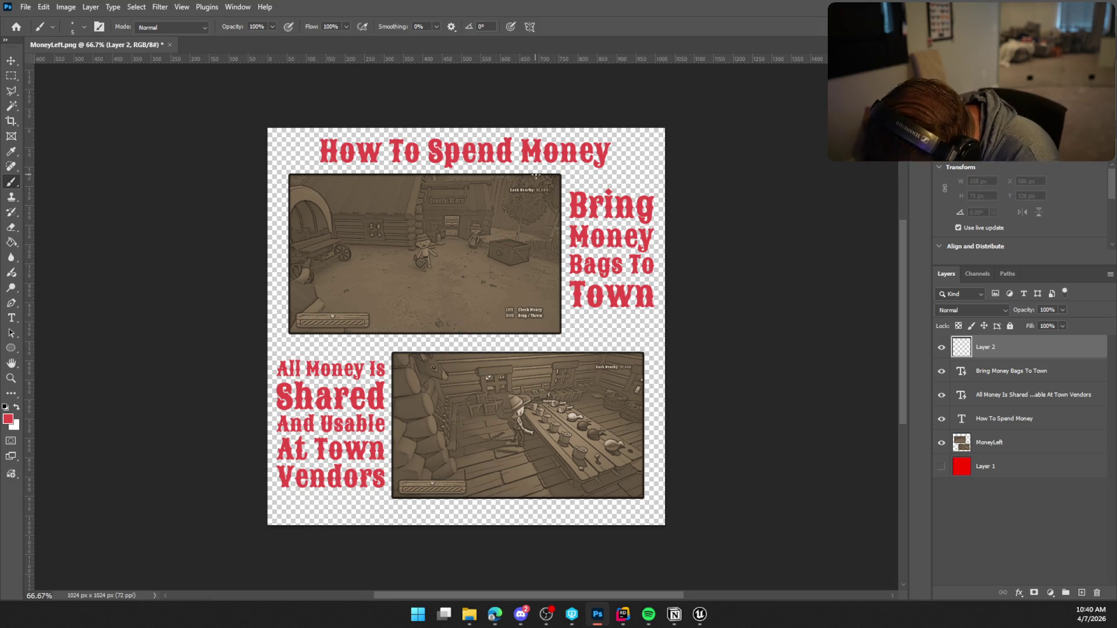
mouse_move(534, 180)
mouse_down()
mouse_move(550, 207)
mouse_move(533, 179)
mouse_up()
key(ctrl+z)
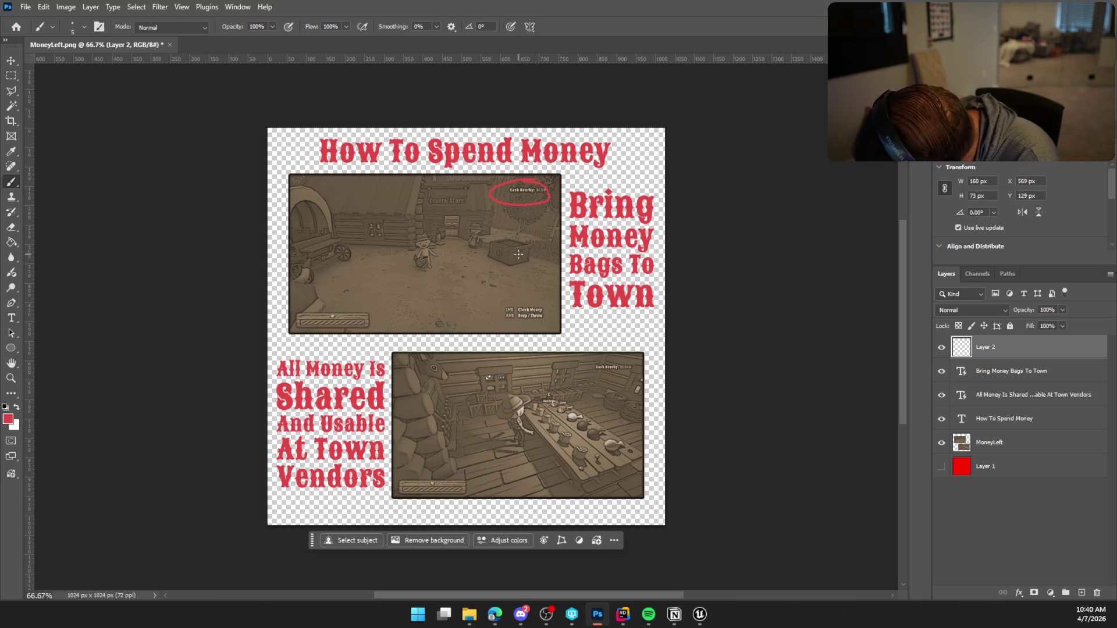
key(ctrl+z)
mouse_move(534, 179)
mouse_down()
mouse_move(517, 203)
mouse_move(532, 180)
mouse_up()
key(ctrl+z)
mouse_move(527, 180)
mouse_down()
mouse_move(501, 187)
mouse_move(531, 180)
mouse_up()
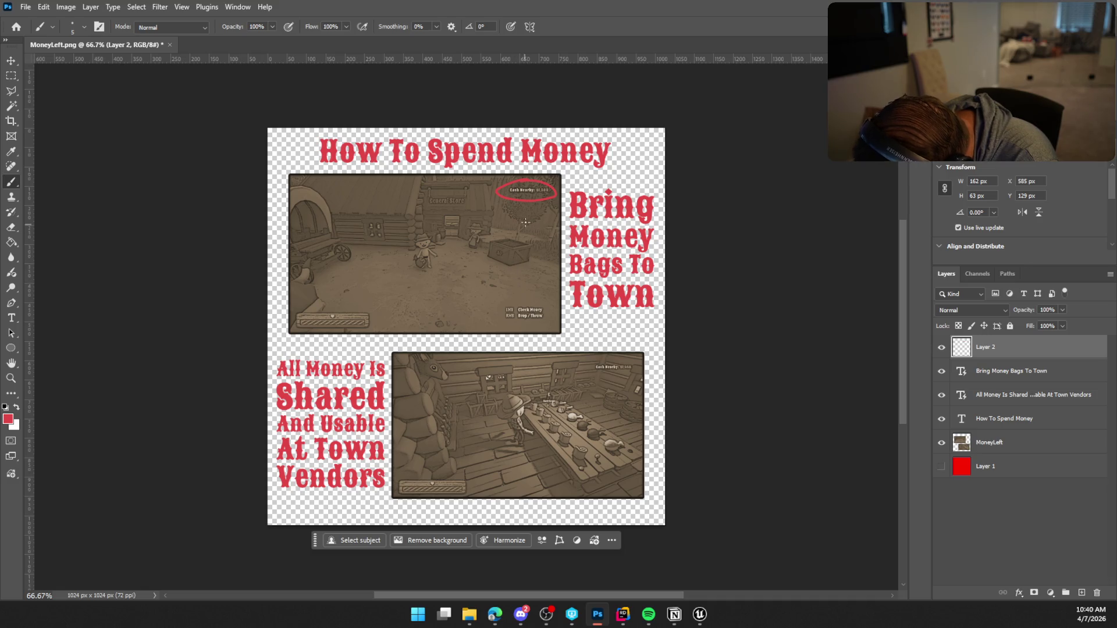
Step: Draw a red curve from the ellipse down into the lower screenshot
click(517, 201)
shift+click(433, 361)
drag(427, 391, 483, 445)
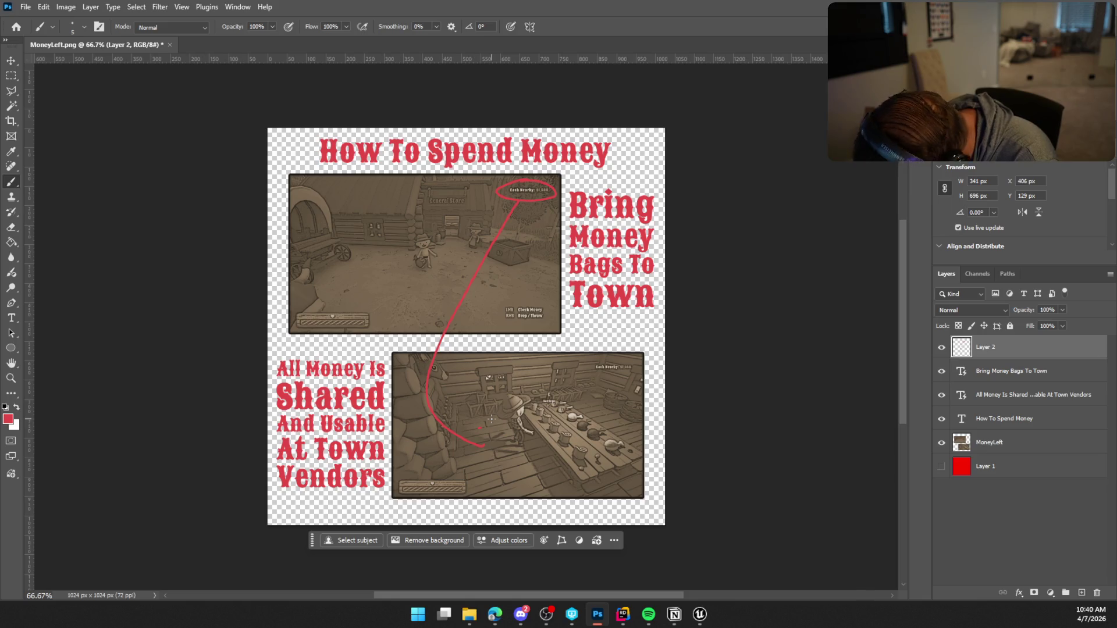
key(ctrl+z)
key(ctrl+z)
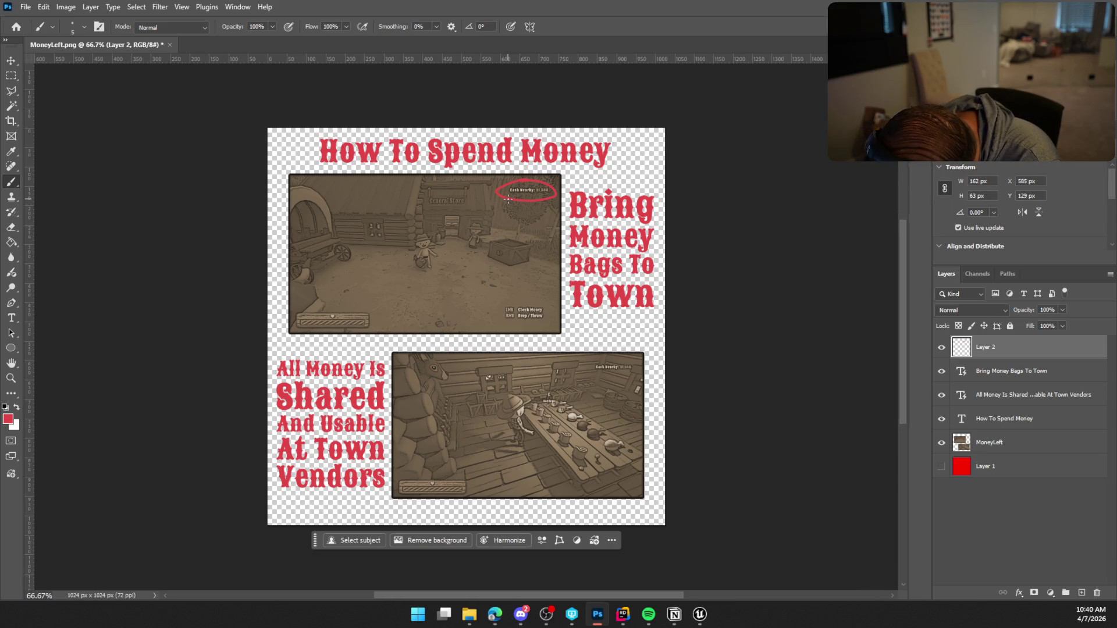
drag(501, 203, 427, 395)
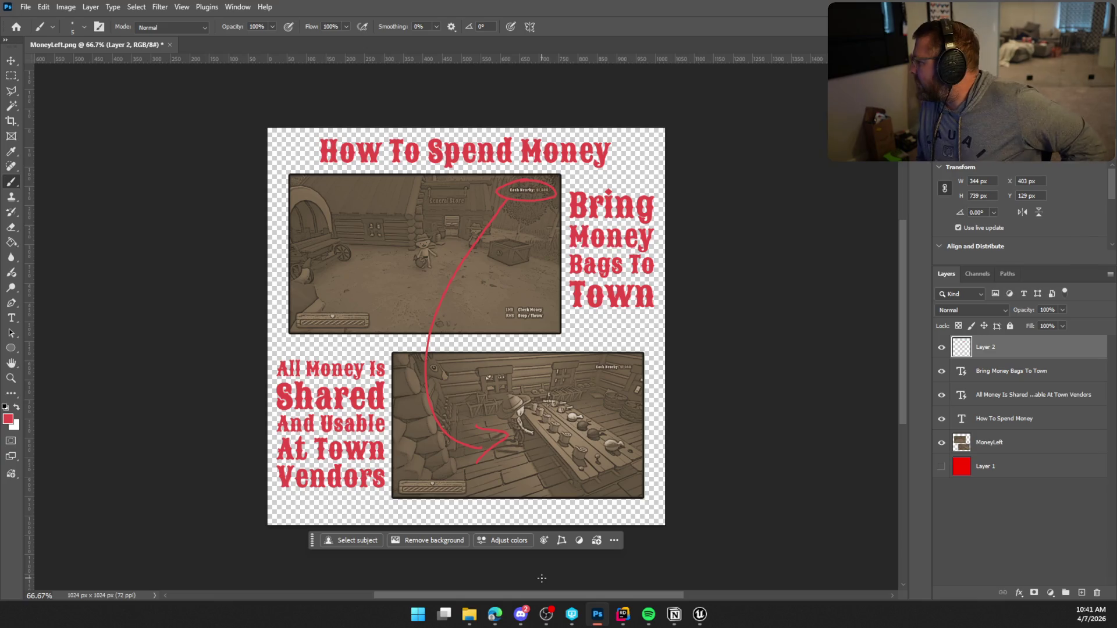
key(ctrl+z)
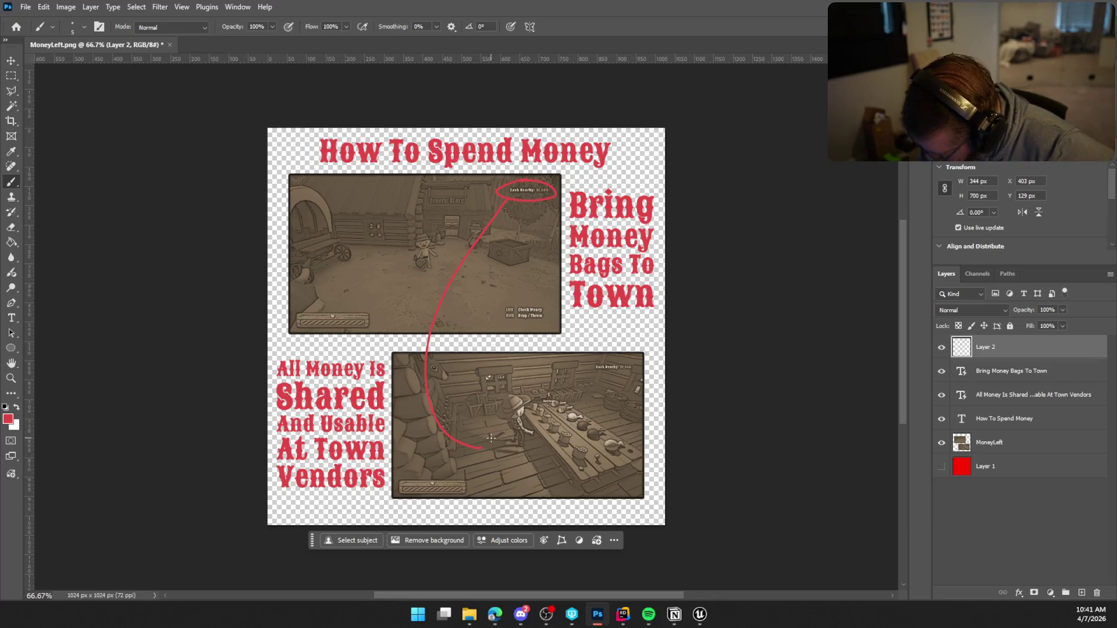
Step: Try several arrowheads at the curve's end, undoing each attempt
key(e)
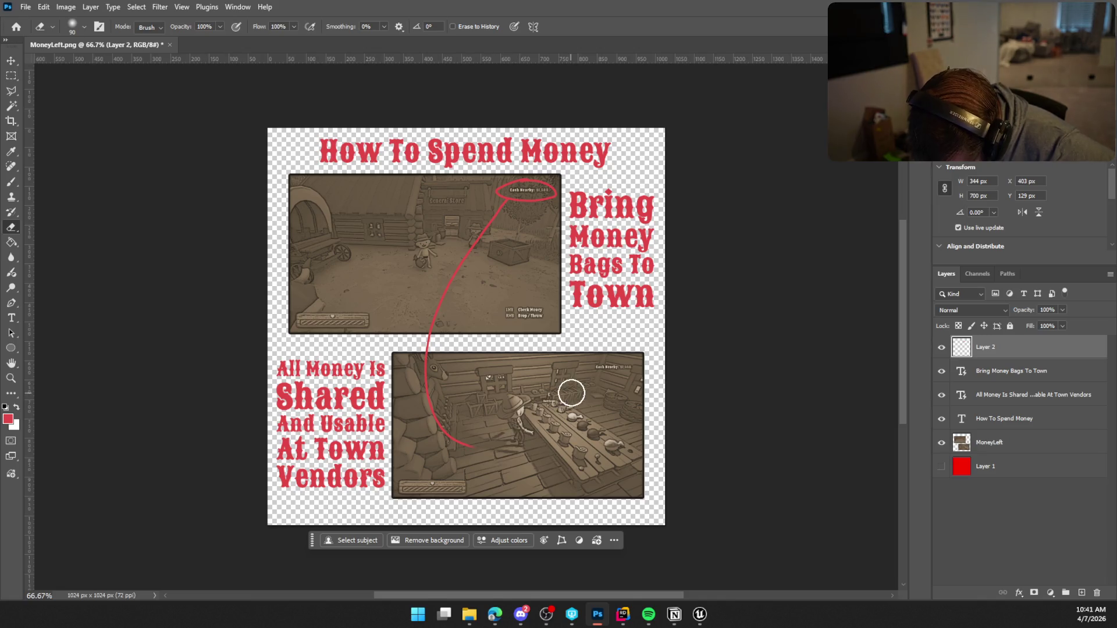
right_click(579, 428)
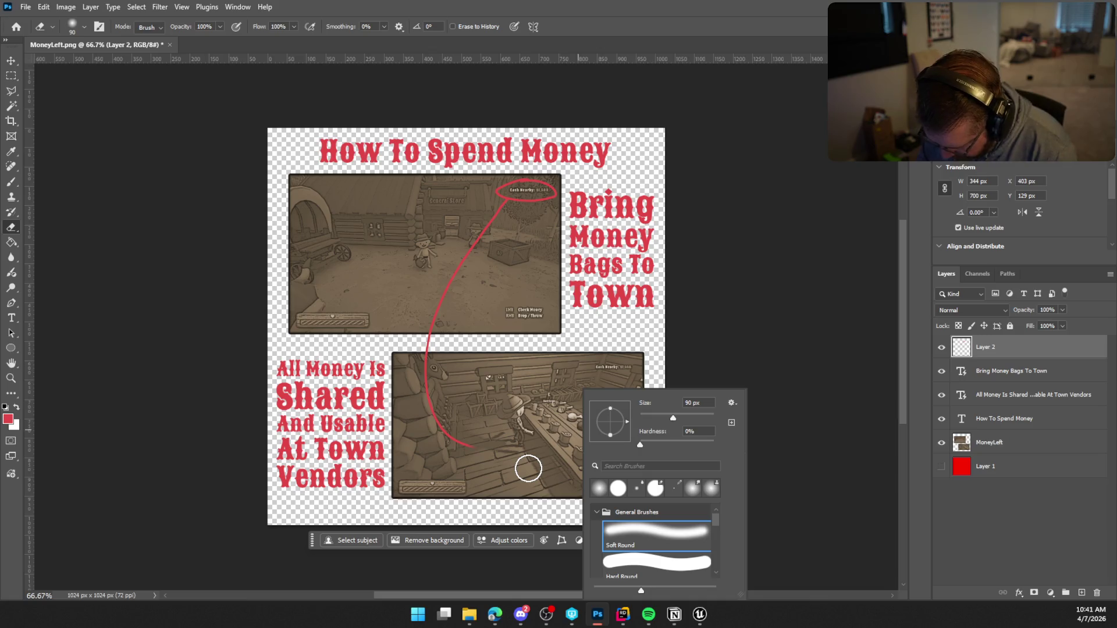
click(11, 181)
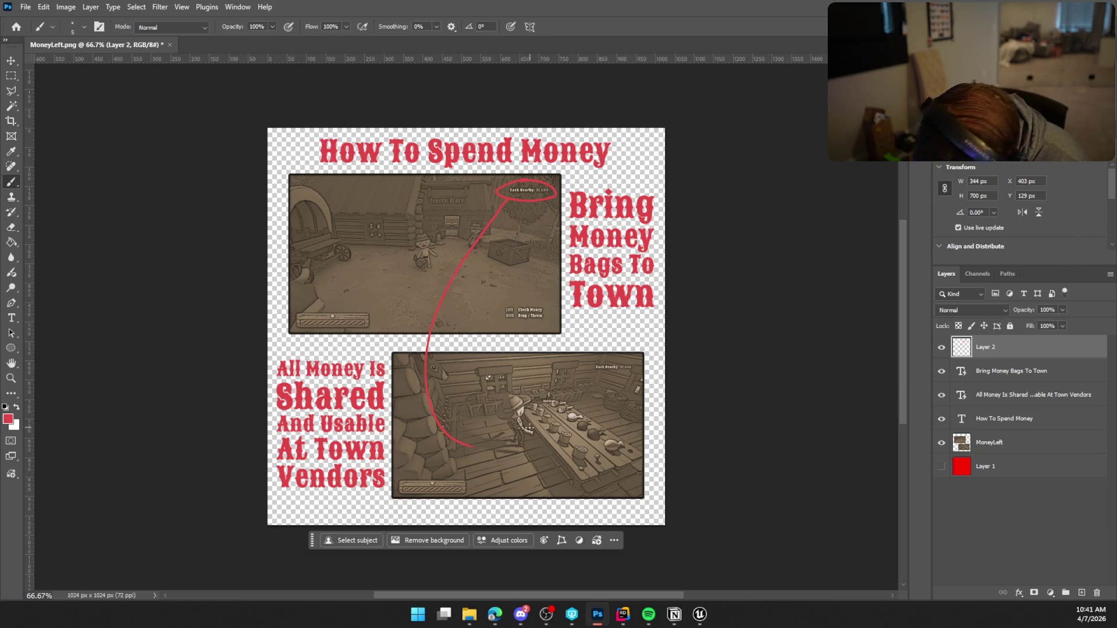
mouse_move(470, 430)
mouse_down()
mouse_move(494, 435)
mouse_move(468, 459)
mouse_up()
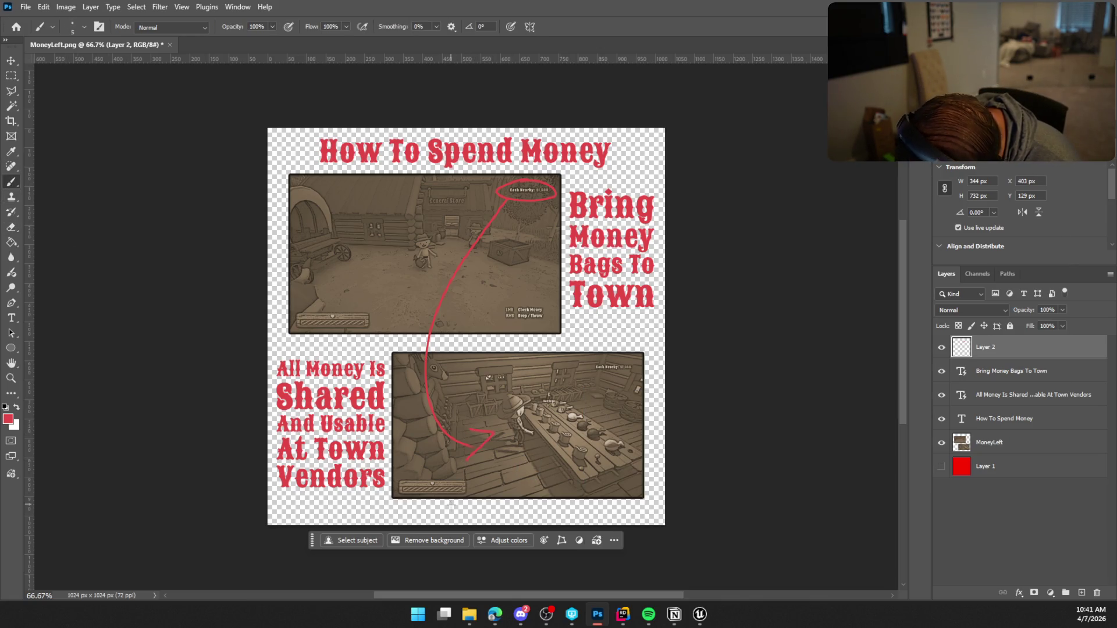
key(ctrl+z)
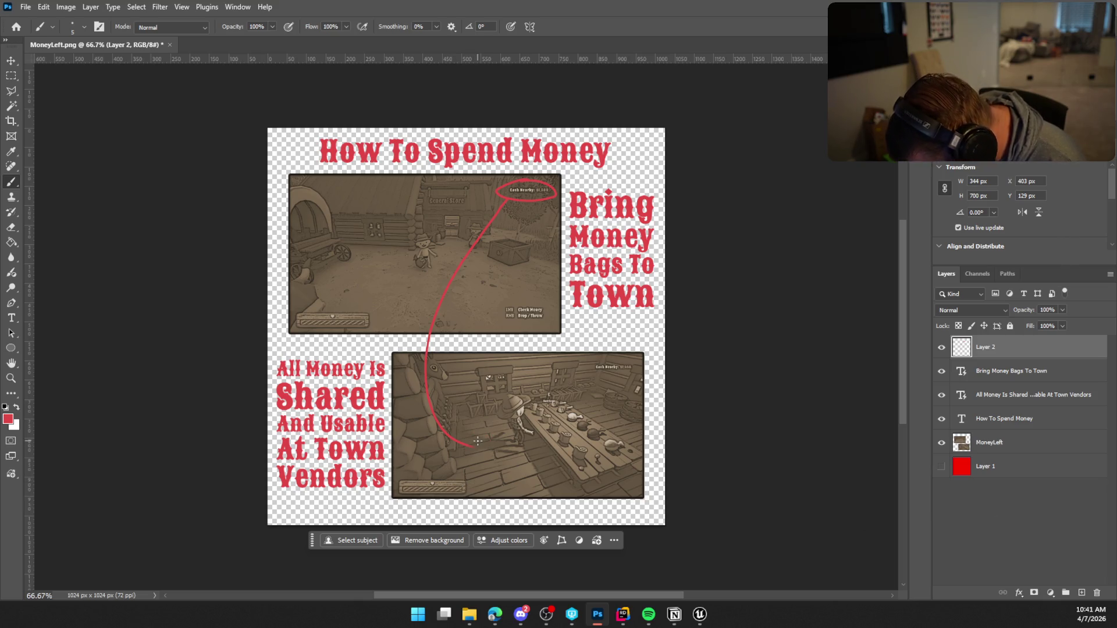
mouse_move(475, 434)
mouse_down()
mouse_move(493, 446)
mouse_move(474, 454)
mouse_up()
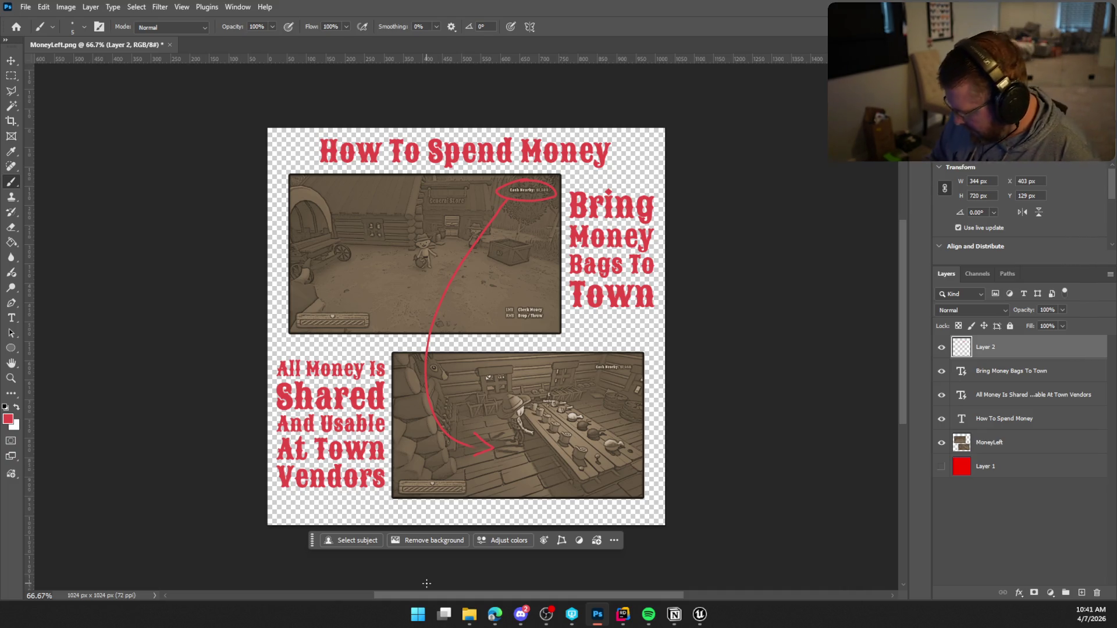
key(ctrl+z)
drag(475, 433, 472, 464)
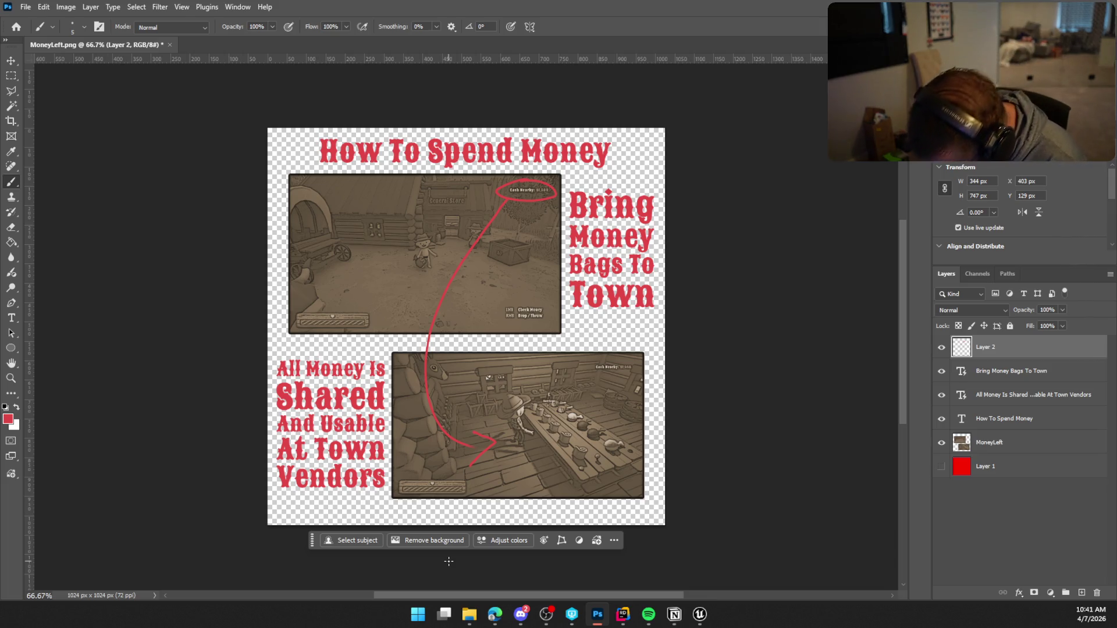
key(ctrl+z)
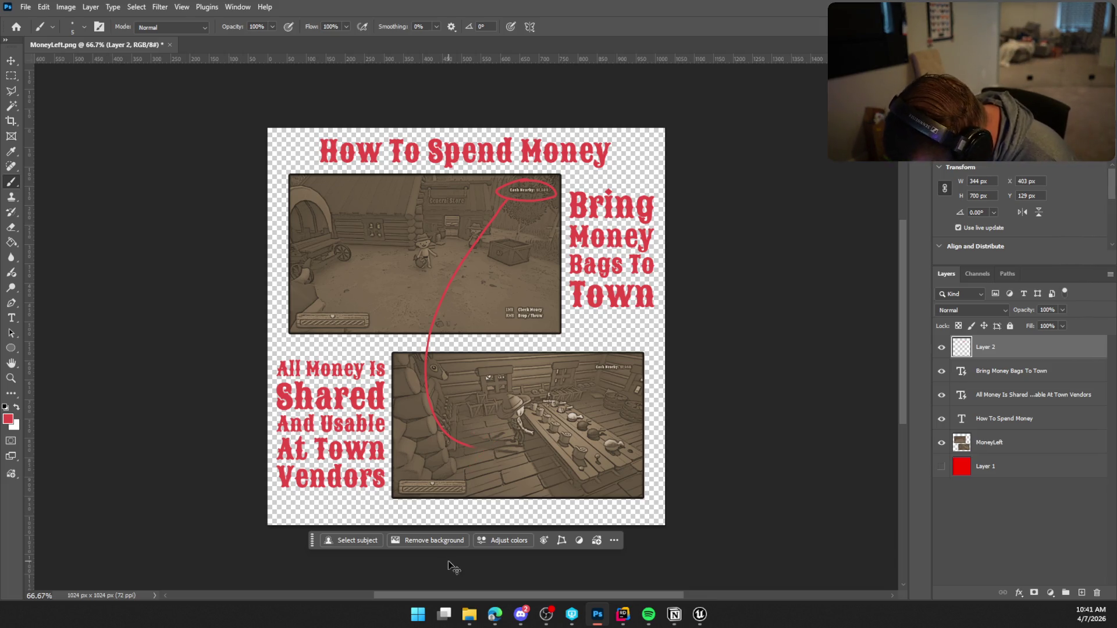
drag(472, 430, 491, 437)
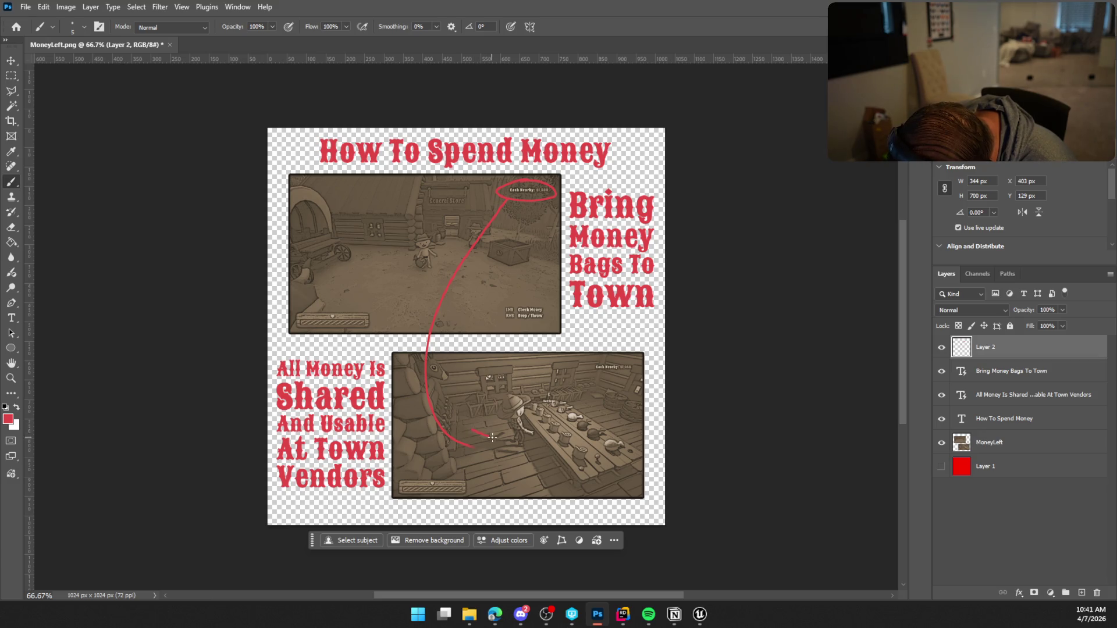
key(ctrl+z)
Step: Set brush smoothing to 48% and undo back to just the ellipse
click(435, 30)
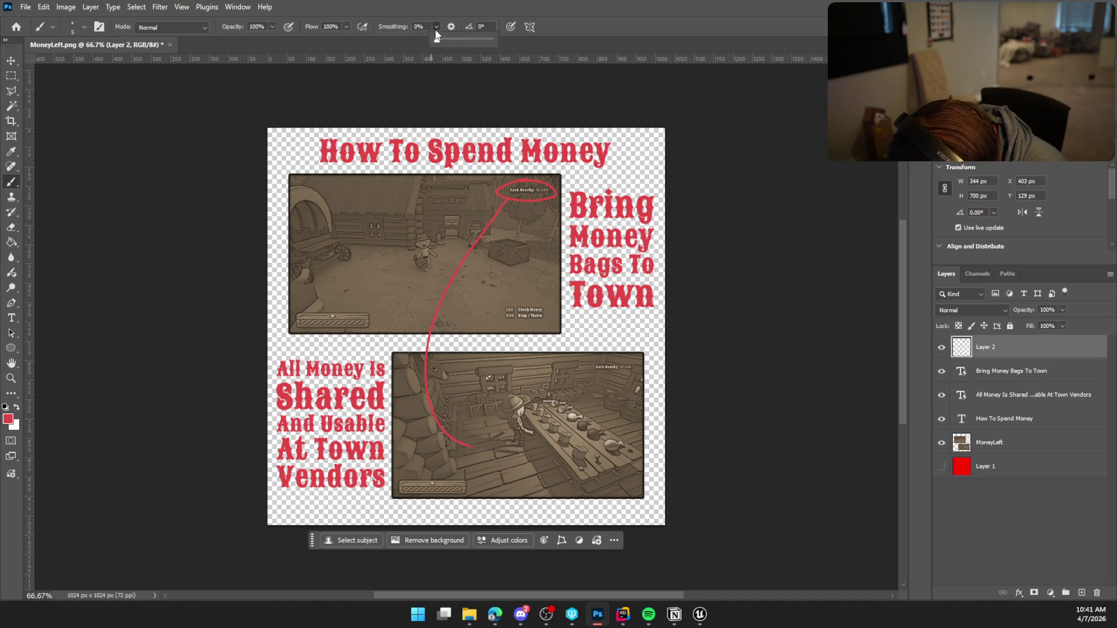
click(463, 39)
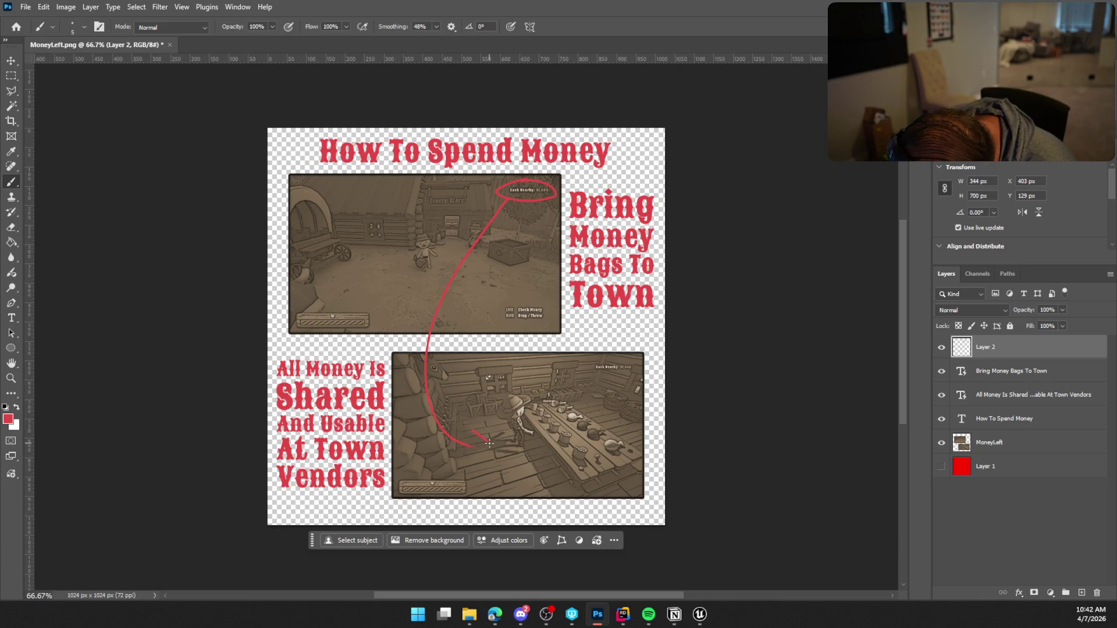
drag(479, 457, 472, 462)
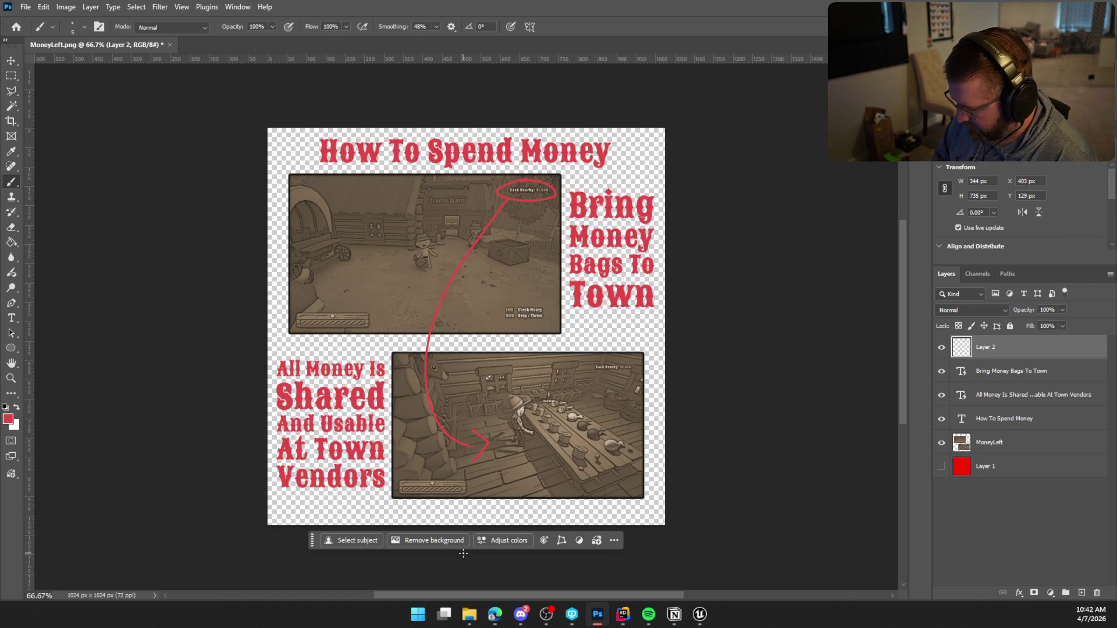
key(ctrl+z)
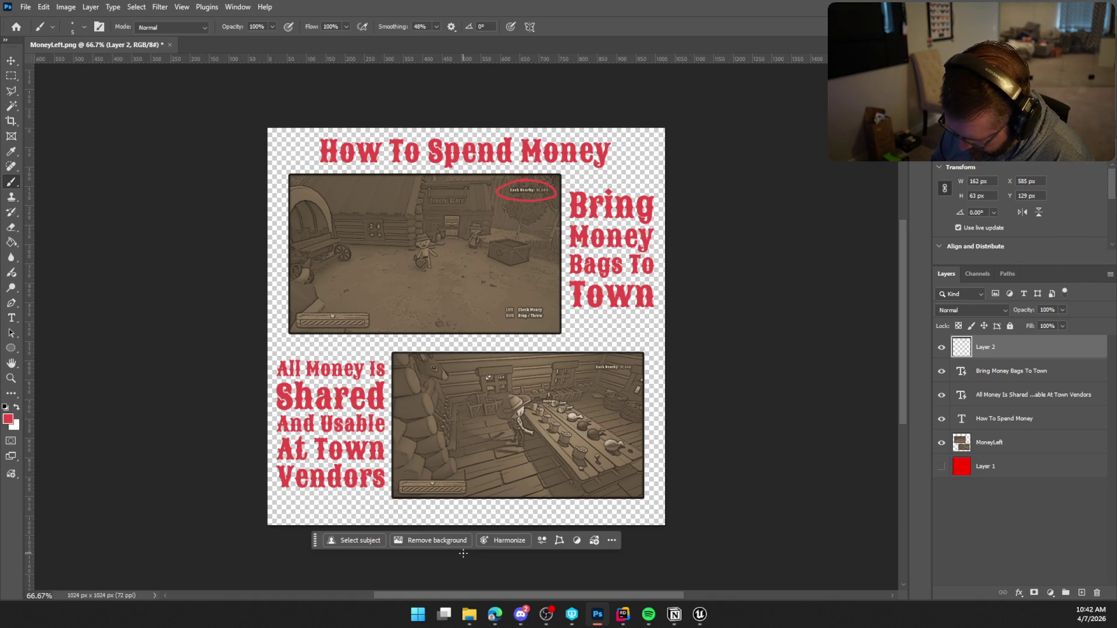
Step: Redraw the red ellipse around the Cash Nearby readout
key(ctrl+z)
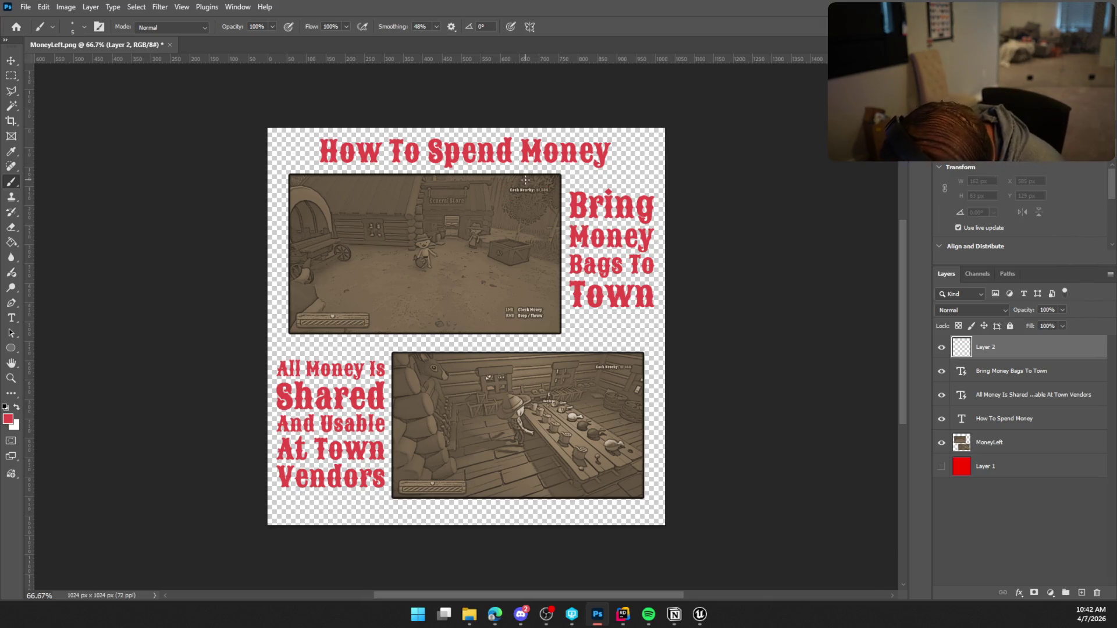
mouse_move(527, 180)
mouse_down()
mouse_move(510, 180)
mouse_move(502, 198)
mouse_move(527, 199)
mouse_move(542, 179)
mouse_up()
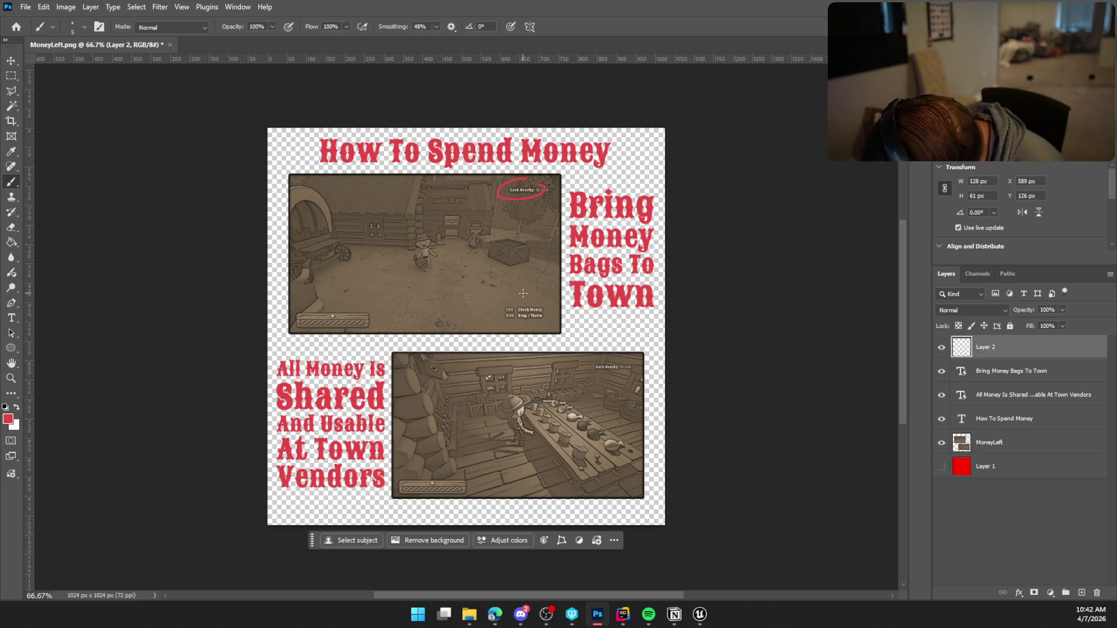
key(ctrl+z)
mouse_move(529, 182)
mouse_down()
mouse_move(503, 192)
mouse_move(528, 202)
mouse_move(561, 189)
mouse_move(516, 183)
mouse_up()
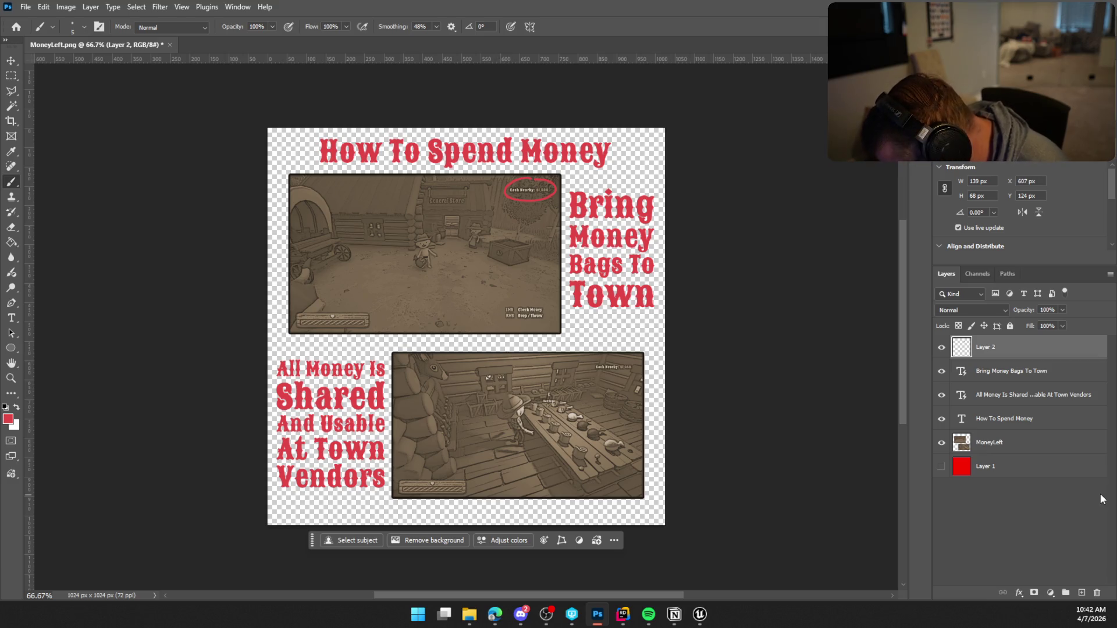
key(ctrl+z)
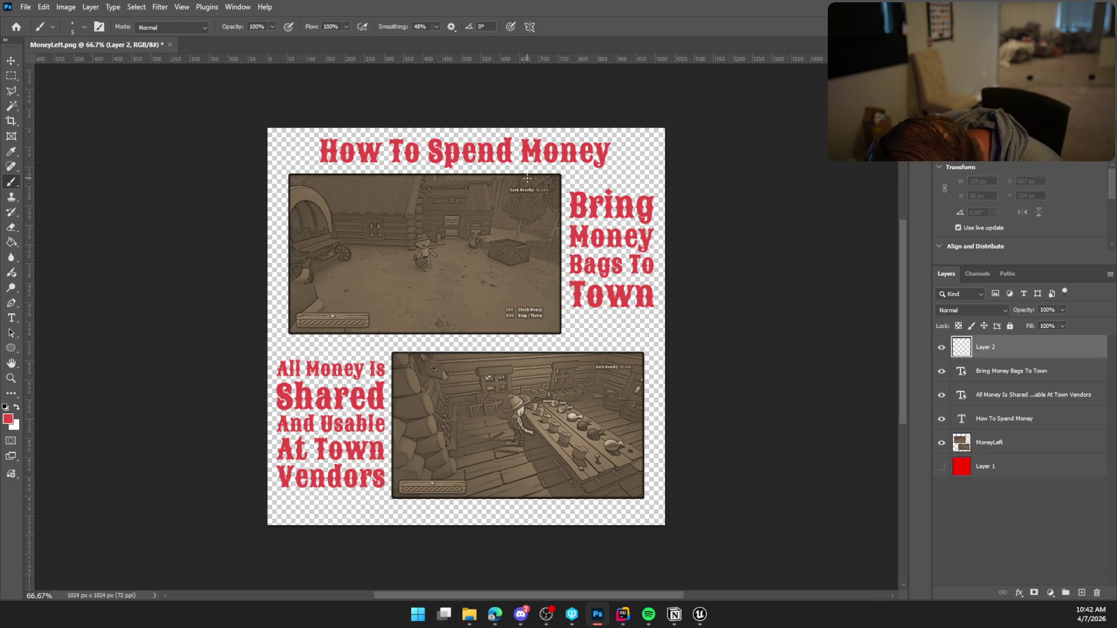
mouse_move(526, 181)
mouse_down()
mouse_move(504, 204)
mouse_move(536, 205)
mouse_move(555, 178)
mouse_move(513, 181)
mouse_up()
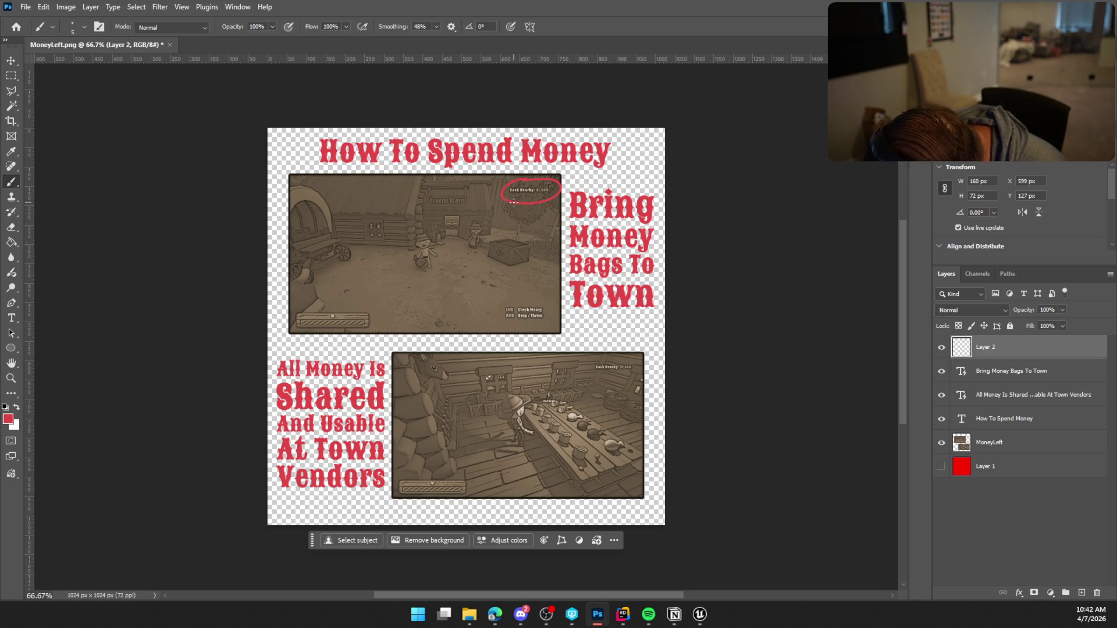
Step: Draw a smoothed red curved arrow with arrowhead into the lower screenshot
drag(433, 378, 477, 449)
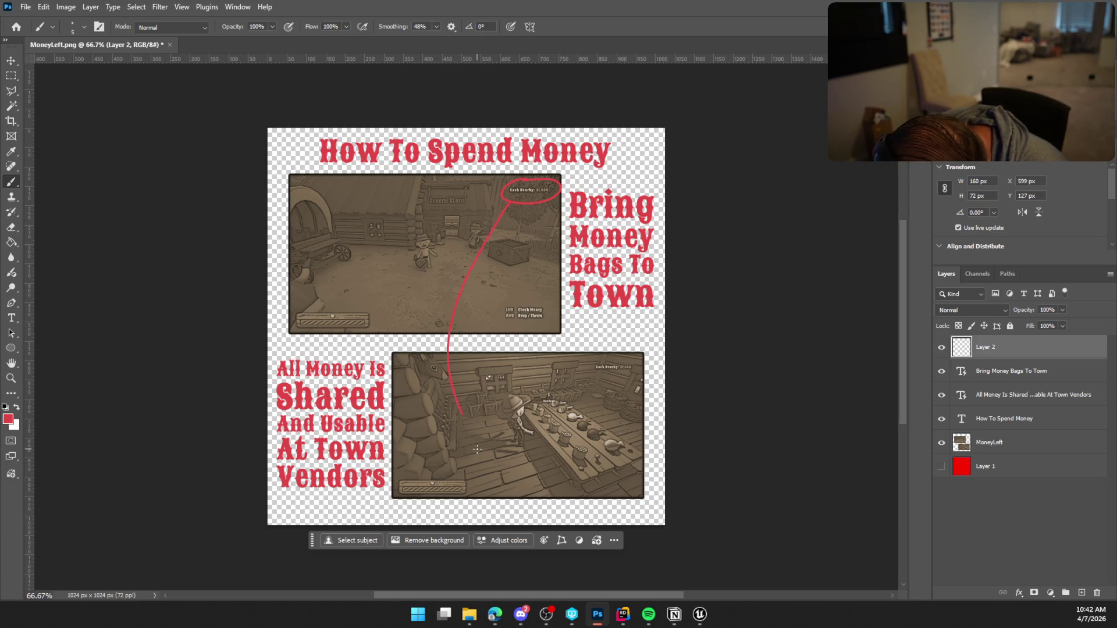
key(ctrl+z)
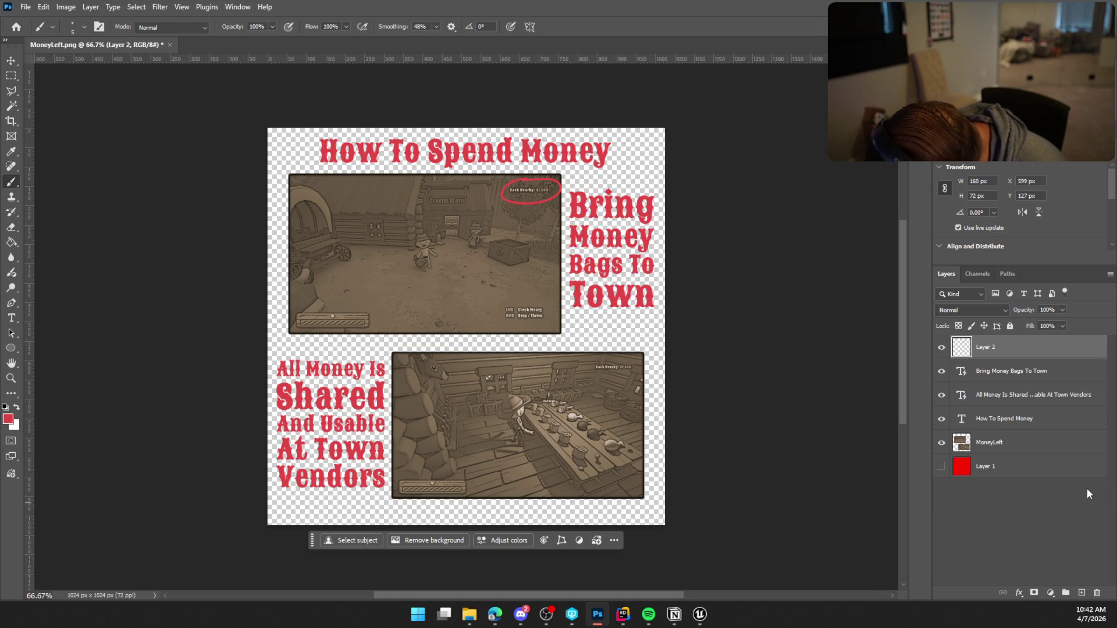
mouse_move(523, 204)
mouse_down()
mouse_move(471, 255)
mouse_move(434, 378)
mouse_move(498, 435)
mouse_up()
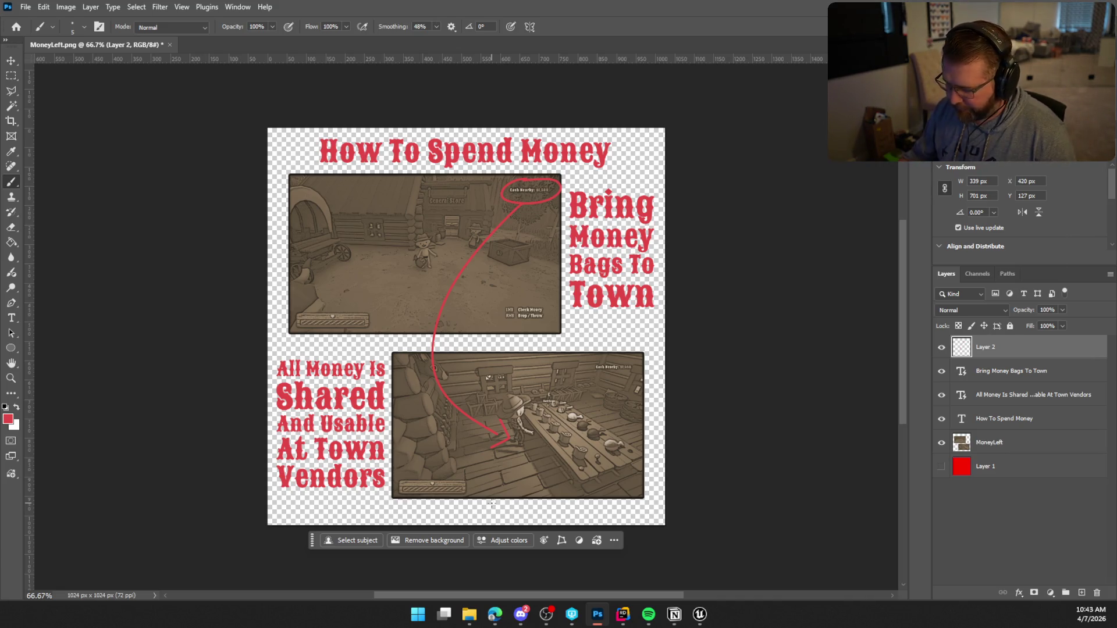
click(25, 7)
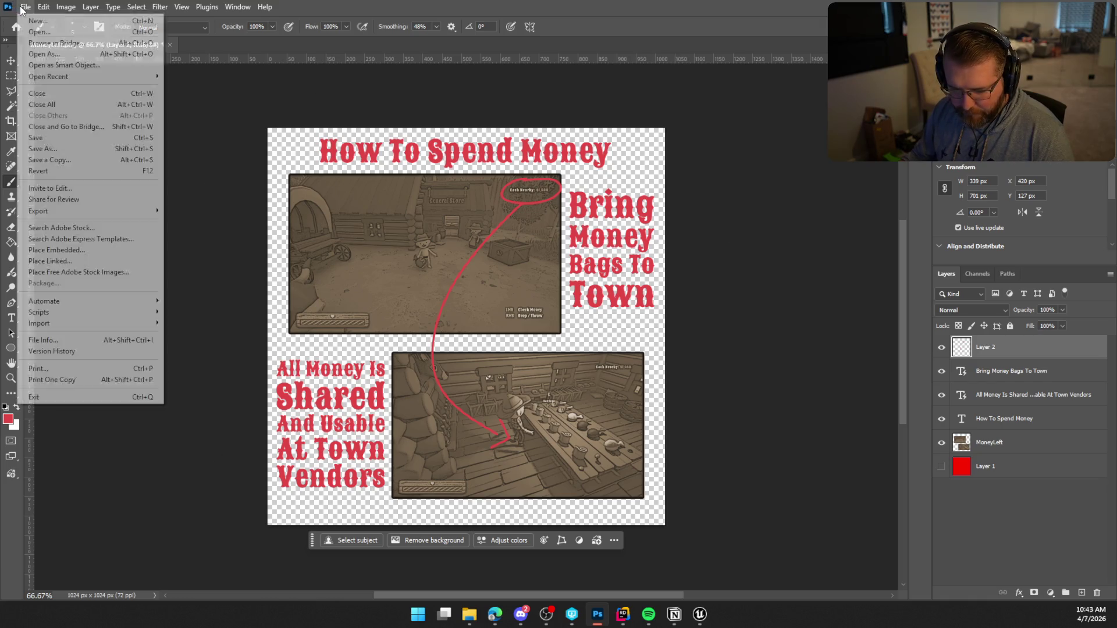
Step: Quick-export the page as MoneyLeft.png, overwriting the old file, then open Unreal's Content Drawer
mouse_move(124, 214)
click(195, 210)
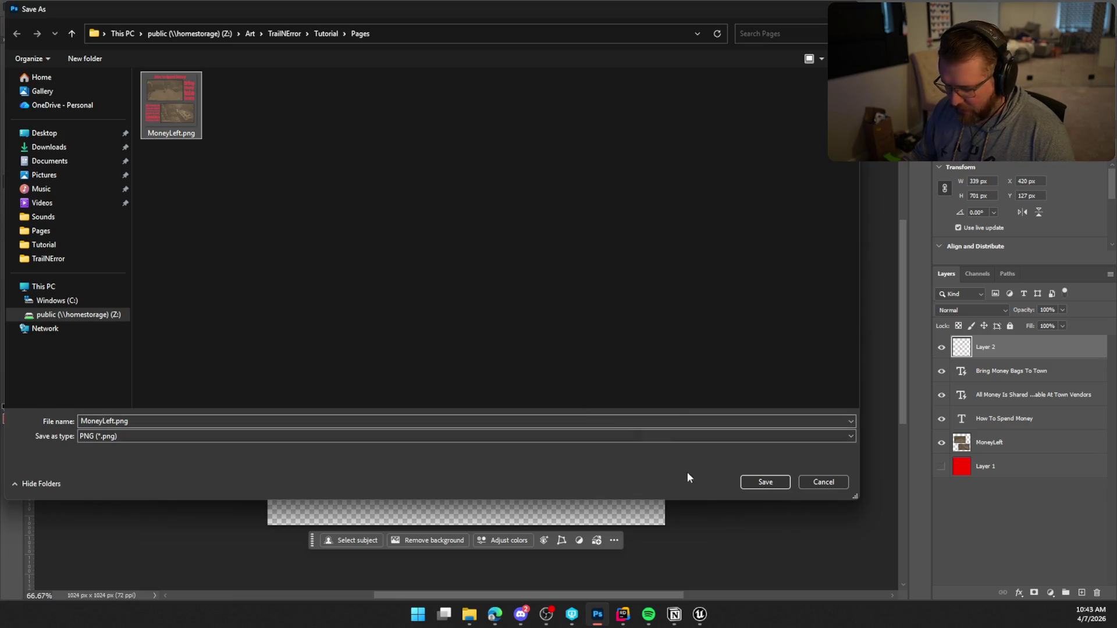
click(764, 483)
click(600, 310)
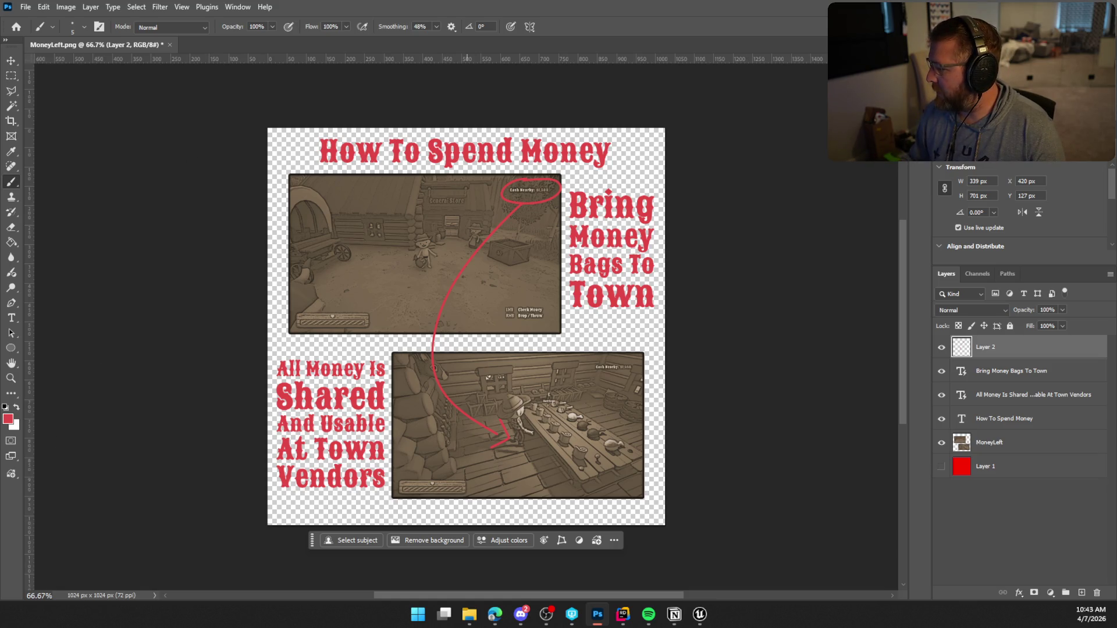
key(alt+Tab)
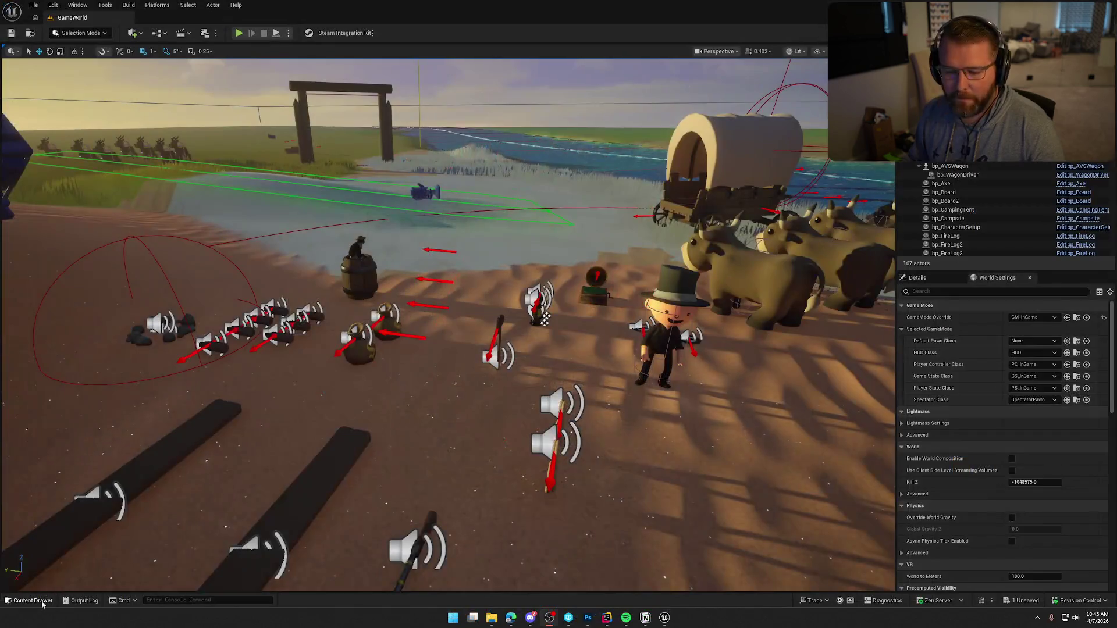
key(ctrl+space)
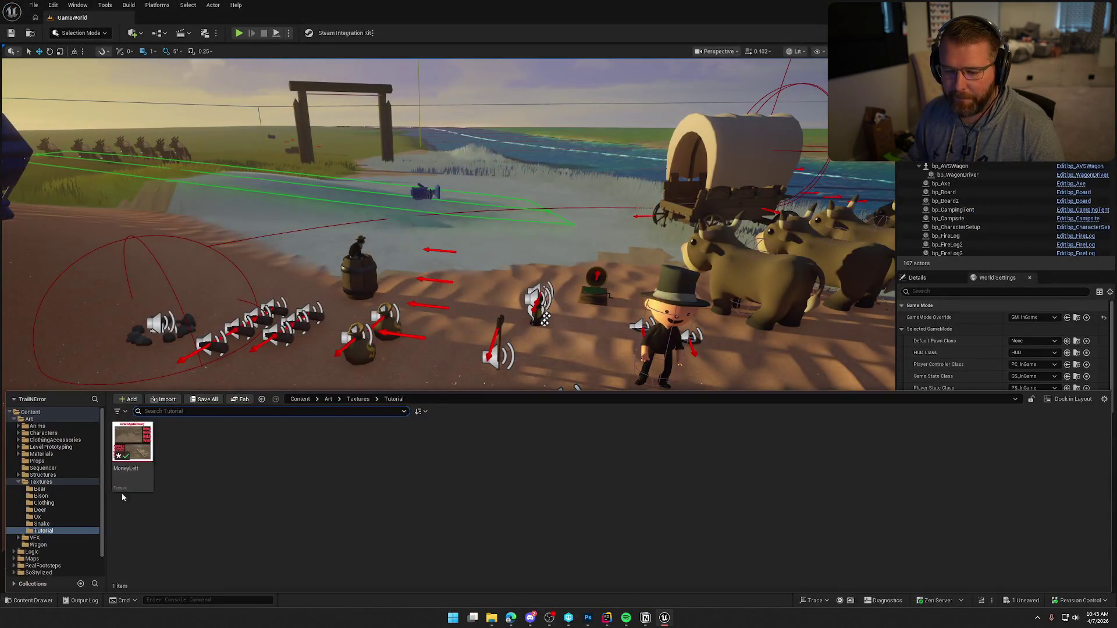
Step: Reimport the MoneyLeft texture, then play the game and open the tutorial book
right_click(128, 460)
click(169, 180)
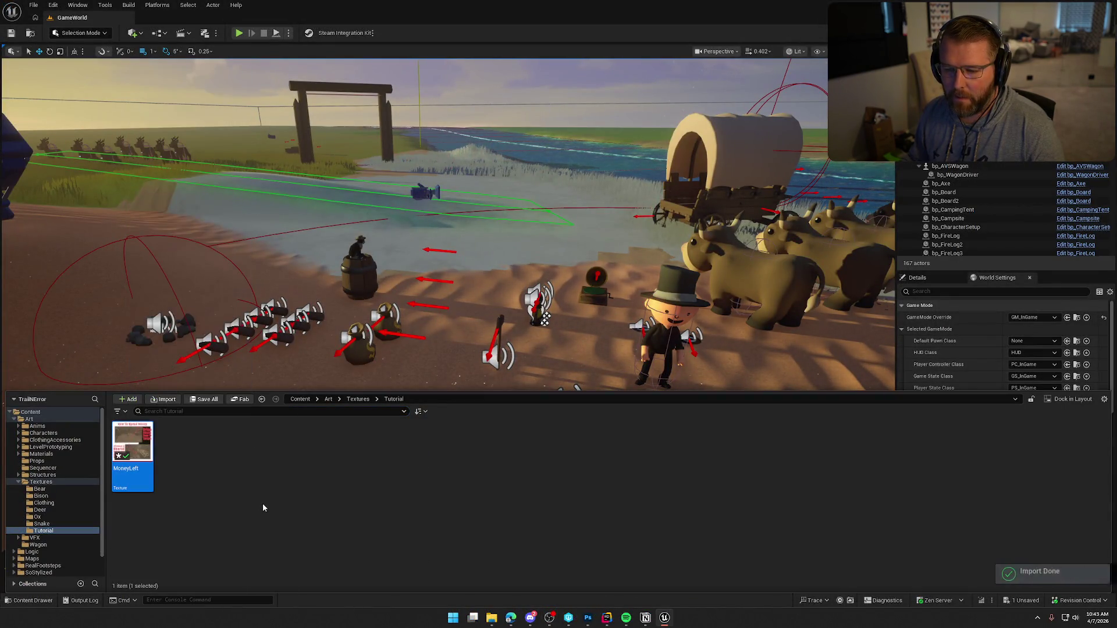
click(266, 476)
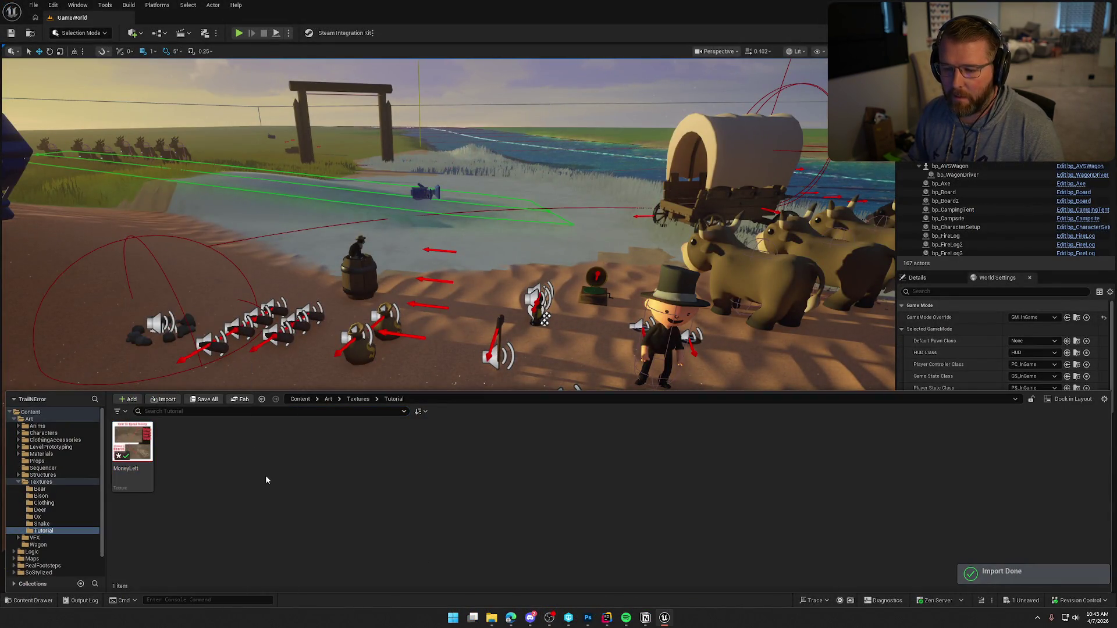
click(238, 32)
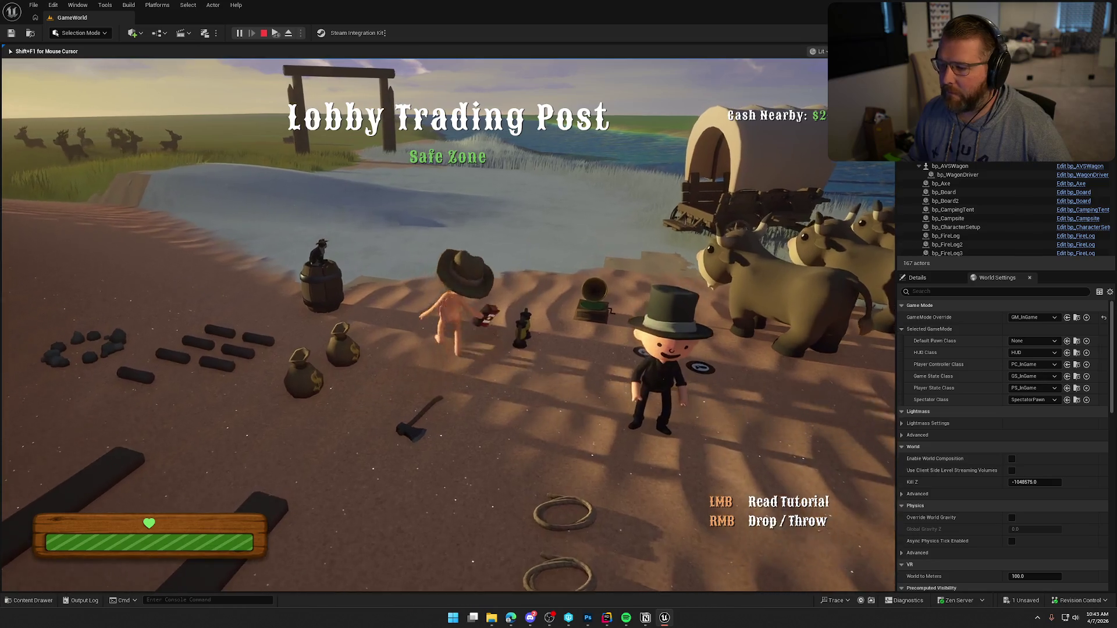
click(506, 285)
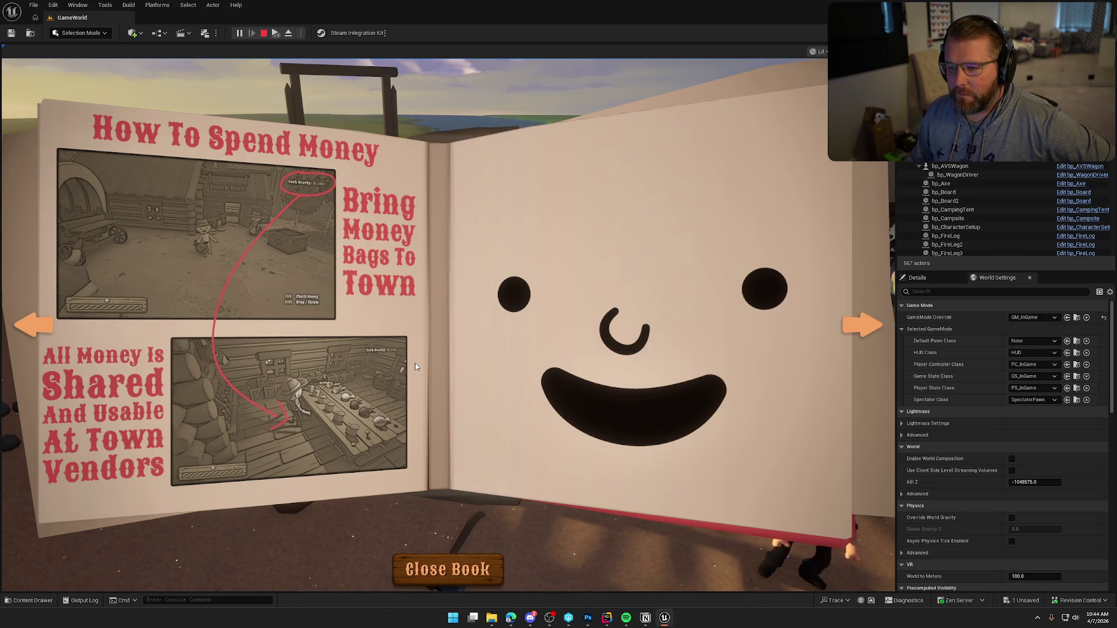
Step: Flip the in-game book to the updated How To Spend Money page, then stop play
click(850, 324)
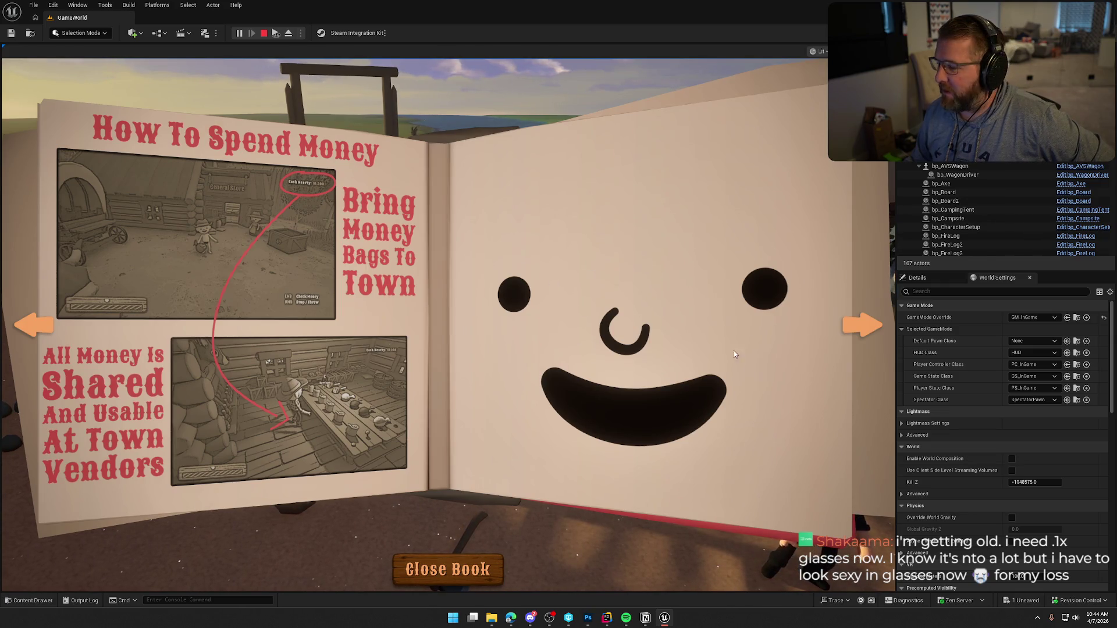
click(855, 324)
click(856, 324)
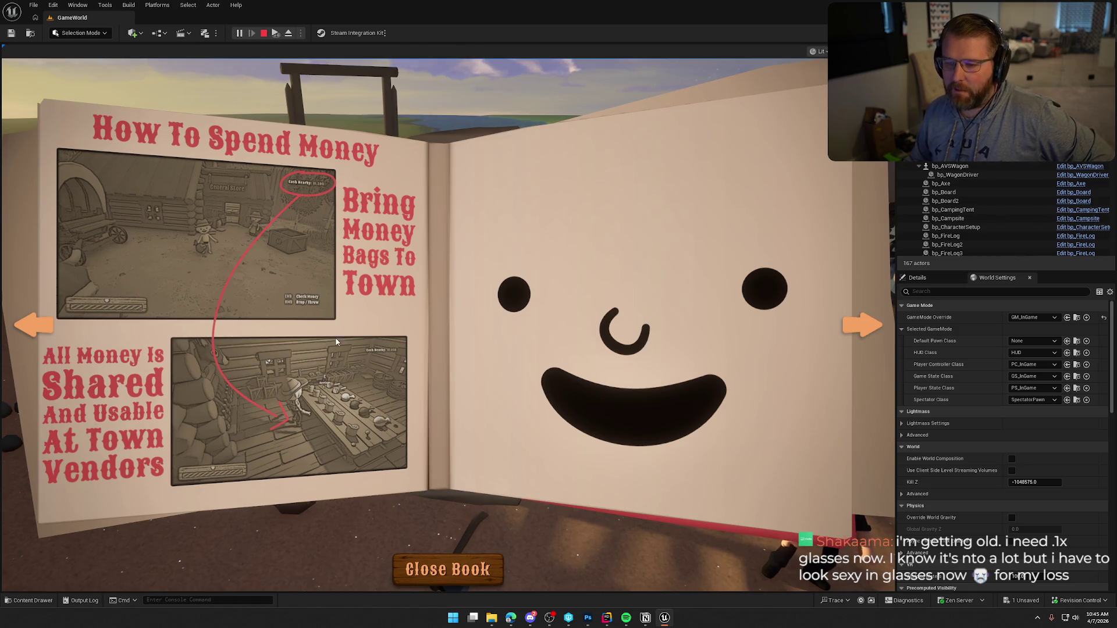
click(264, 33)
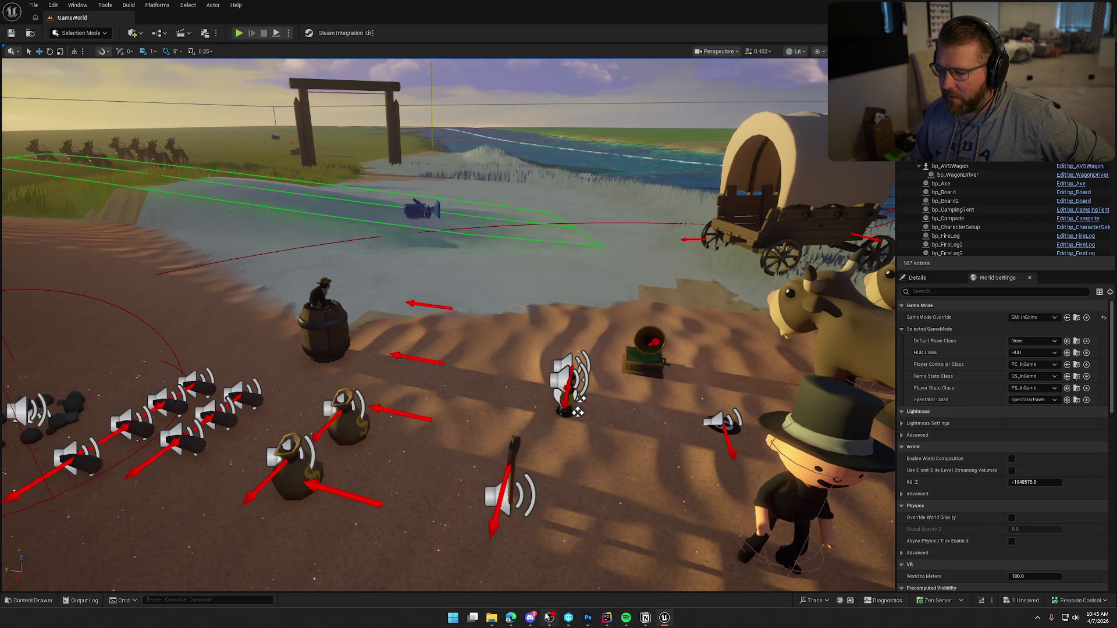
Step: Open and close the Start menu, then restore and re-maximize the Unreal editor window
click(455, 619)
click(454, 618)
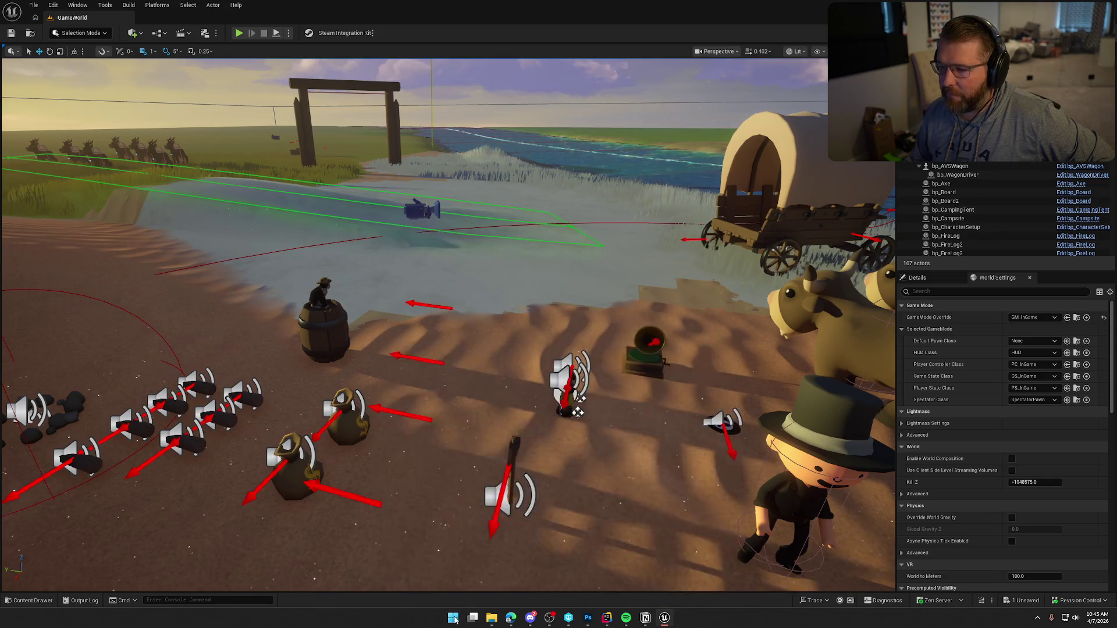
mouse_move(554, 18)
mouse_down()
mouse_move(621, 59)
mouse_move(612, 63)
mouse_up()
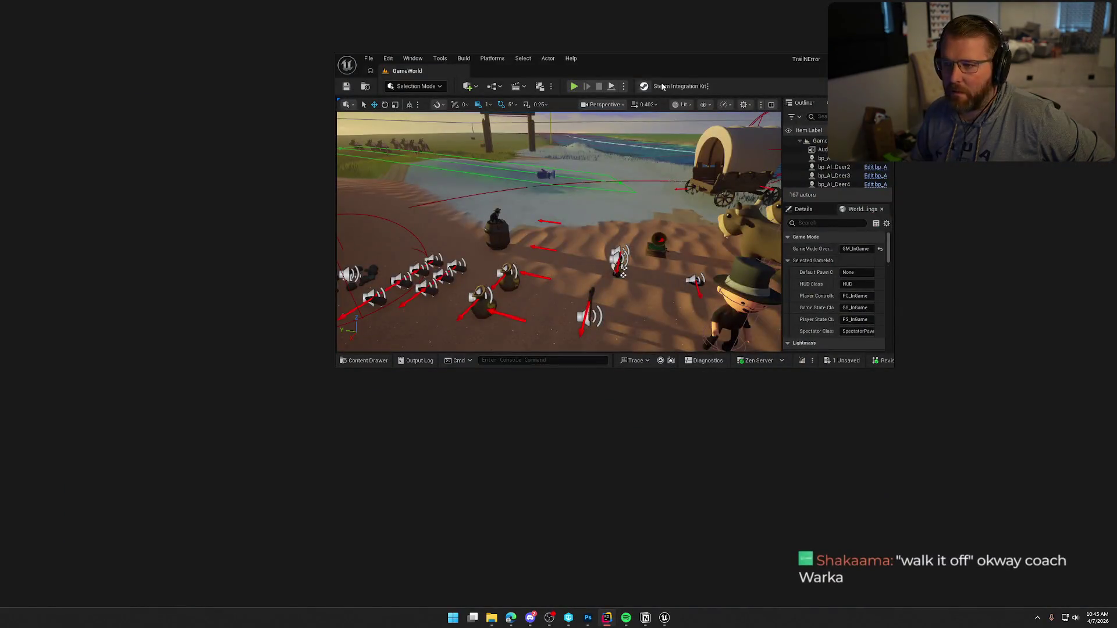
double_click(731, 56)
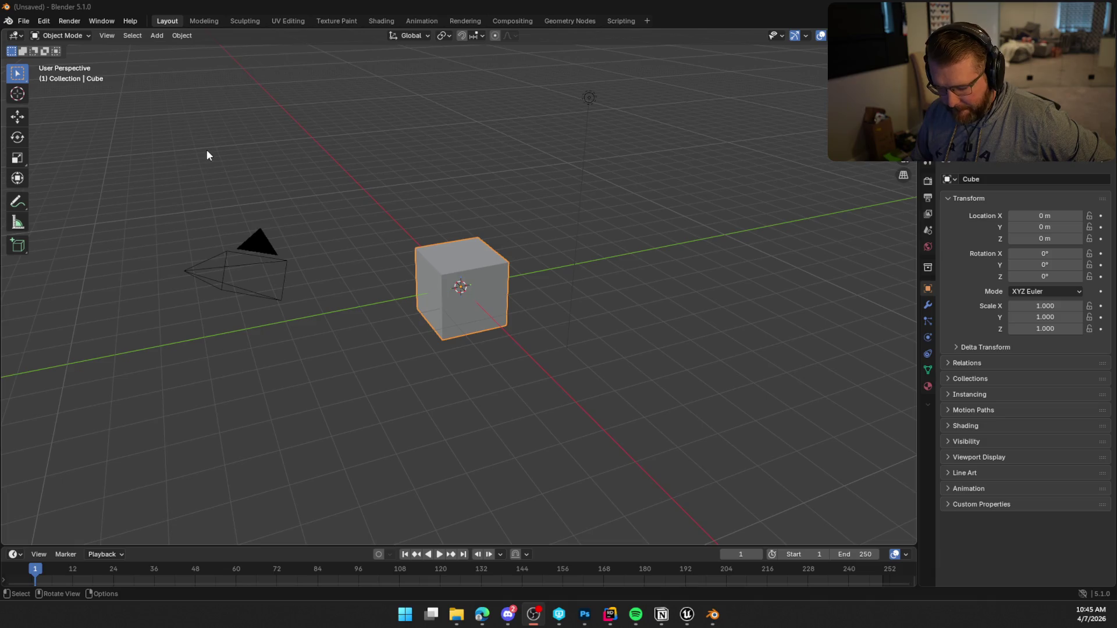
Step: Import the survival guide book FBX and delete the default cube, camera and light
click(24, 21)
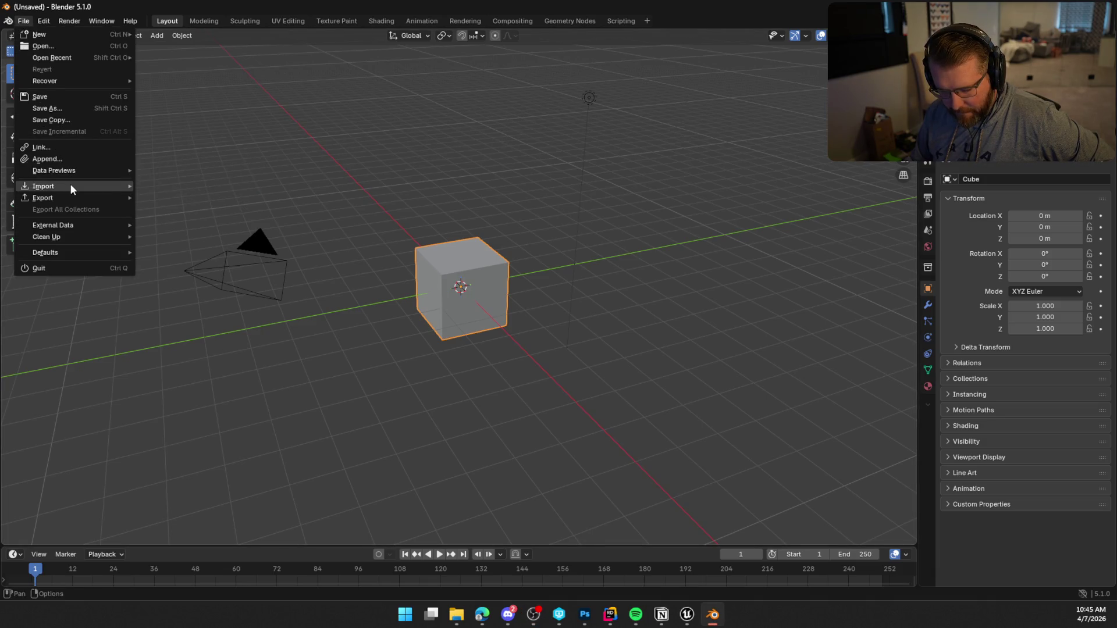
mouse_move(72, 187)
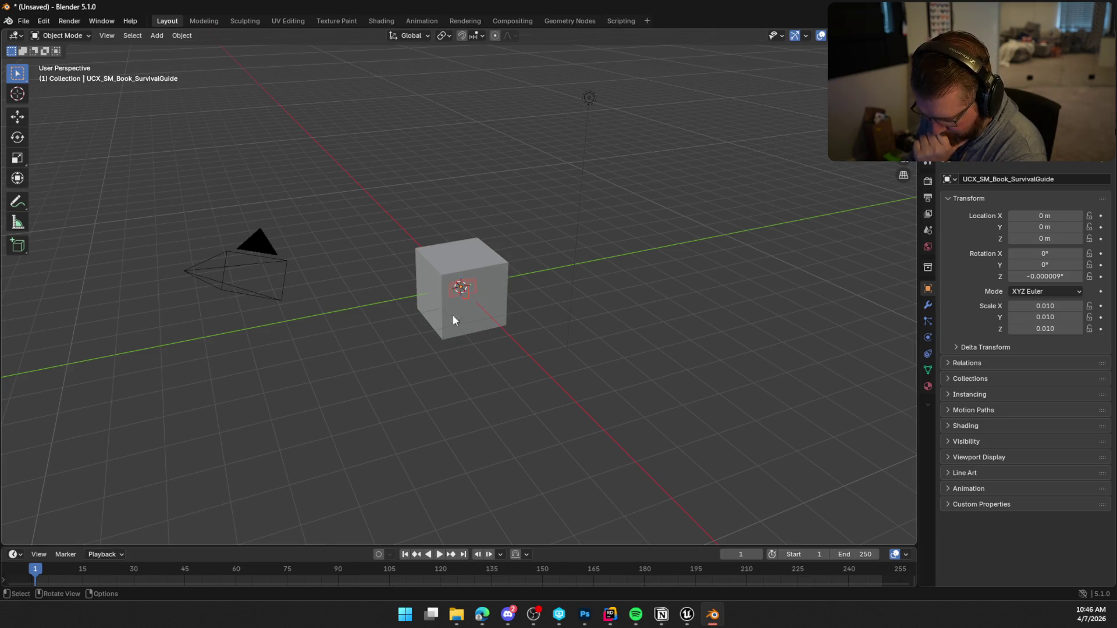
click(461, 253)
key(x)
click(459, 253)
click(256, 238)
key(x)
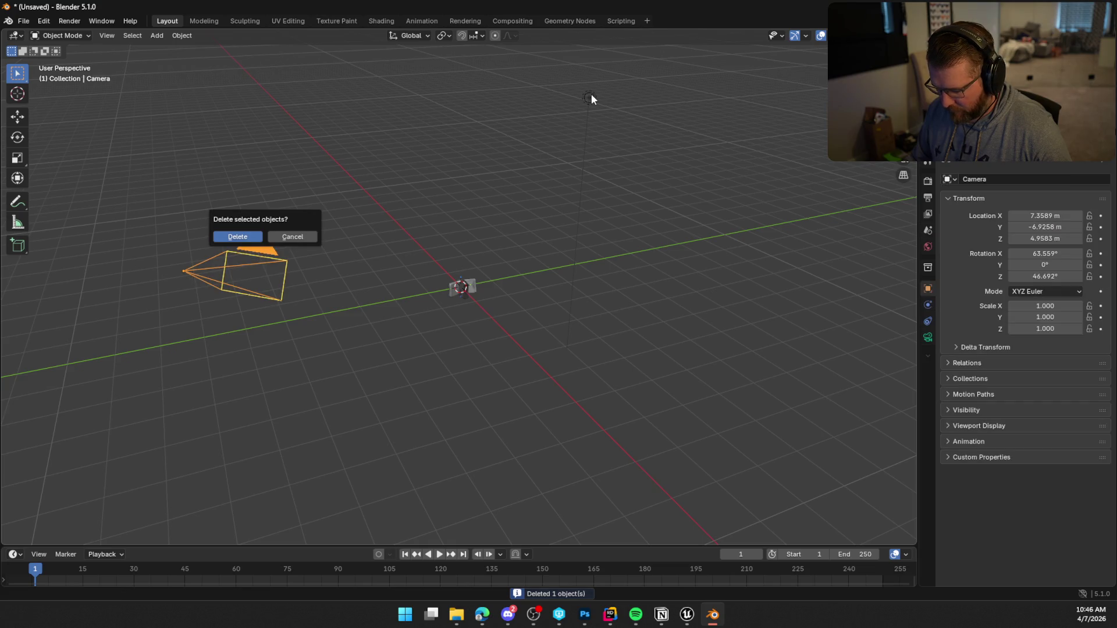
key(Return)
click(596, 98)
key(x)
click(582, 98)
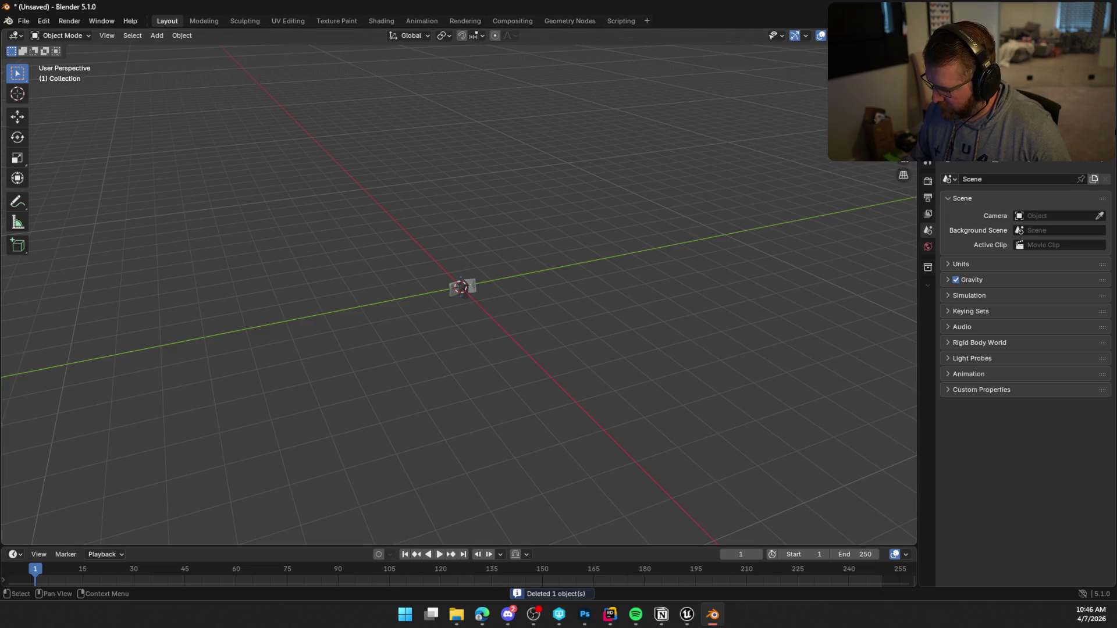
Step: Select the SM_Book_SurvivalGuide.001 book mesh instead of the UCX collision mesh
click(960, 117)
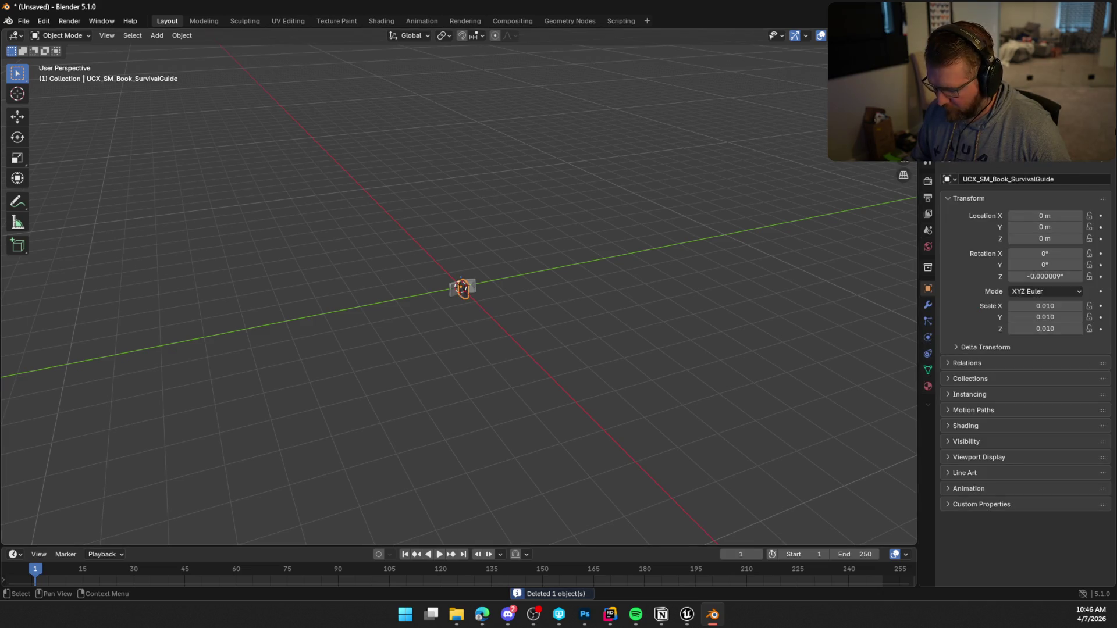
ctrl+click(960, 116)
ctrl+click(960, 117)
ctrl+click(960, 117)
click(960, 104)
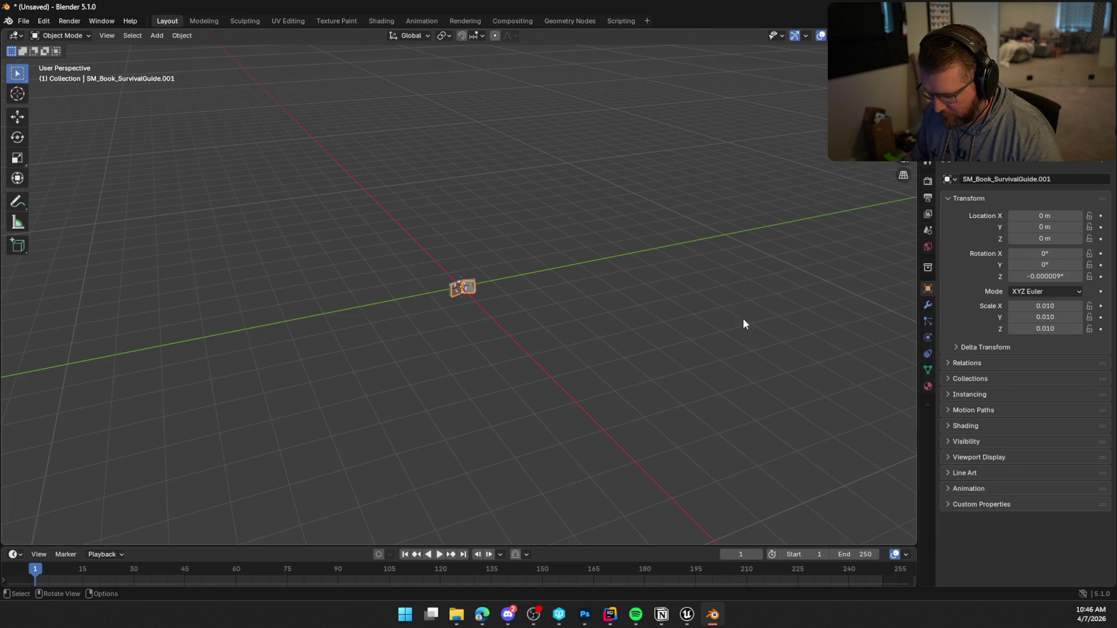
Step: Scale the book's inner page panels down to about 0.97 and check from the side
scroll(512, 375, up, 15)
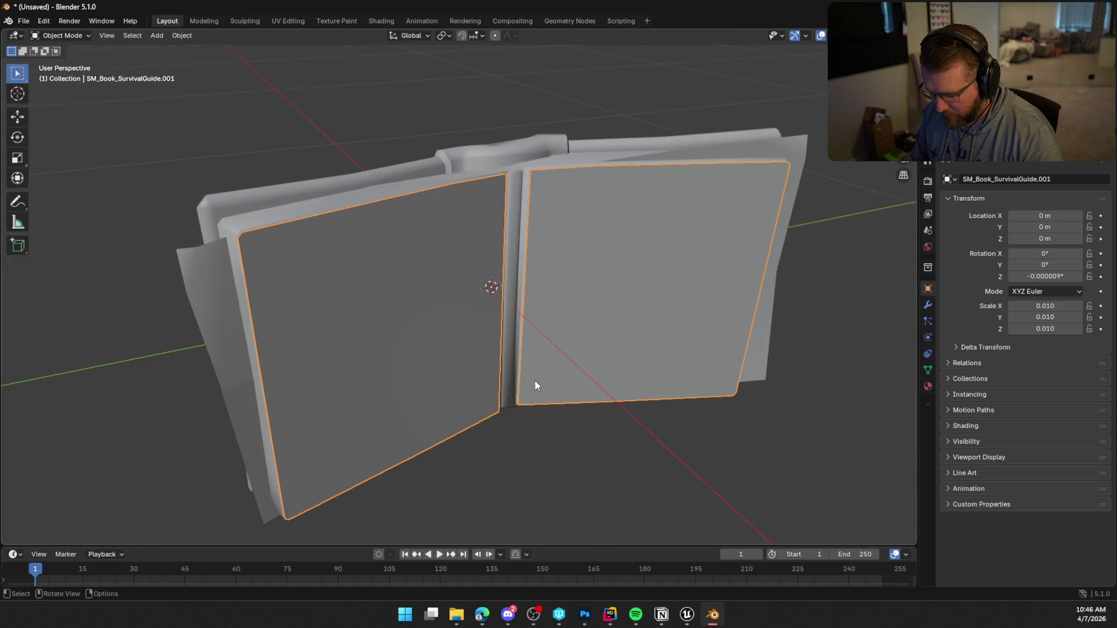
drag(505, 343, 501, 352)
mouse_move(574, 337)
mouse_down()
mouse_move(596, 324)
mouse_move(563, 349)
mouse_move(563, 437)
mouse_move(554, 323)
mouse_move(625, 311)
mouse_move(559, 311)
mouse_up()
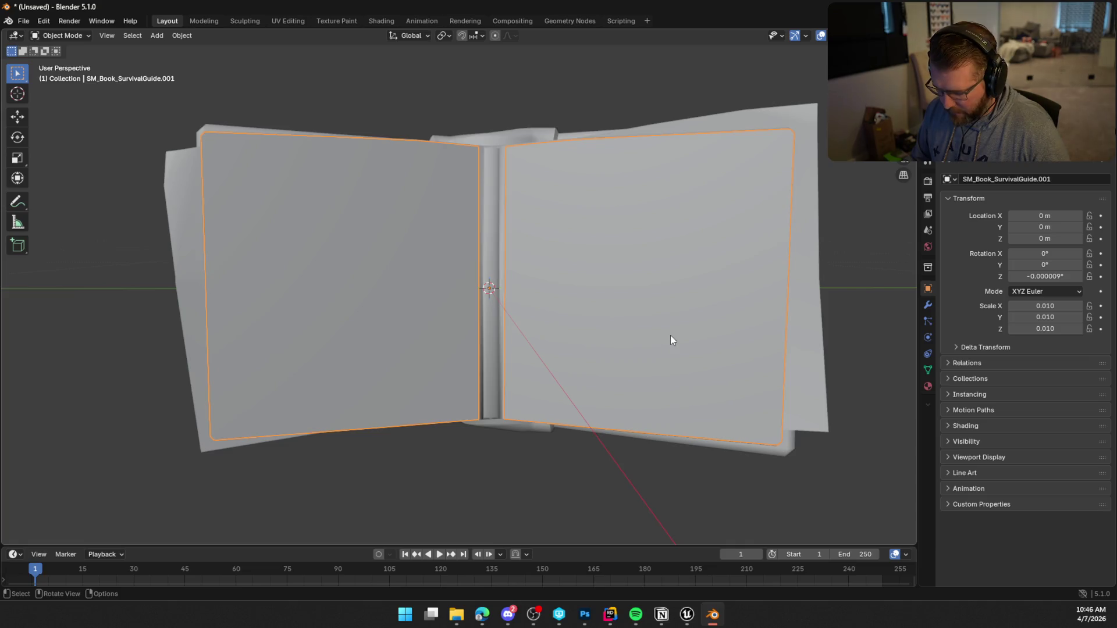
key(s)
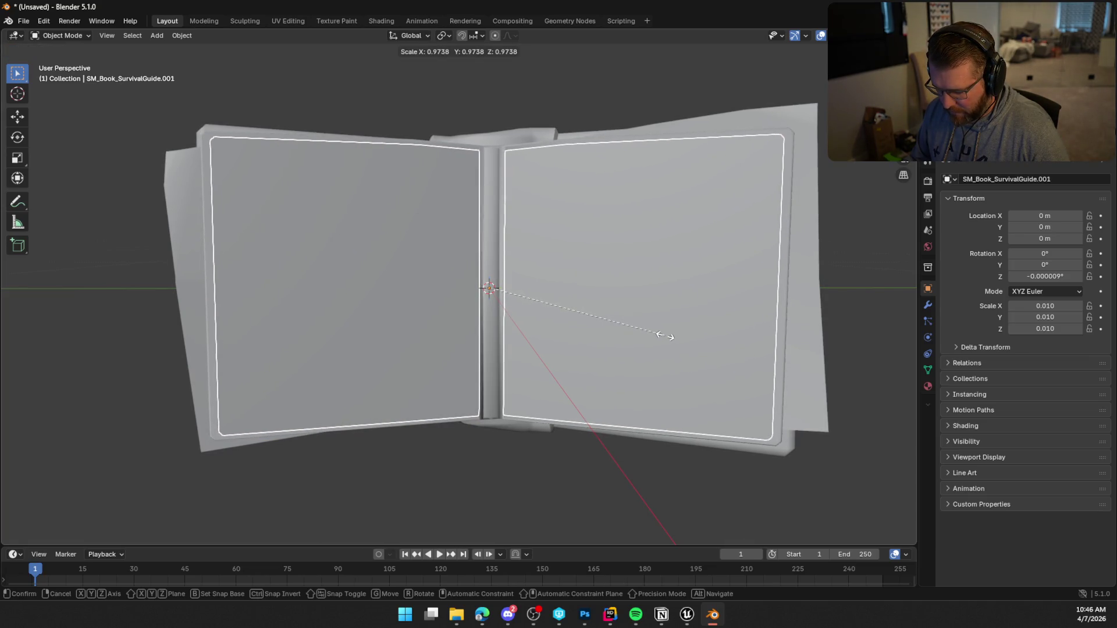
click(665, 339)
mouse_move(665, 339)
mouse_down()
mouse_move(596, 438)
mouse_move(625, 462)
mouse_move(712, 452)
mouse_move(559, 413)
mouse_move(466, 437)
mouse_move(505, 497)
mouse_move(588, 414)
mouse_move(581, 401)
mouse_move(584, 419)
mouse_up()
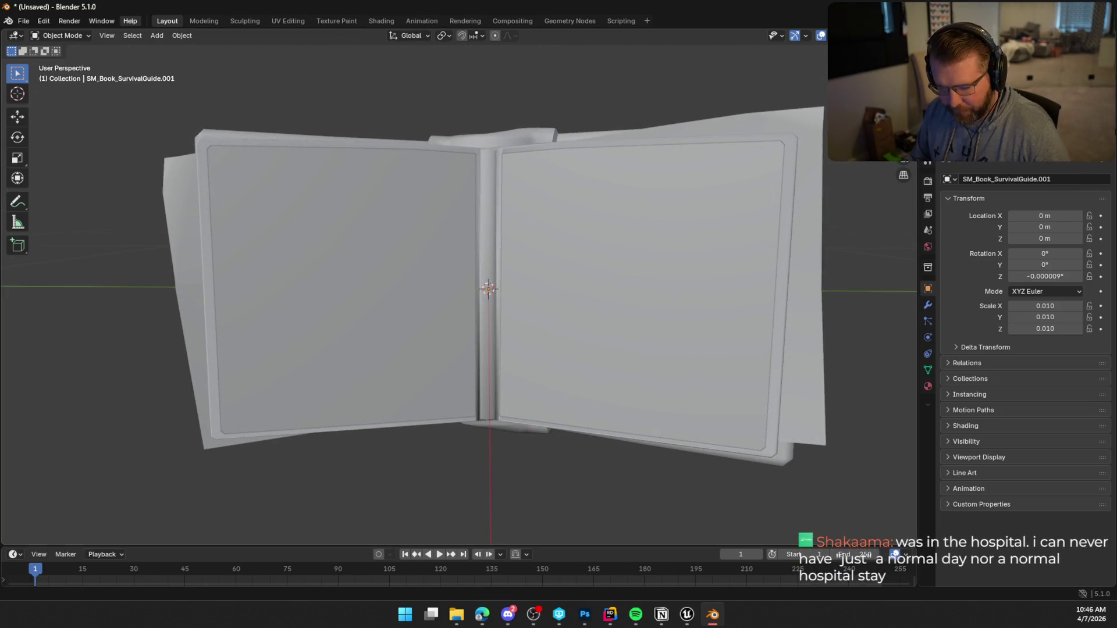
Step: Export the book model as FBX (.fbx)
click(23, 21)
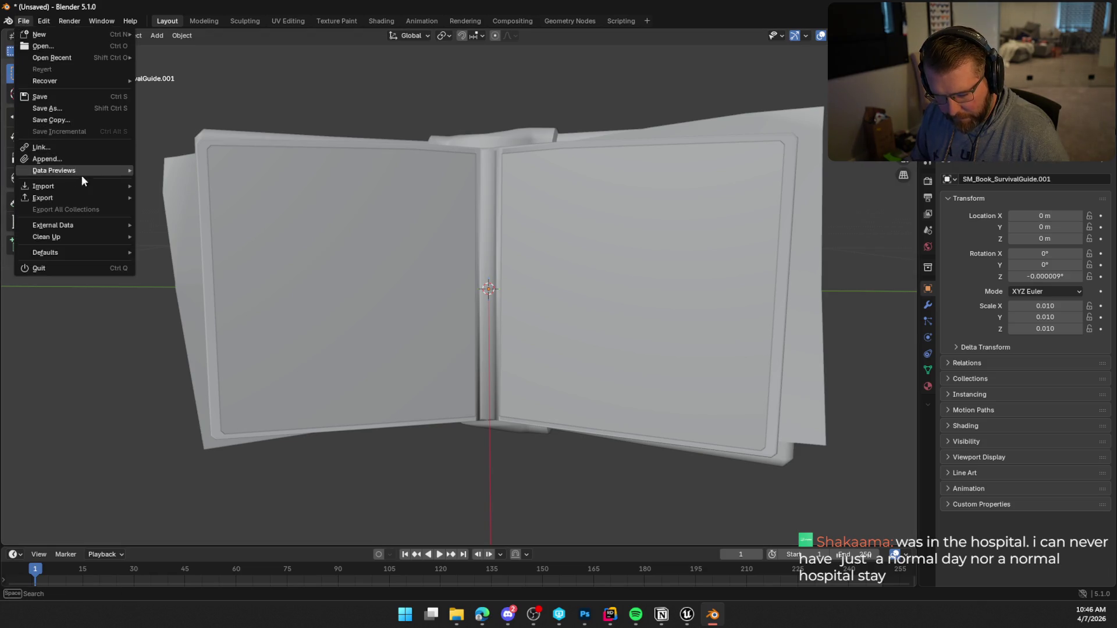
mouse_move(100, 194)
click(198, 289)
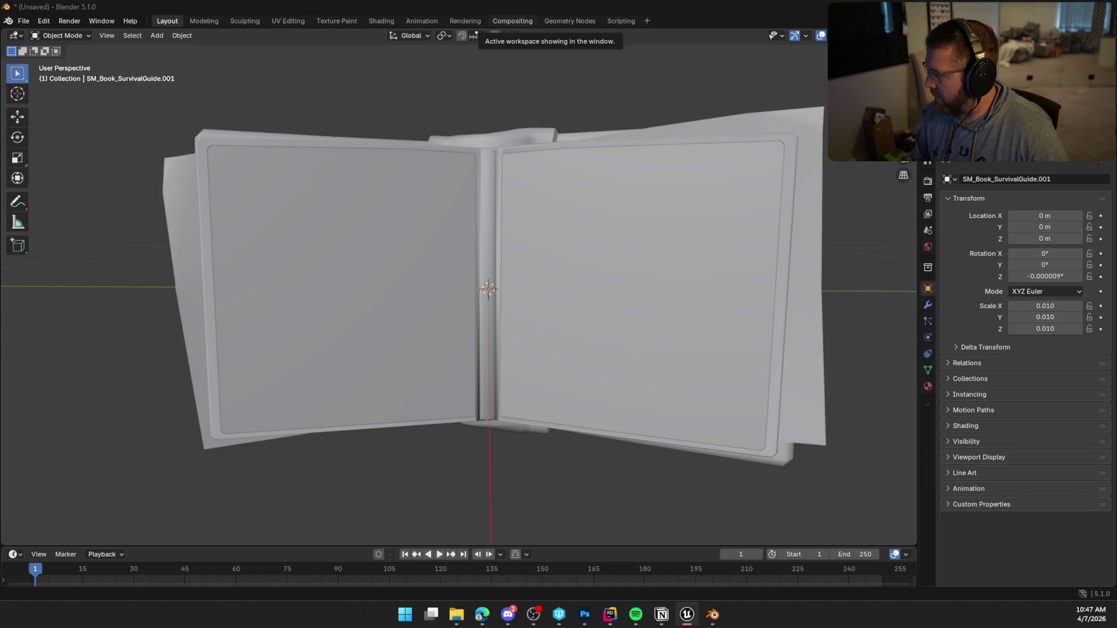
Step: In Unreal, find SM_Book_SurvivalGuide_Open in the Props folder and attempt a reimport
key(alt+Tab)
key(ctrl+space)
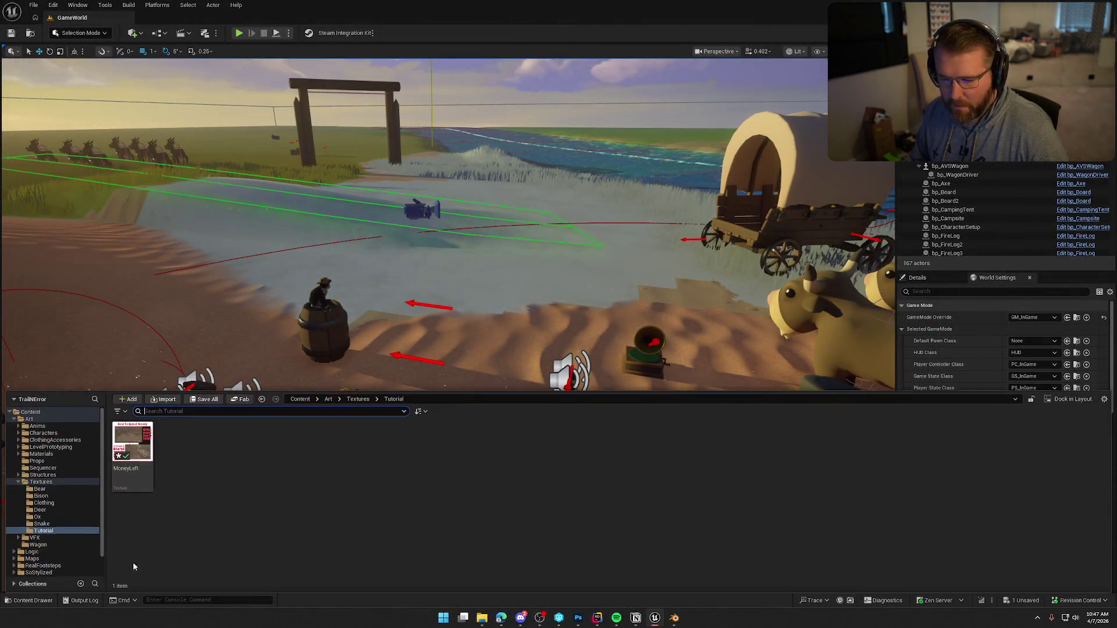
click(37, 460)
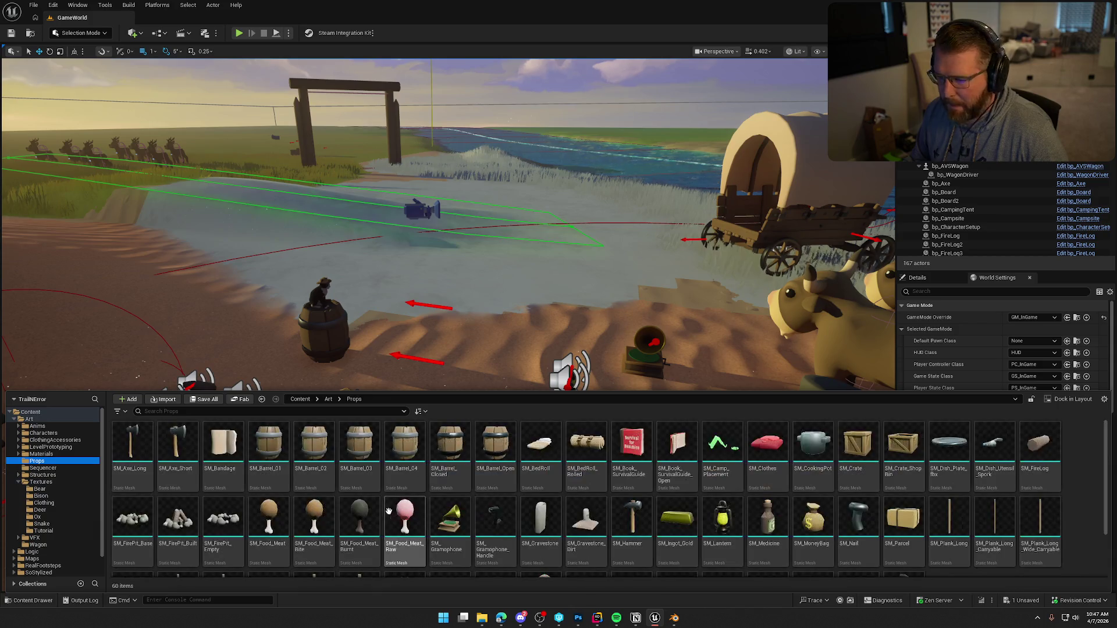
click(677, 448)
right_click(677, 448)
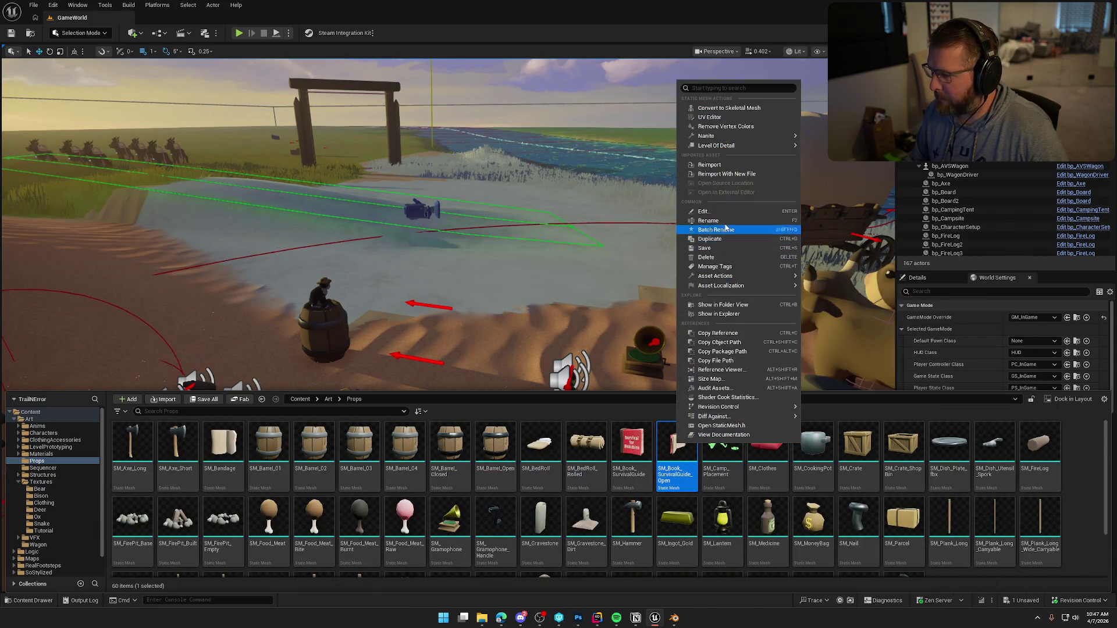
click(713, 165)
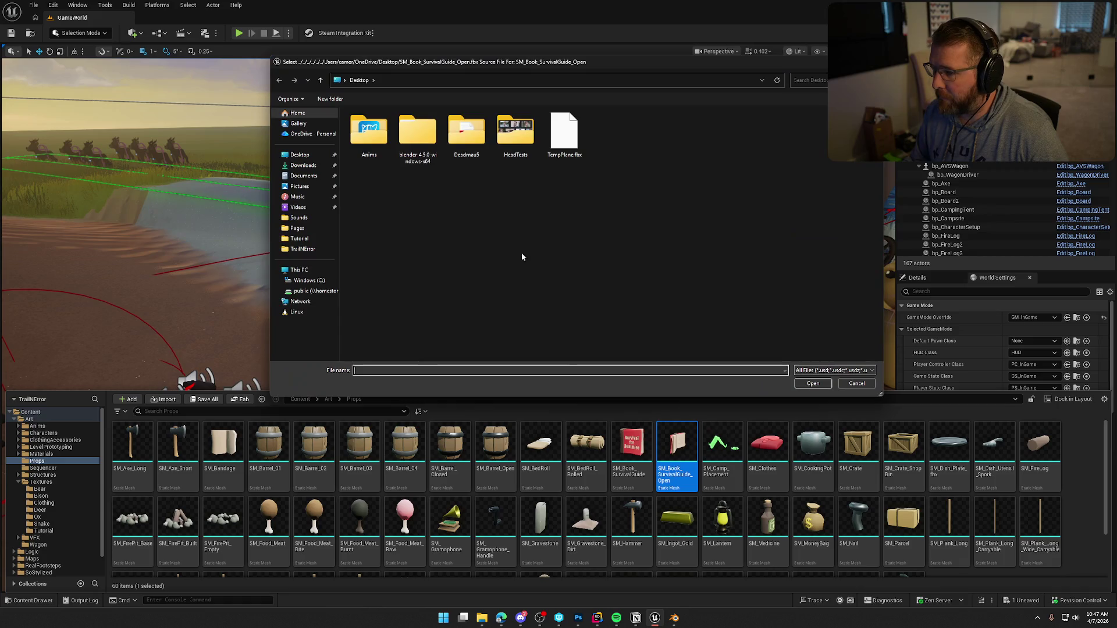
click(856, 384)
Step: Reimport SM_Book_SurvivalGuide_Open from Art/TrailNError/SM_Book_SurvivalGuide_Open.fbx on the network drive
right_click(685, 462)
click(719, 167)
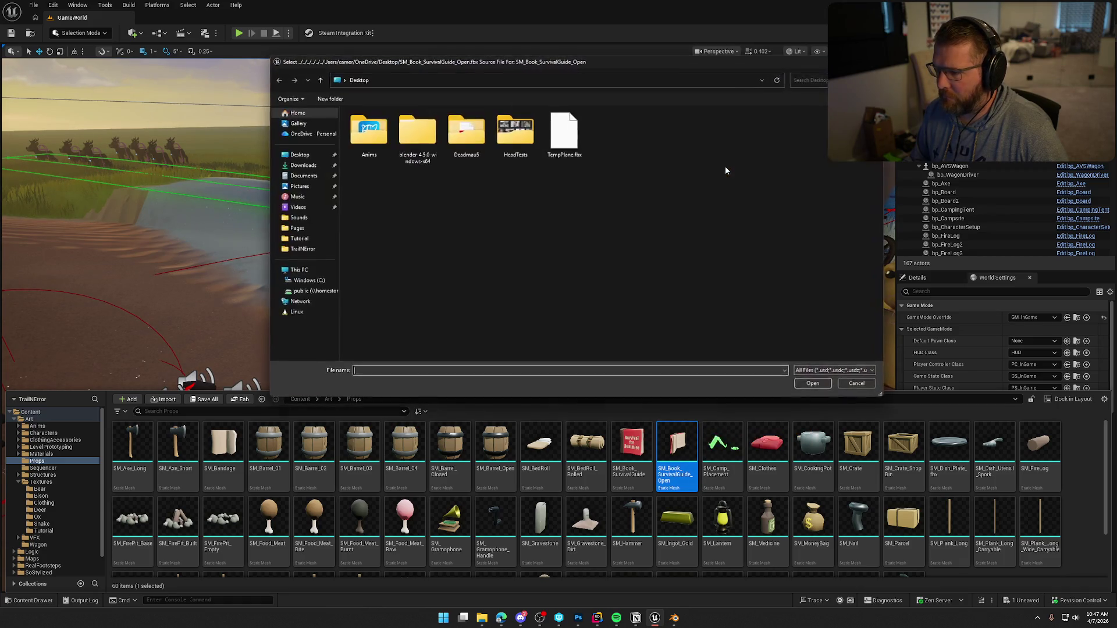
click(314, 291)
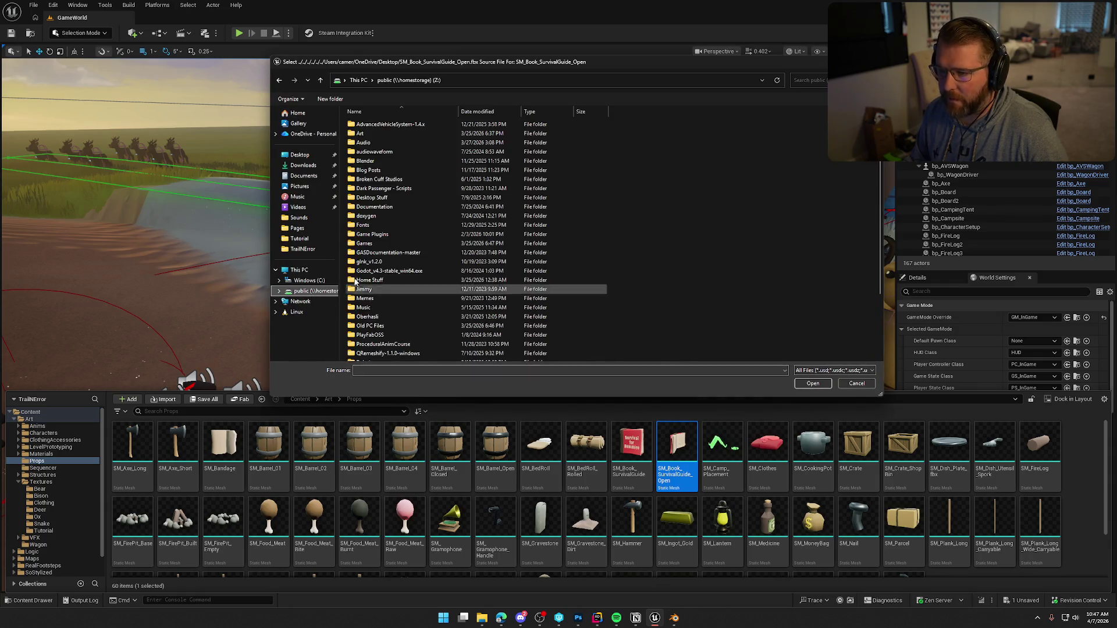
double_click(382, 134)
scroll(439, 276, down, 12)
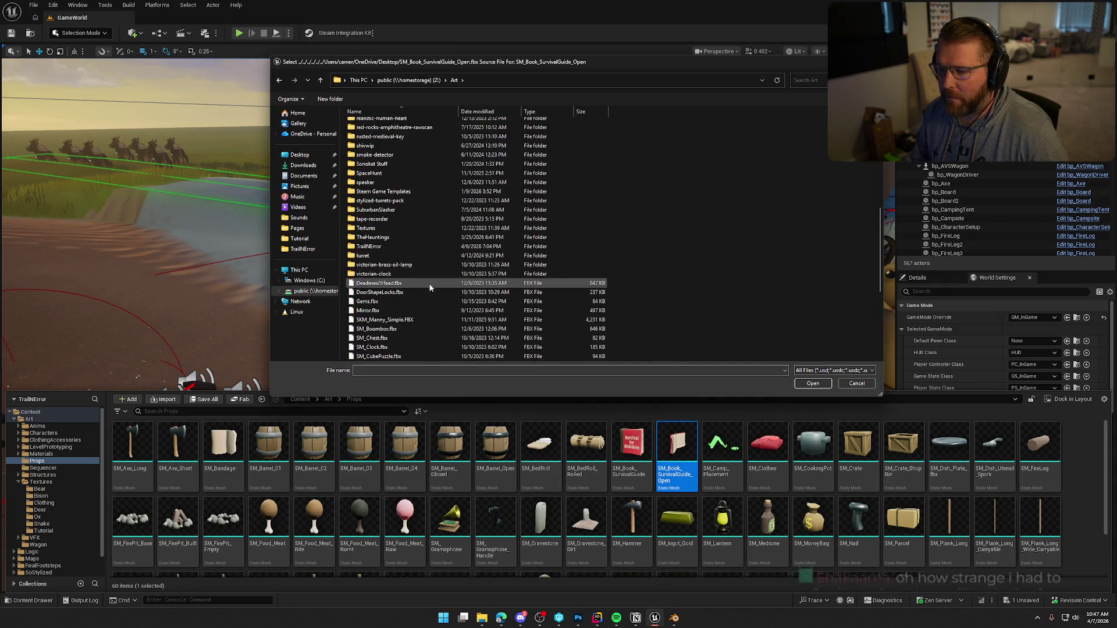
double_click(379, 185)
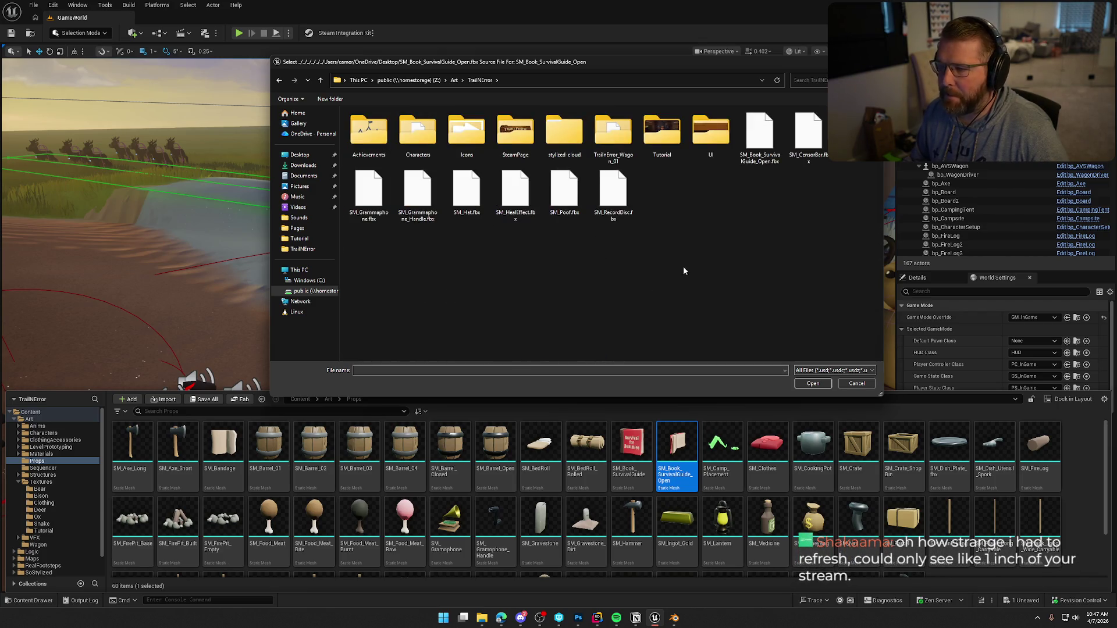
click(759, 138)
click(813, 384)
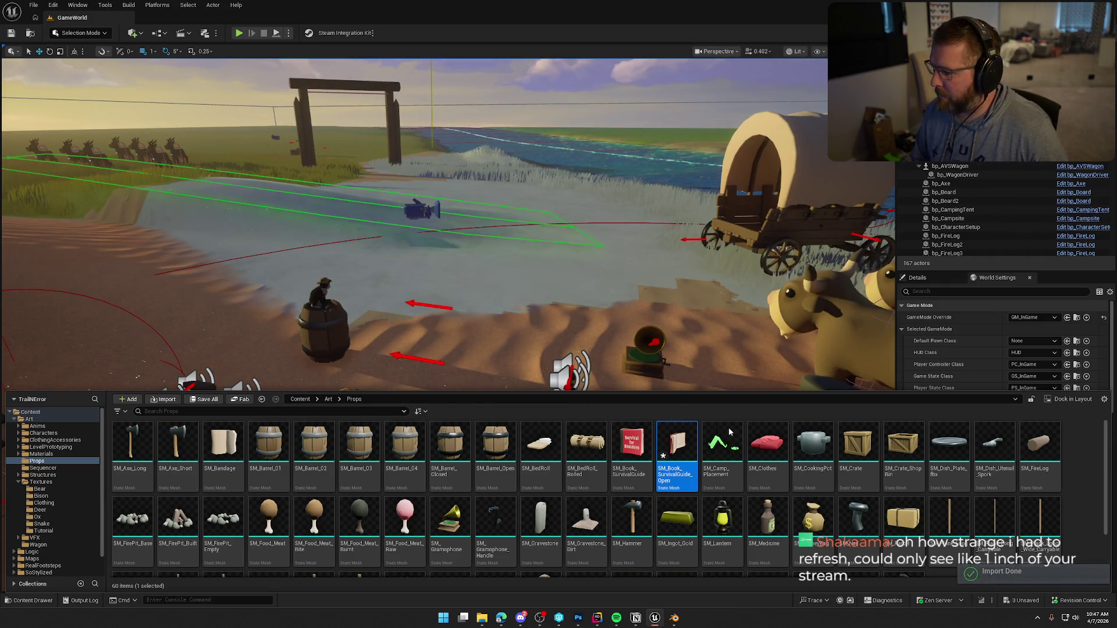
Step: Save the selected modified assets and start Play In Editor
key(ctrl+s)
click(567, 407)
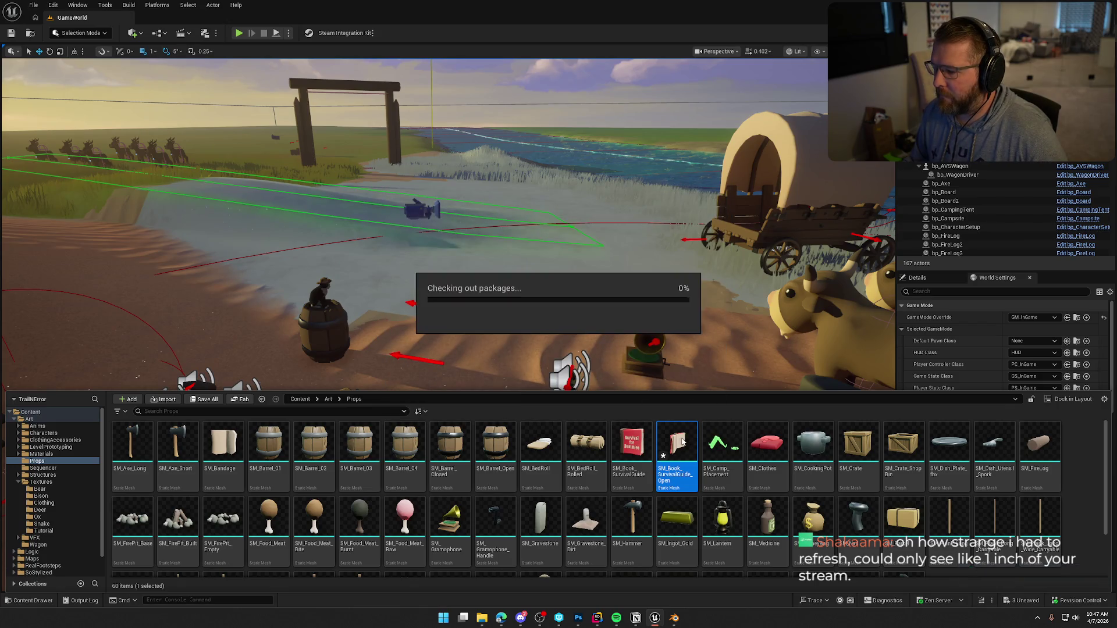
key(alt+p)
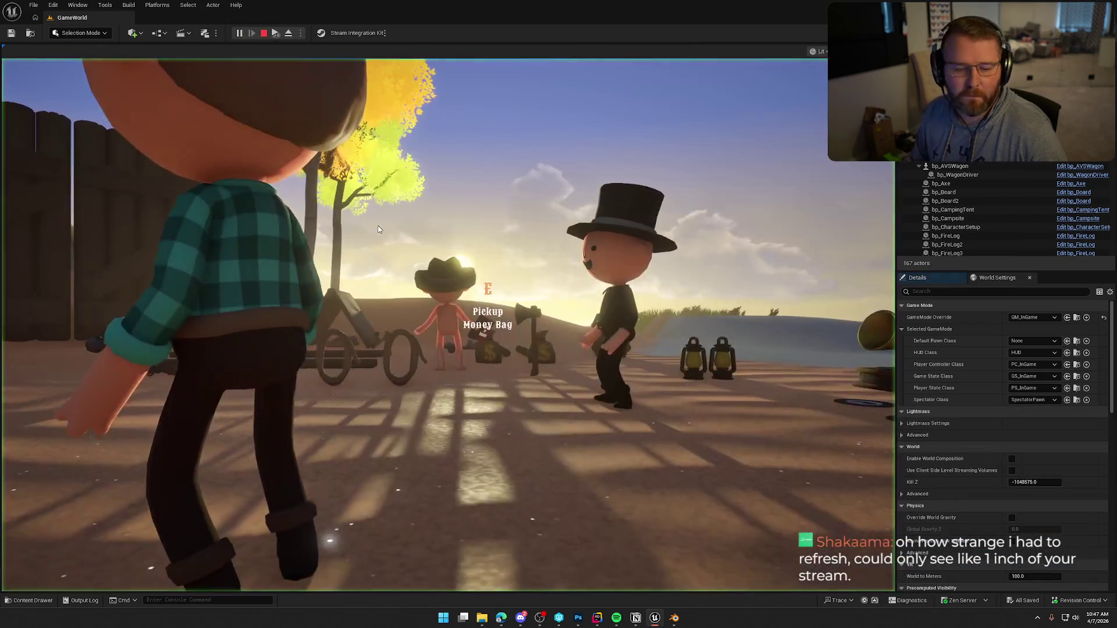
Step: In the running game, open the tutorial book, flip a page, and close it
click(378, 229)
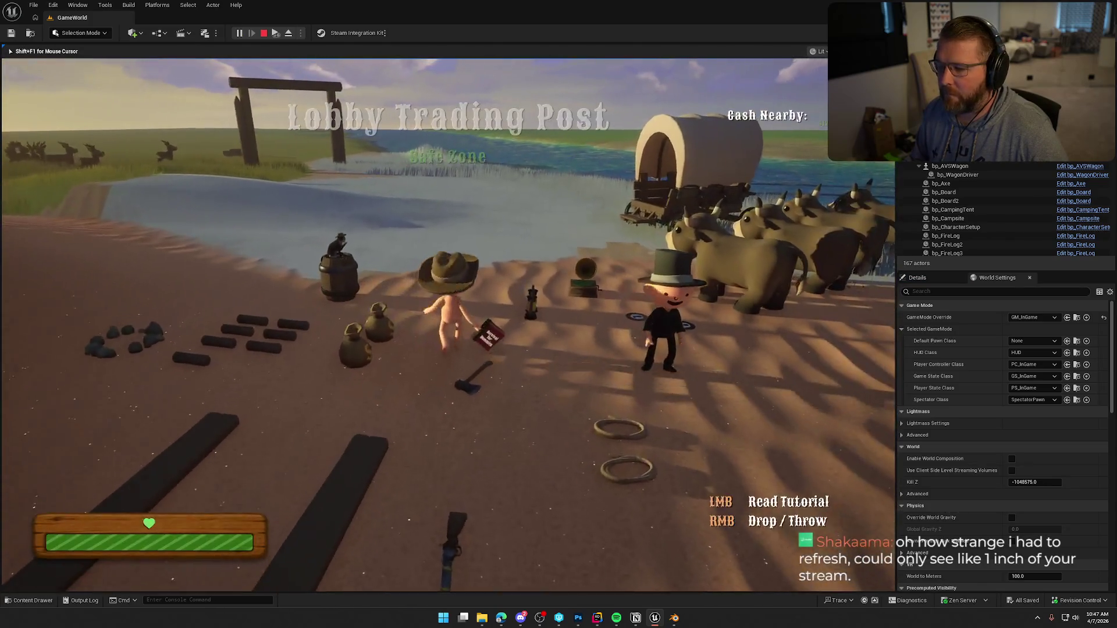
key(w)
click(573, 301)
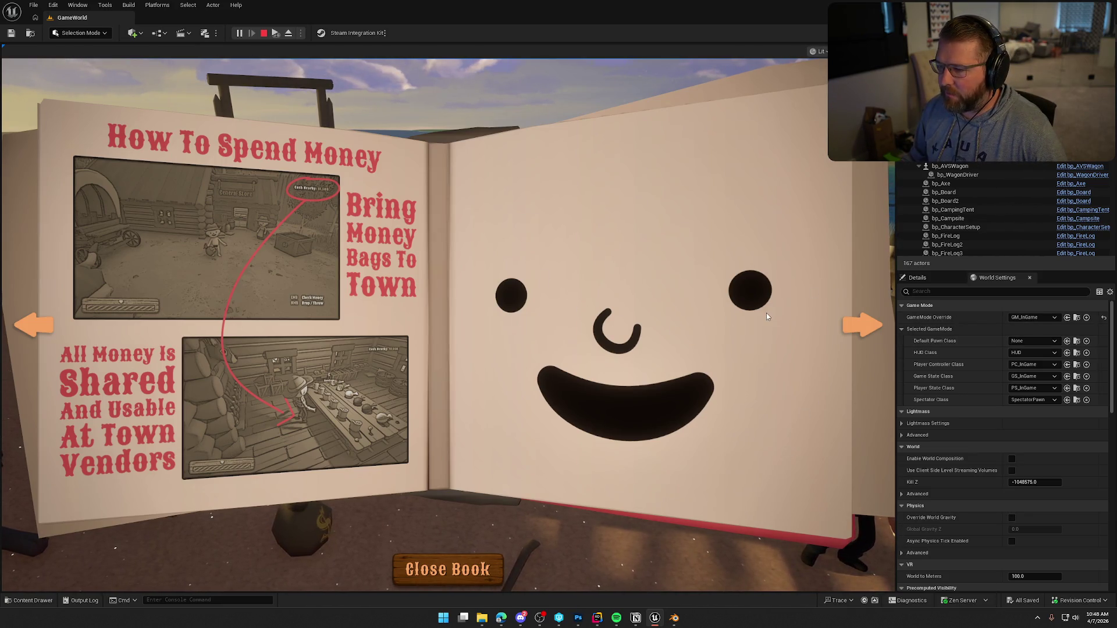
click(867, 331)
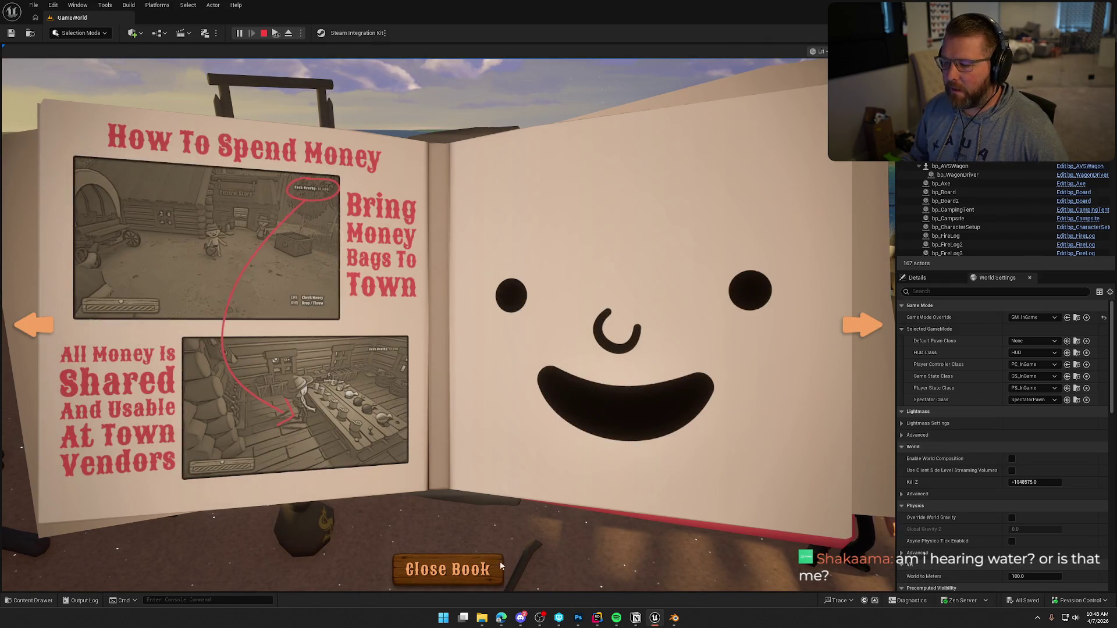
click(505, 568)
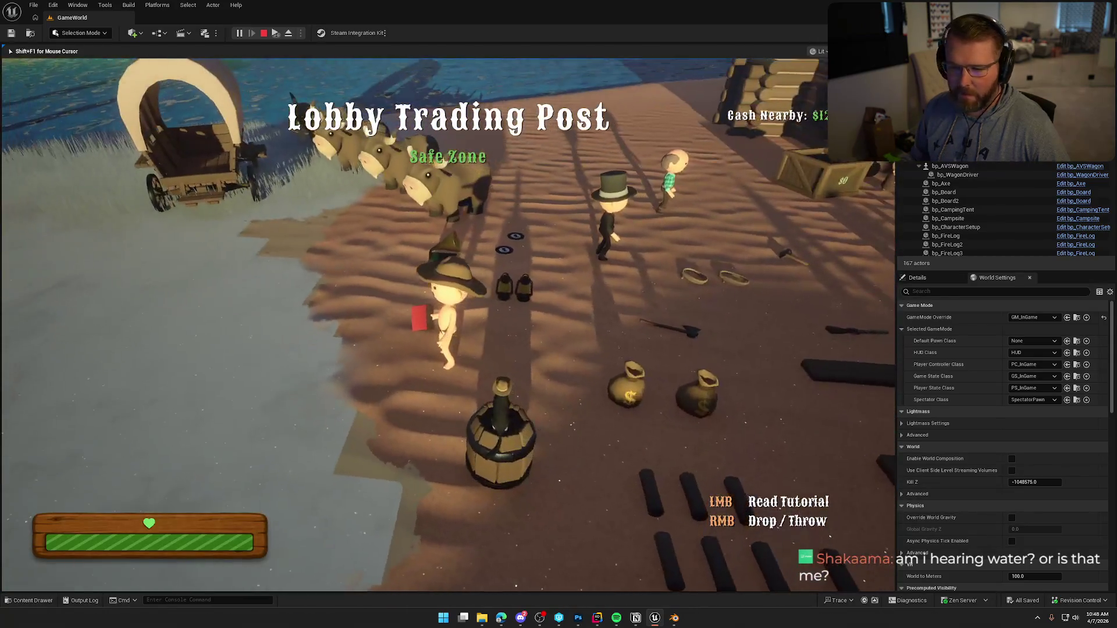
Step: Walk the character past the cows, across the river up the sandy bank, and reopen the book
key(w)
key(w)
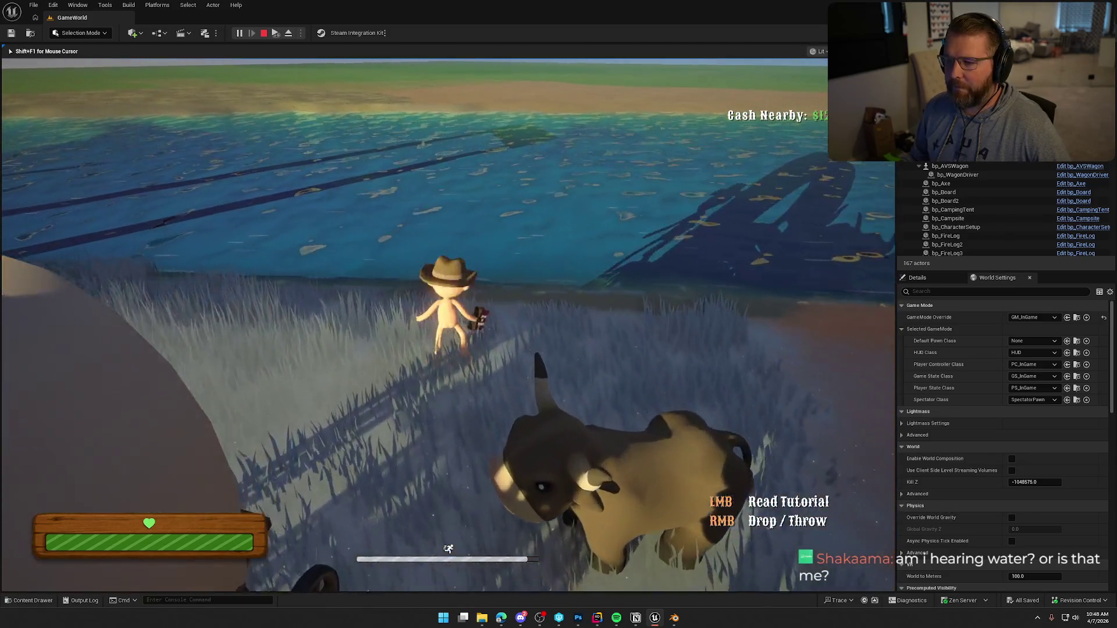
key(w)
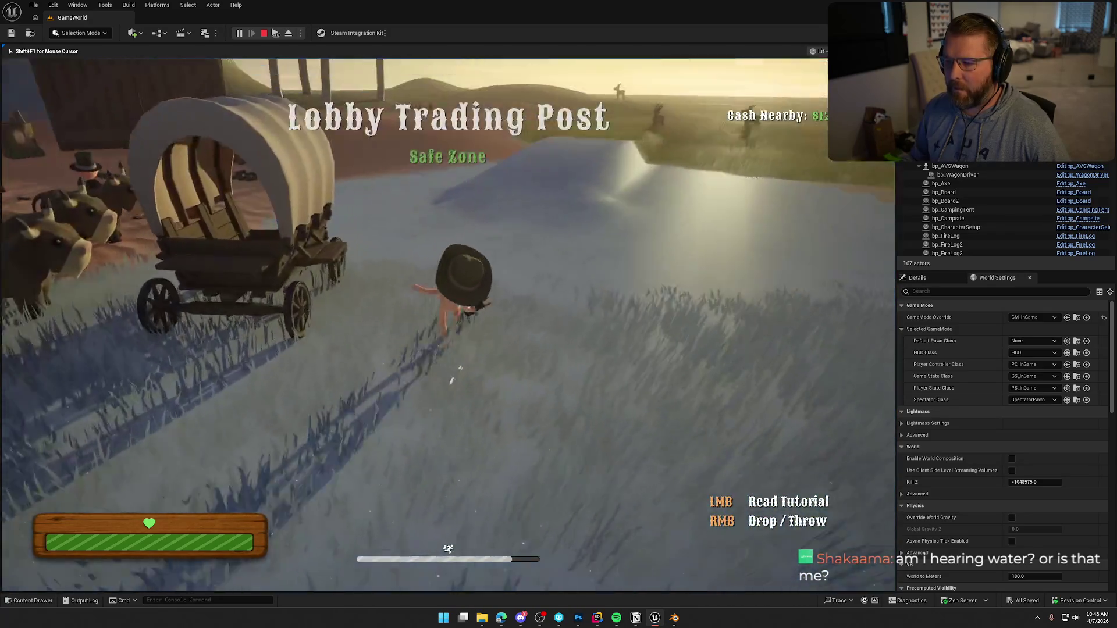
key(w)
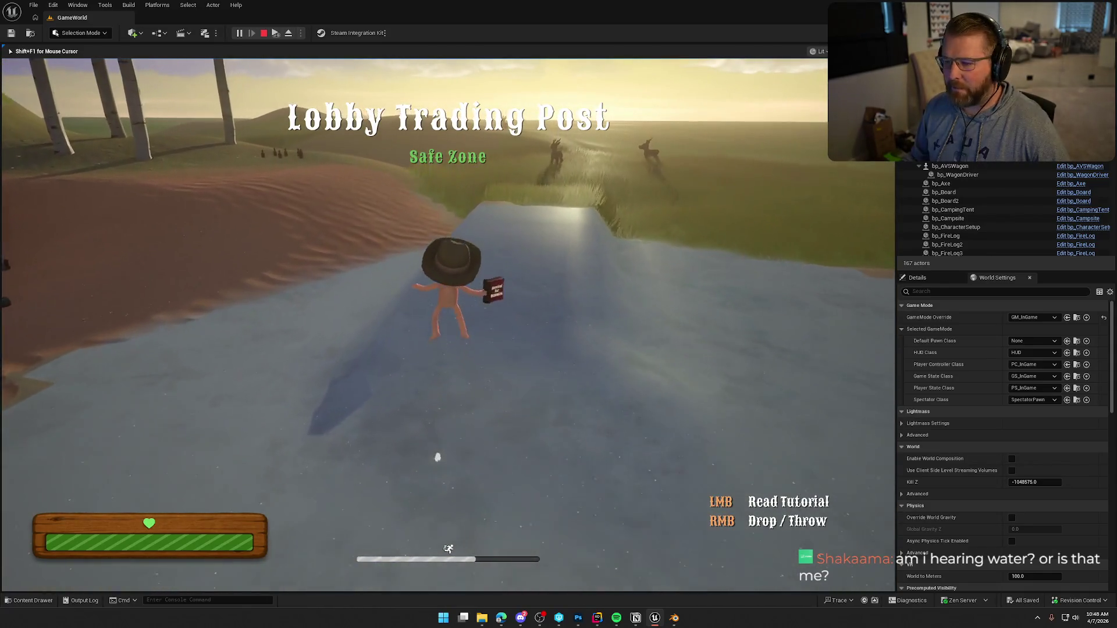
key(w)
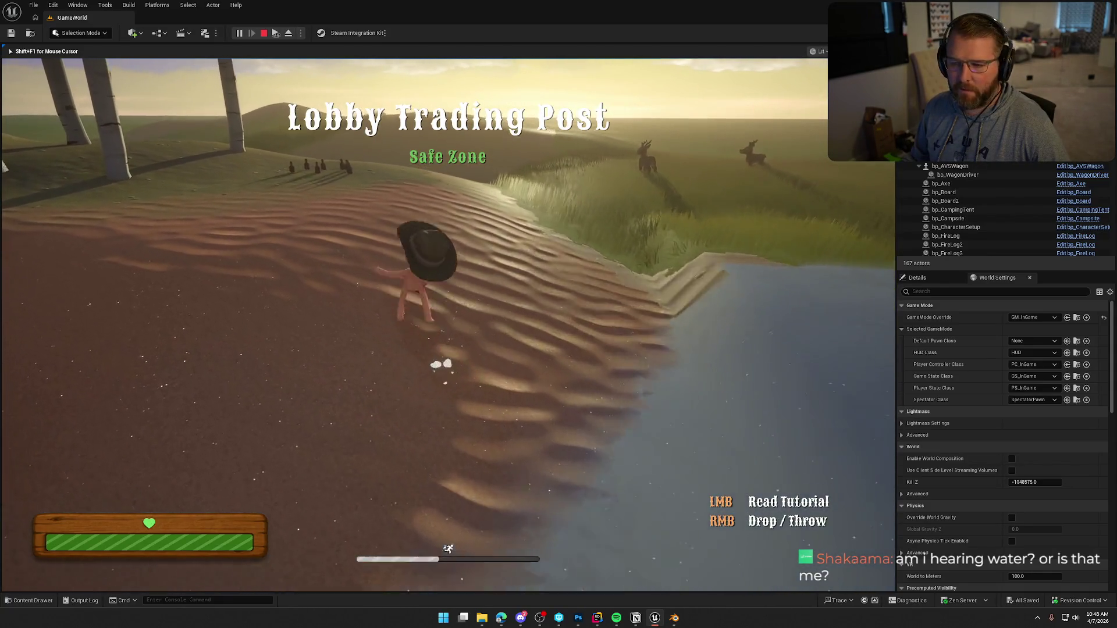
key(w)
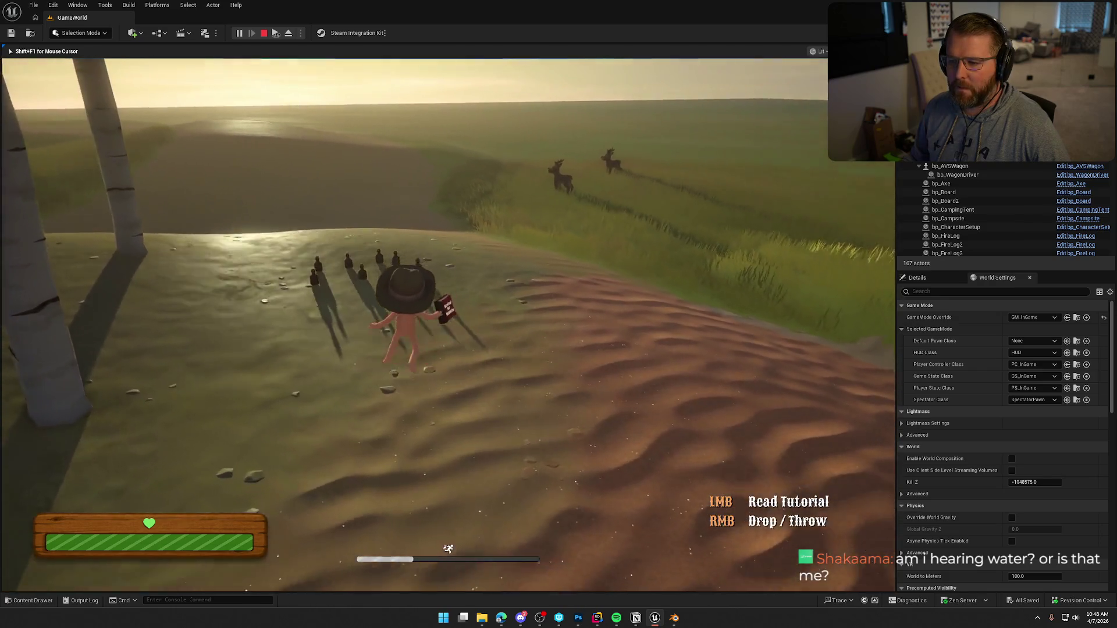
key(w)
click(639, 481)
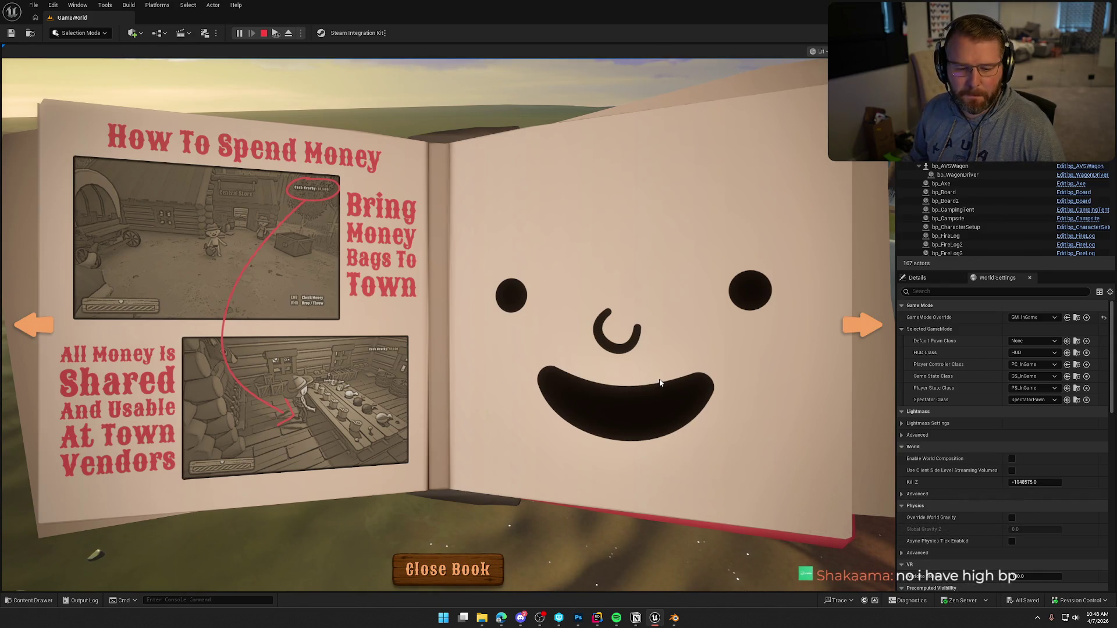
Step: Flip through the book pages, cycling back to the How To Spend Money page twice
click(864, 326)
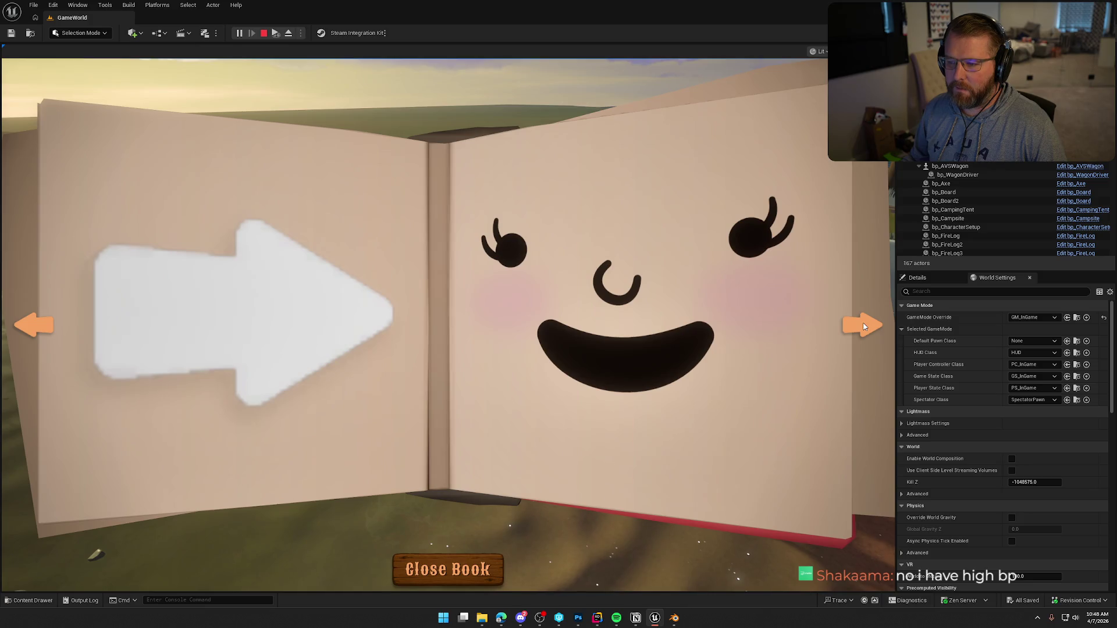
click(864, 326)
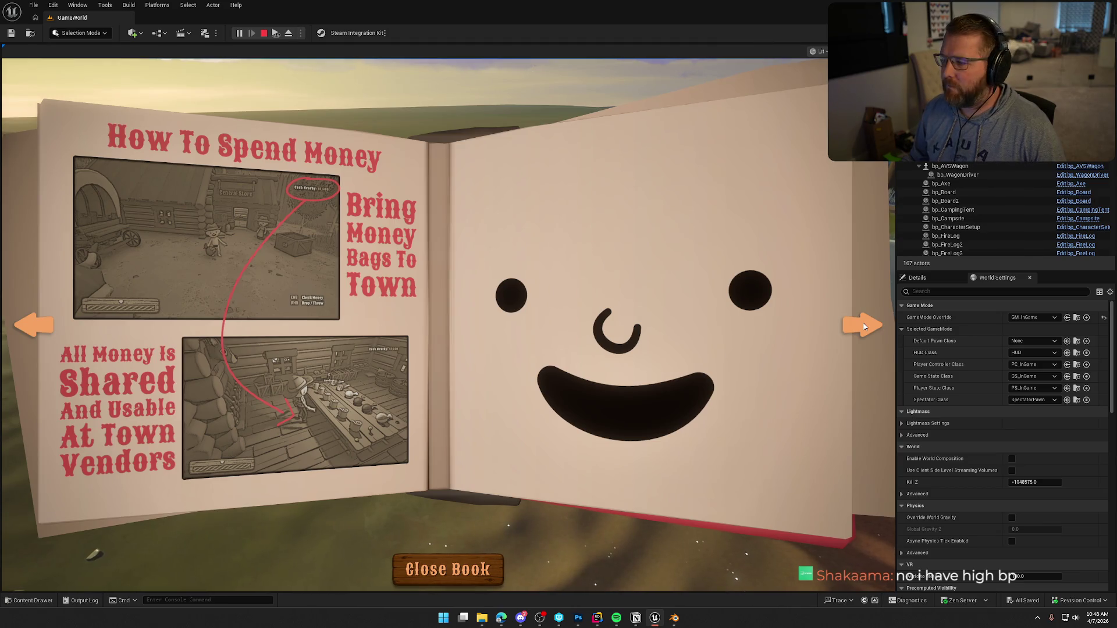
click(864, 327)
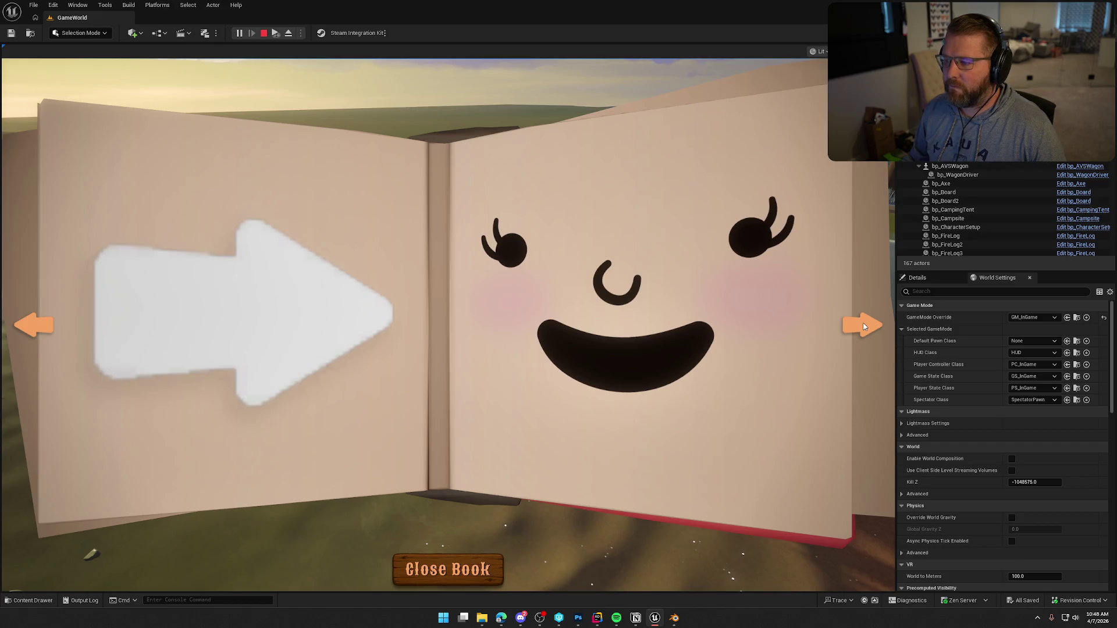
click(864, 327)
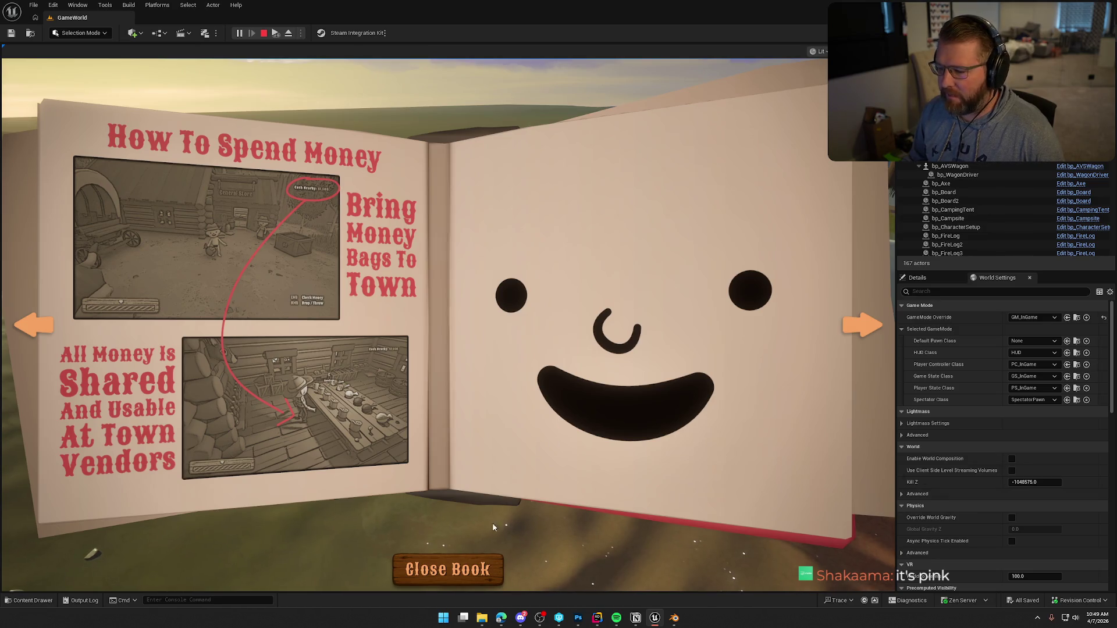
Step: Close and reopen the book, turn a page, stop play, and quit Blender
click(459, 558)
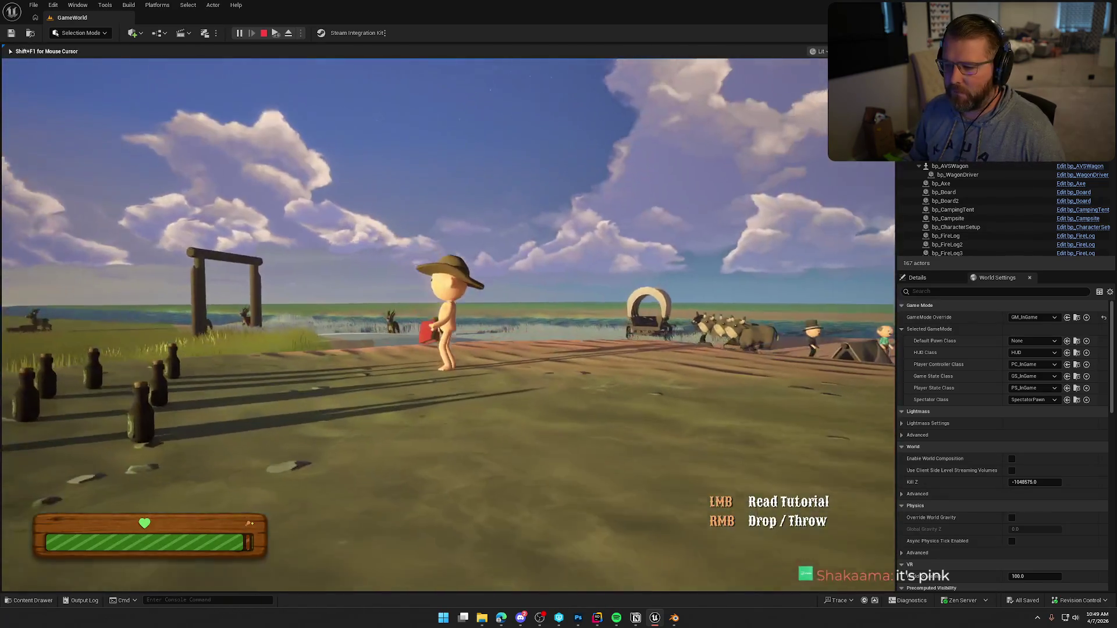
click(439, 537)
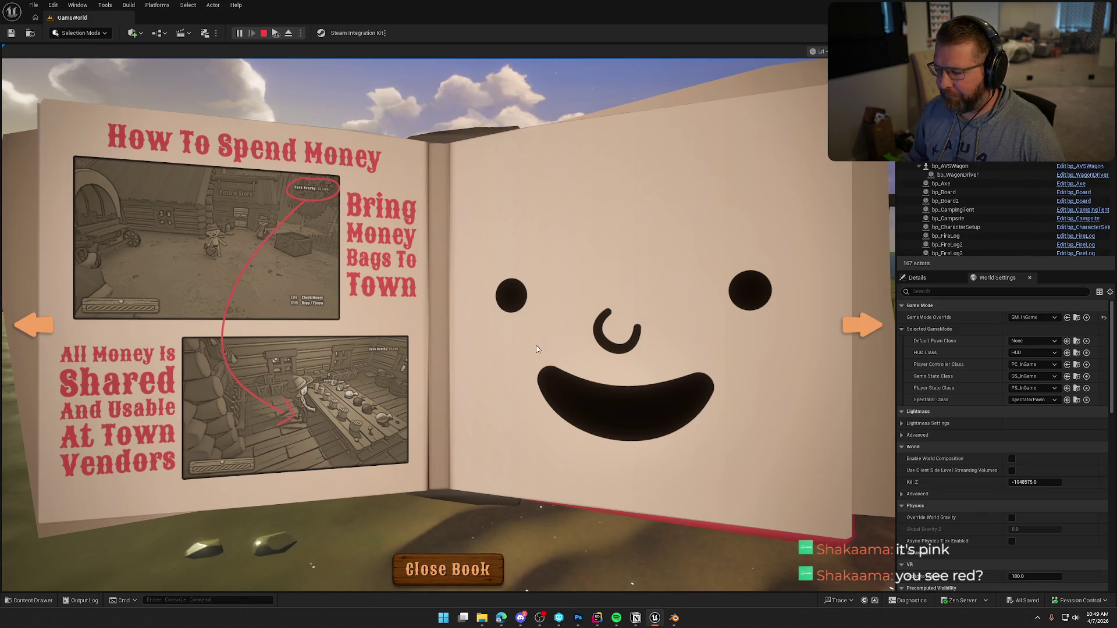
click(851, 321)
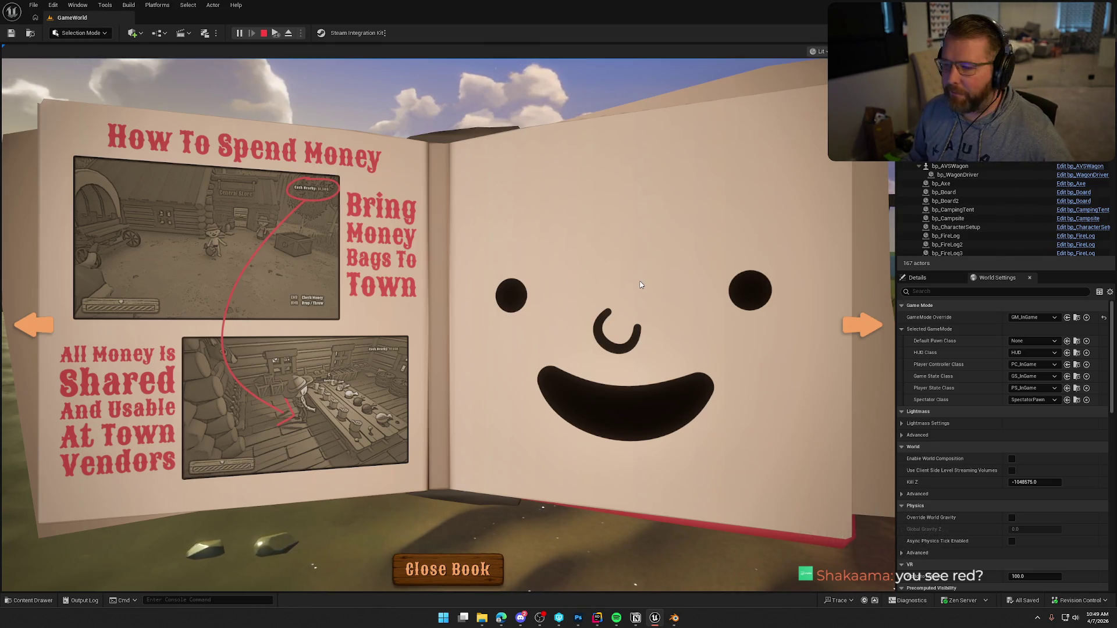
key(Escape)
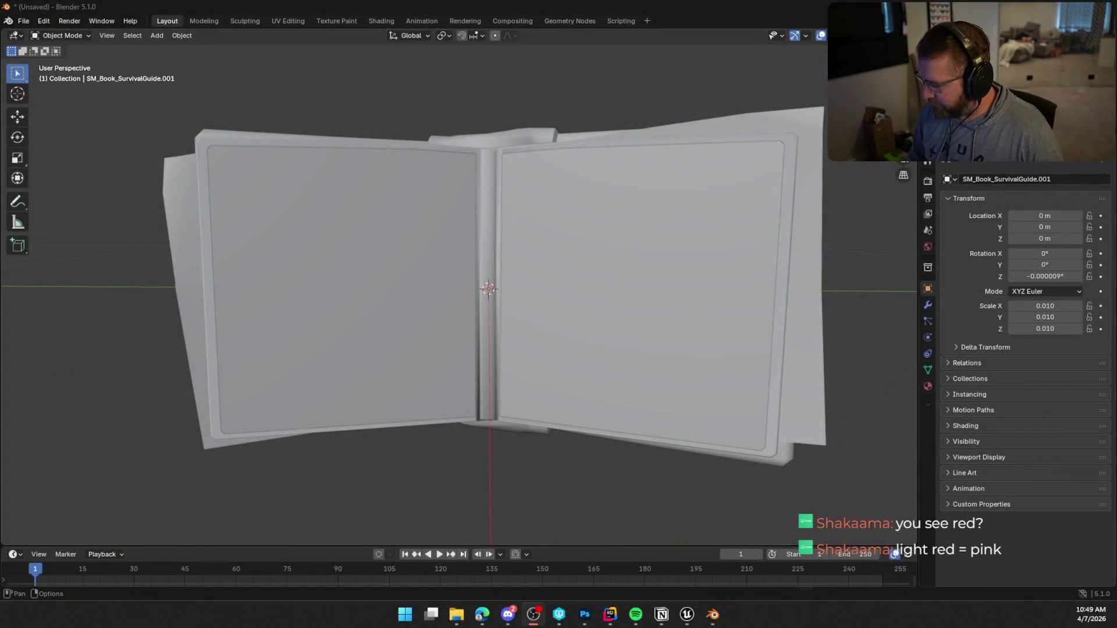
key(ctrl+q)
Step: Close Blender without saving and make Layer 2's red arrow visible in Photoshop
click(574, 324)
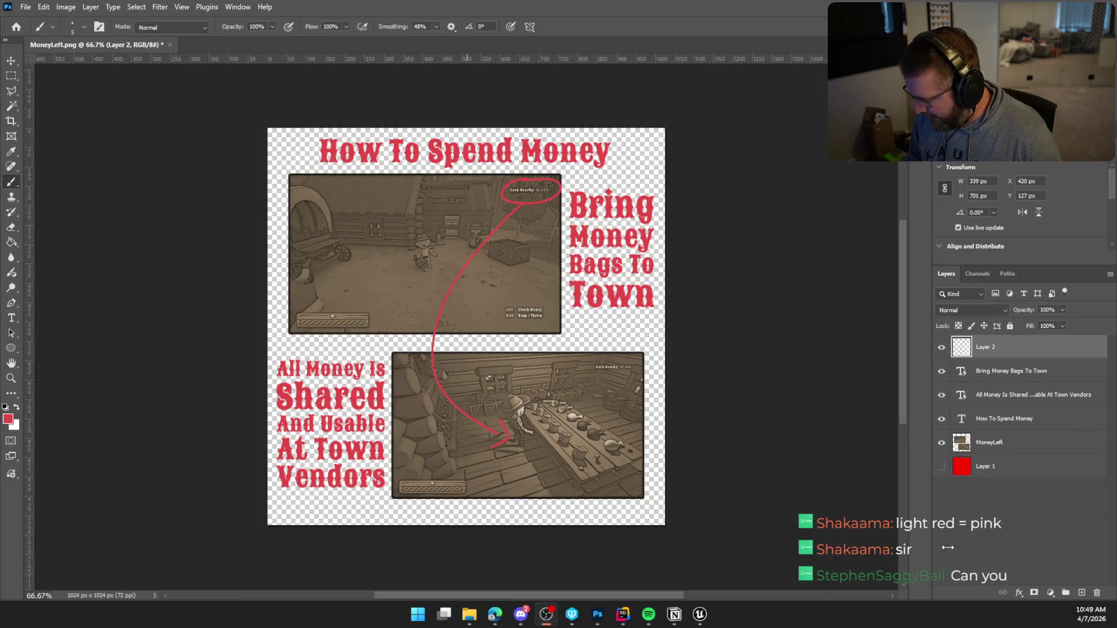
click(942, 353)
click(941, 349)
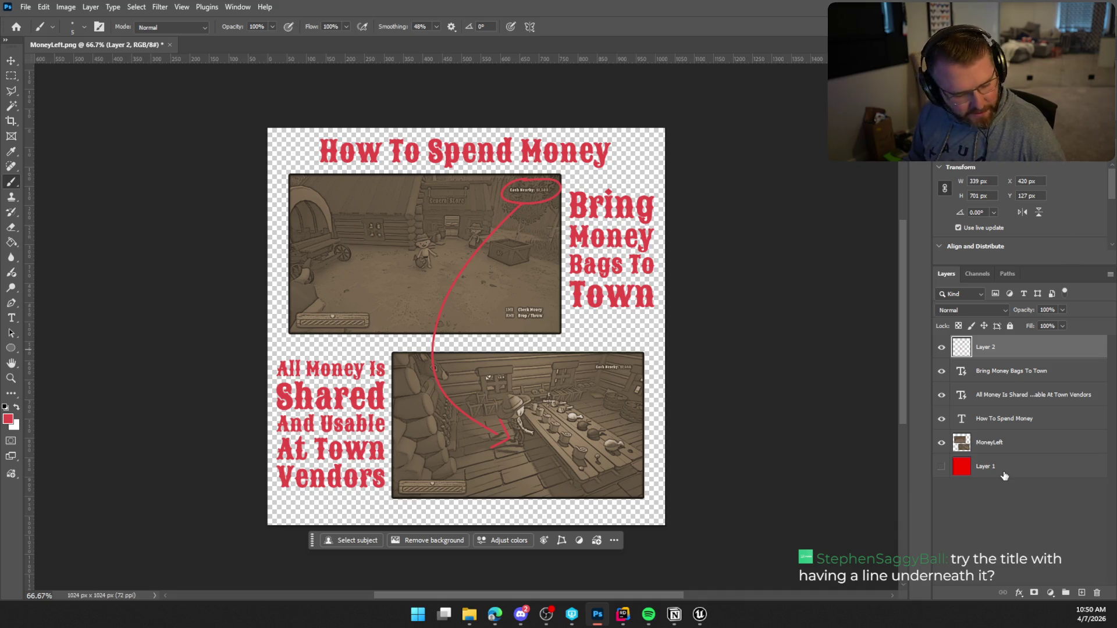
Step: Group Layer 2 through MoneyLeft into a new collapsed group named Page 1
shift+click(1021, 441)
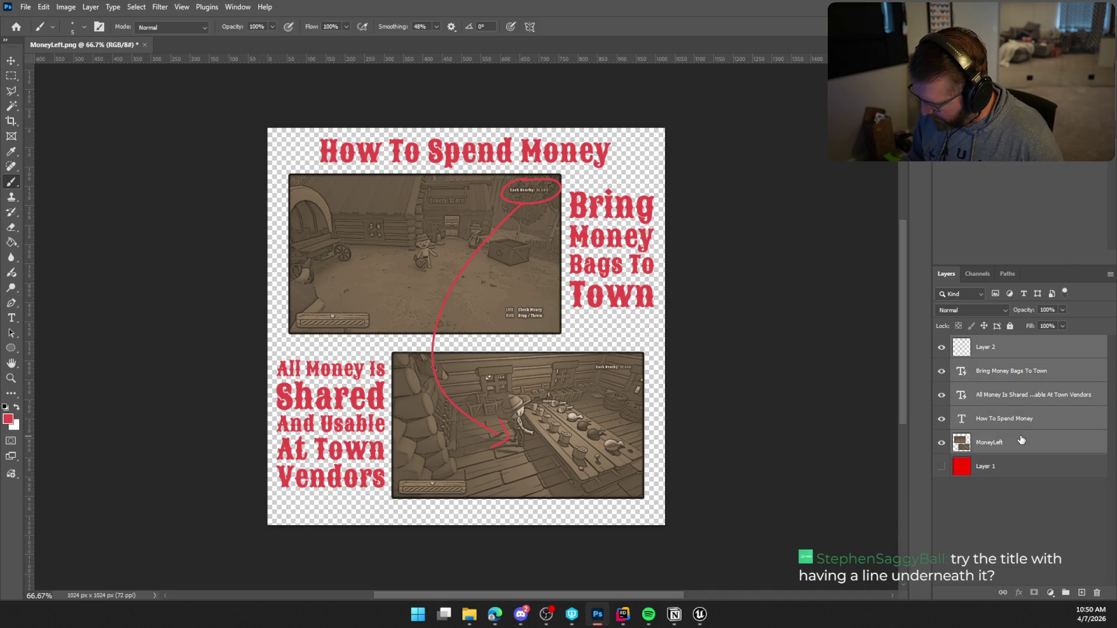
right_click(1021, 441)
click(1021, 163)
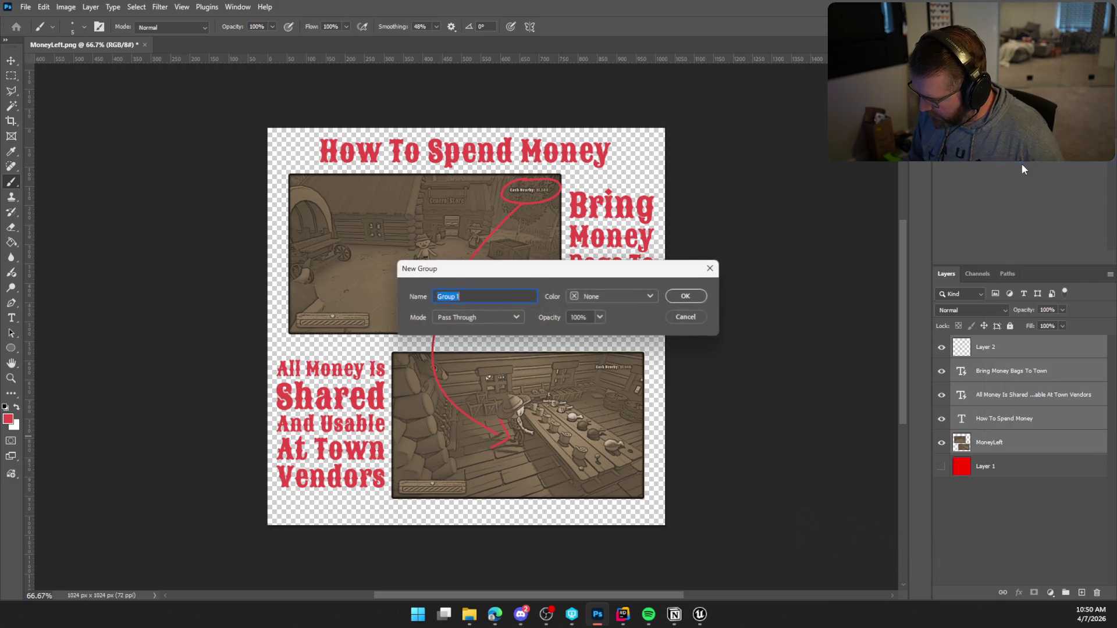
text(Pag3)
key(BackSpace)
text(e)
key(Return)
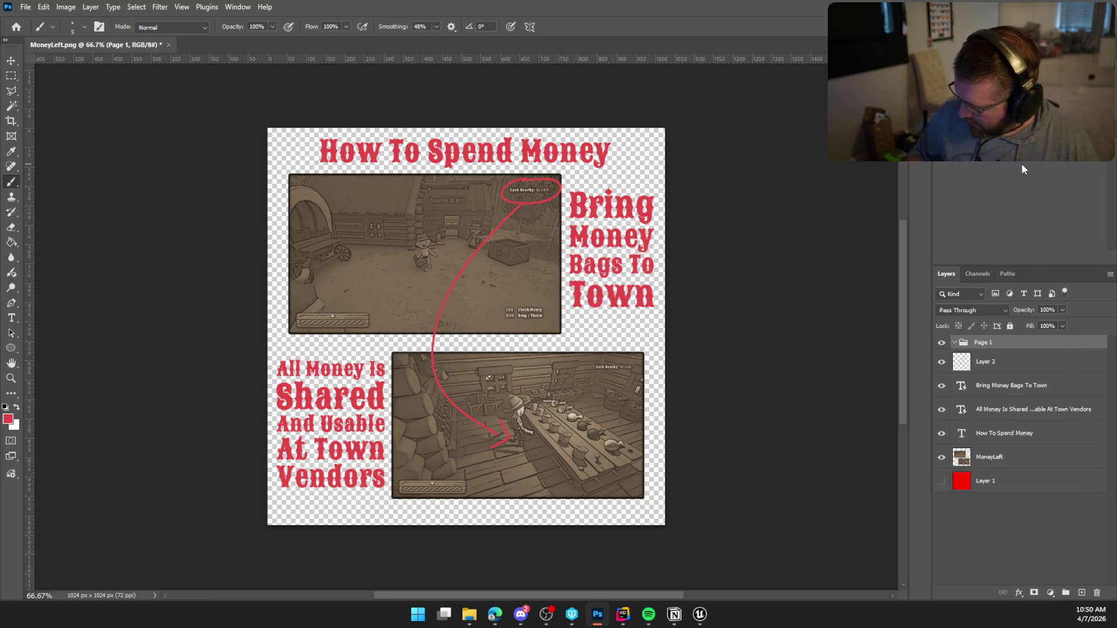
click(987, 372)
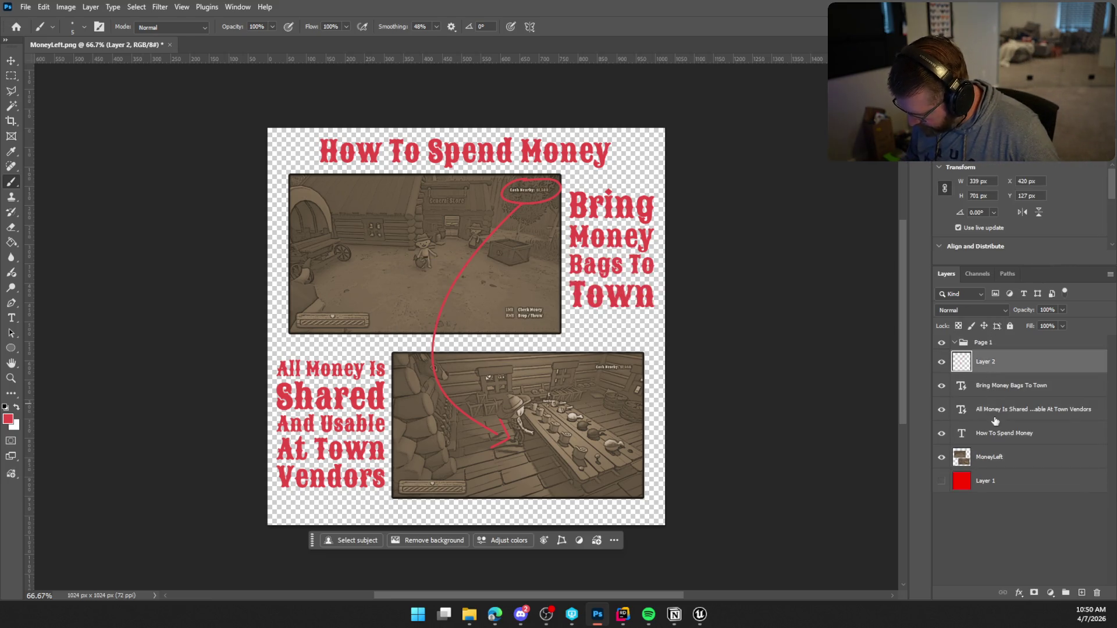
shift+click(989, 457)
drag(991, 366, 984, 347)
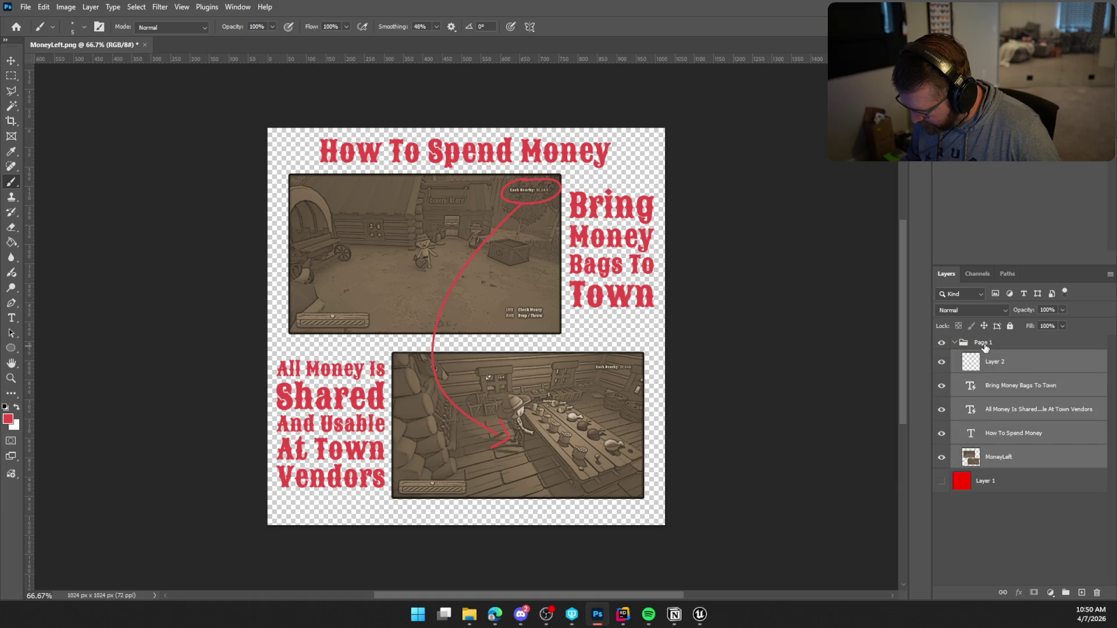
click(954, 344)
click(994, 441)
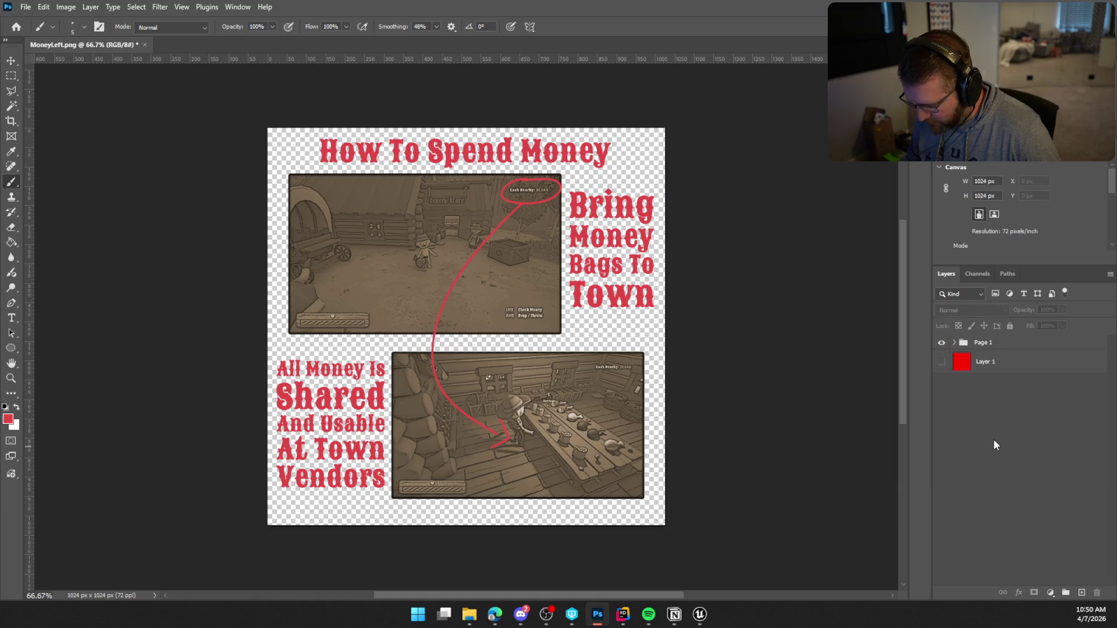
Step: Delete the red Layer 1 and add a new empty layer above Page 1
click(1001, 368)
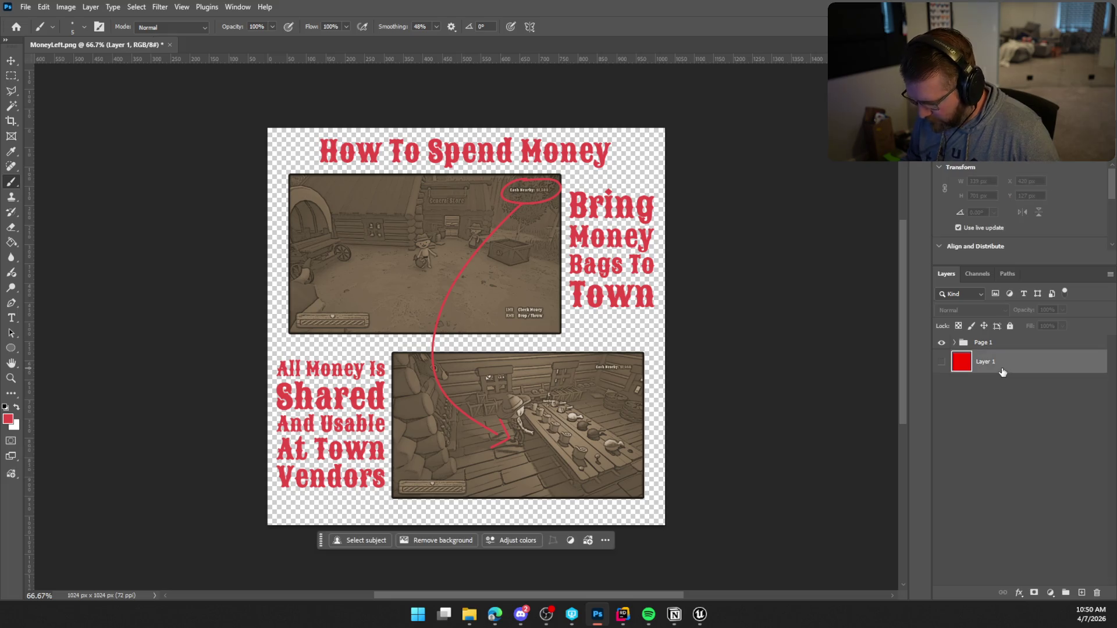
key(Delete)
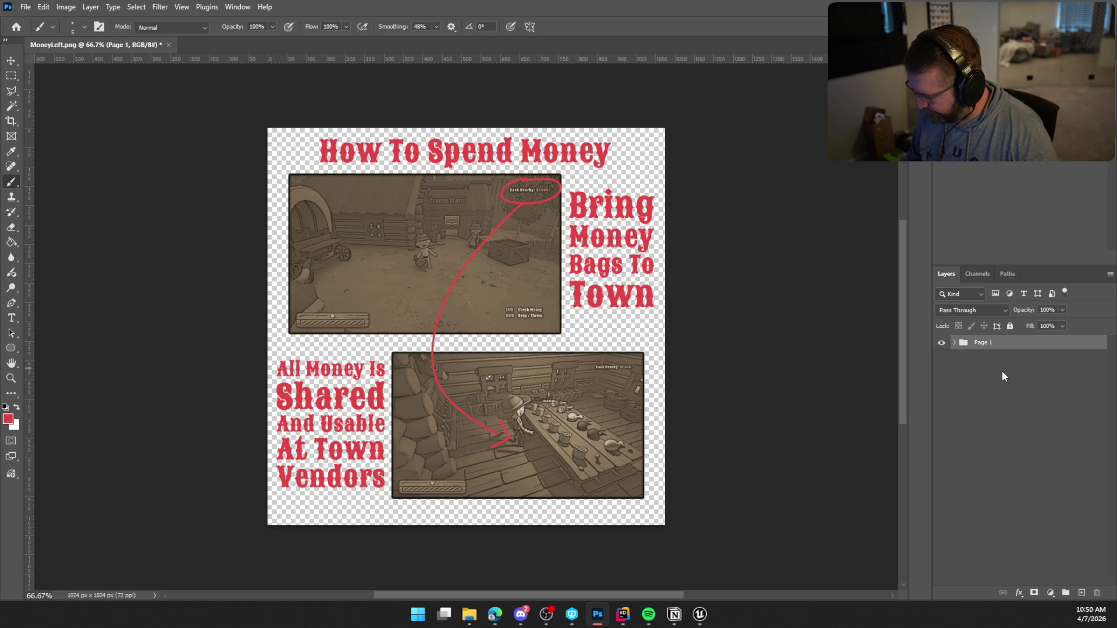
click(1081, 592)
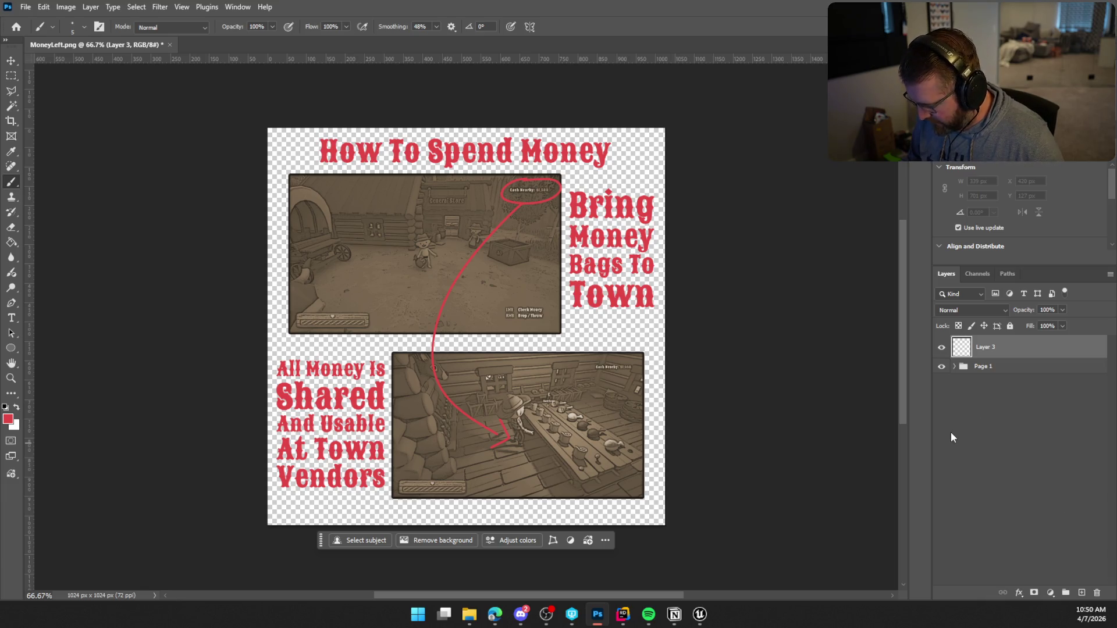
Step: Hide Page 1, drop SellItems.png onto the canvas and scale it to about 59%
click(941, 366)
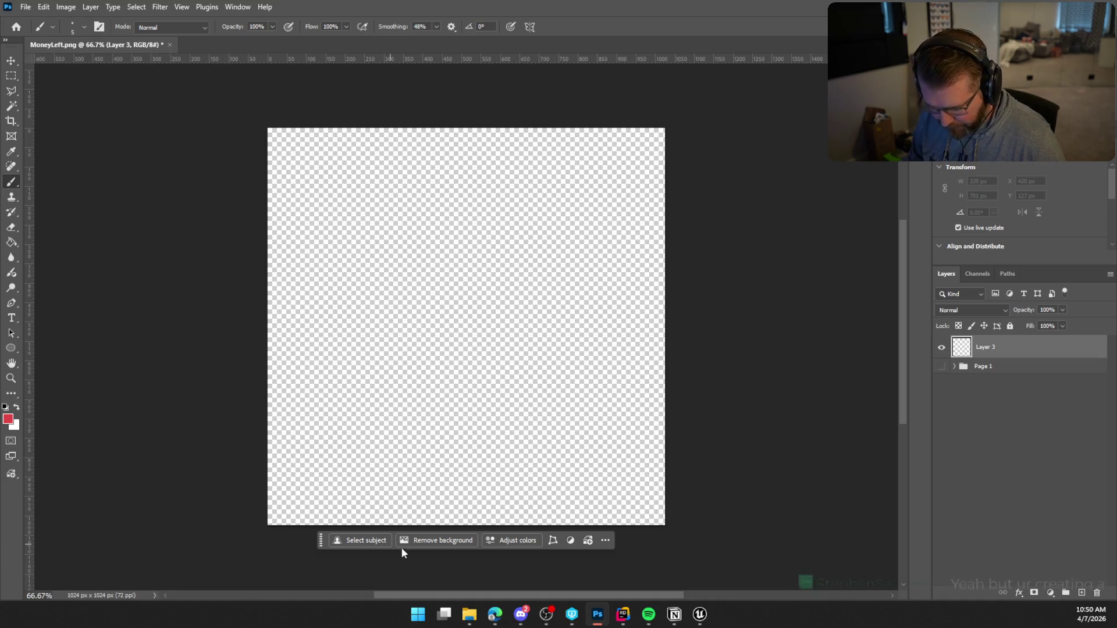
click(475, 615)
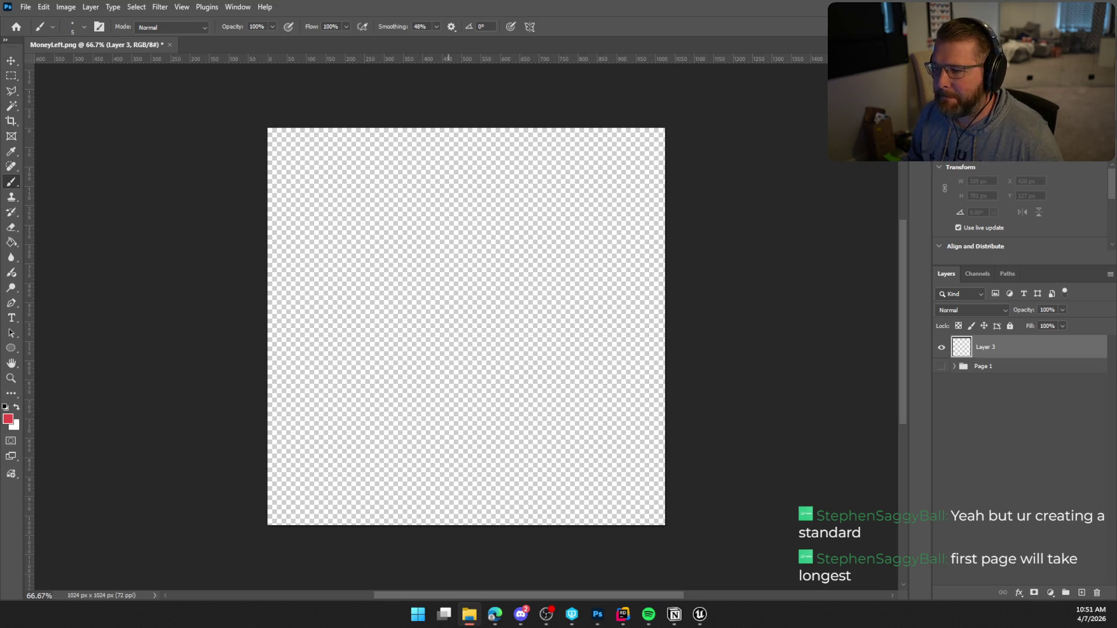
mouse_move(990, 169)
mouse_down()
mouse_move(436, 312)
mouse_move(452, 312)
mouse_up()
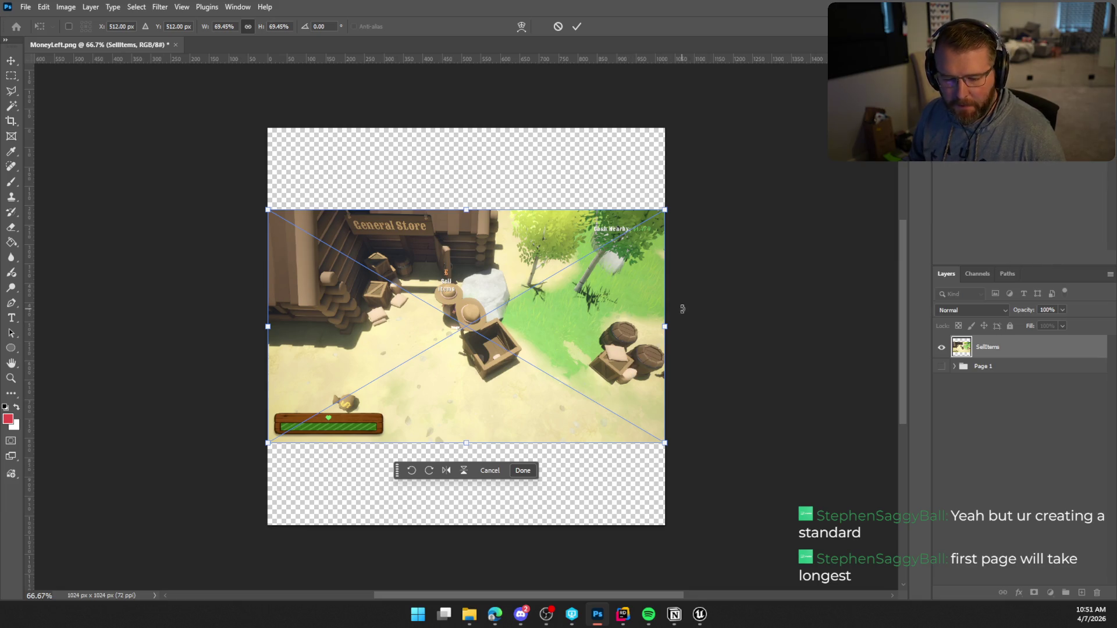
mouse_move(665, 442)
mouse_down()
mouse_move(636, 427)
mouse_move(647, 431)
mouse_up()
key(Return)
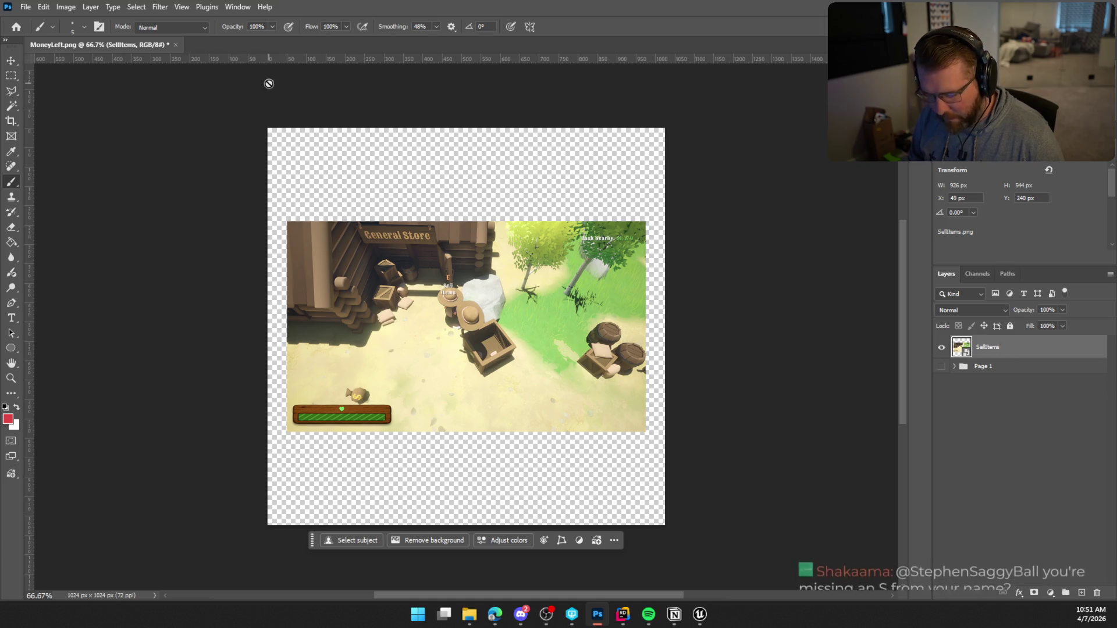
click(158, 8)
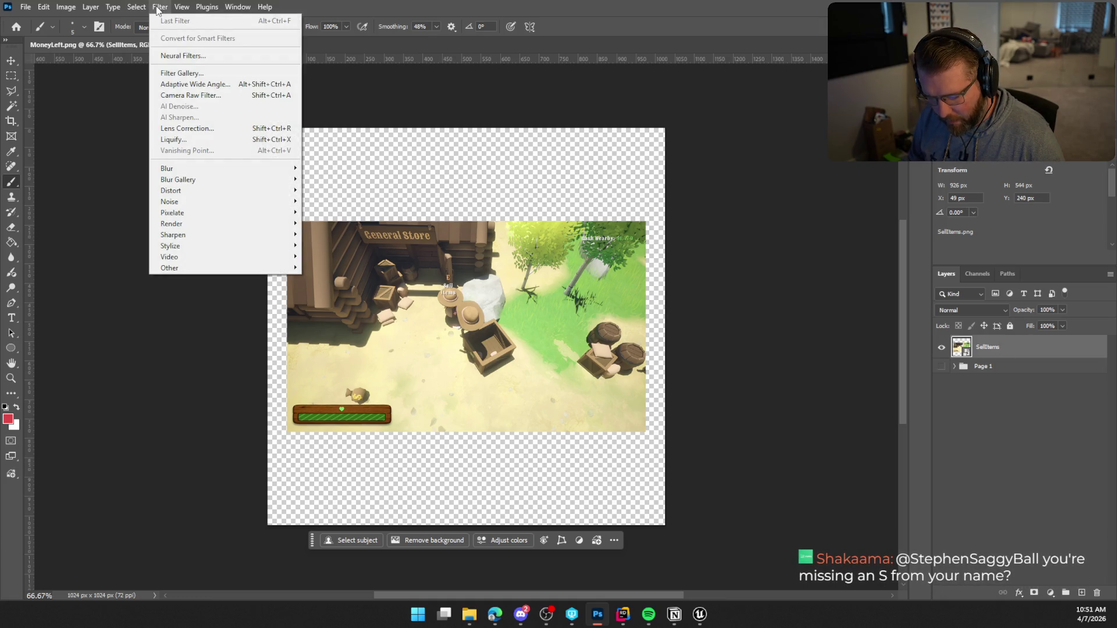
Step: Apply a Hue/Saturation adjustment with the Sepia preset to the SellItems screenshot
click(66, 7)
click(66, 7)
mouse_move(107, 45)
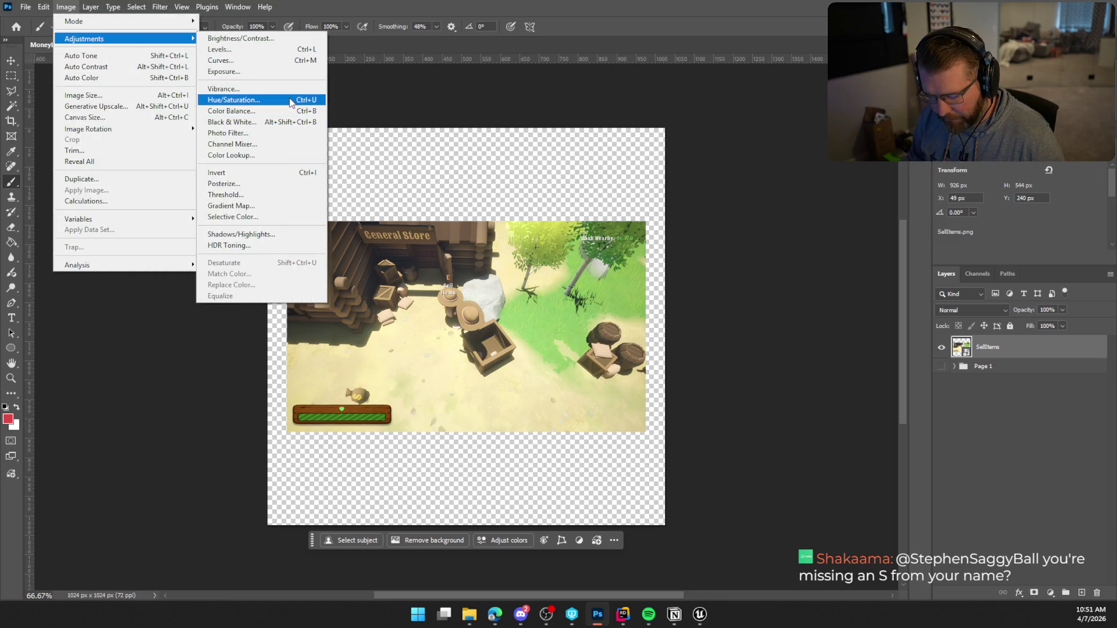
click(531, 197)
key(i)
key(ctrl+u)
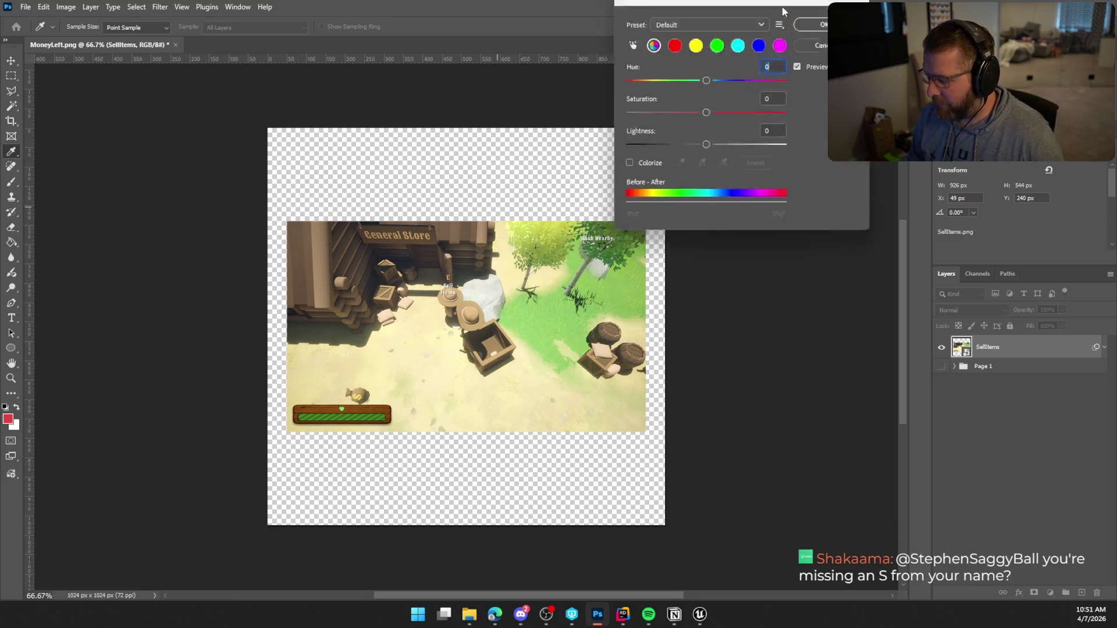
click(747, 111)
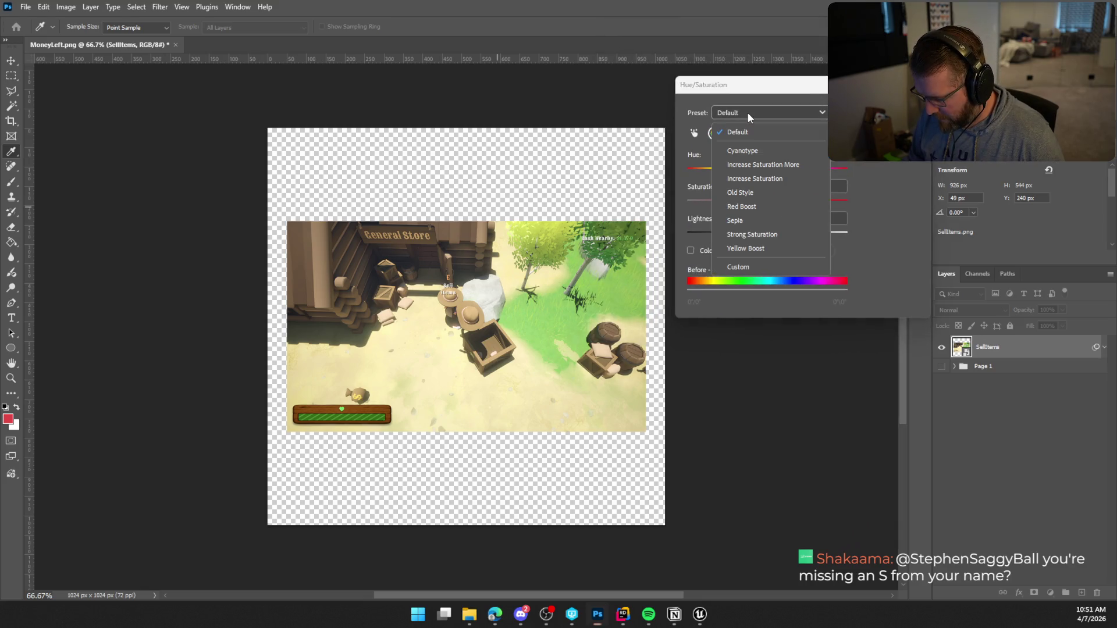
click(753, 220)
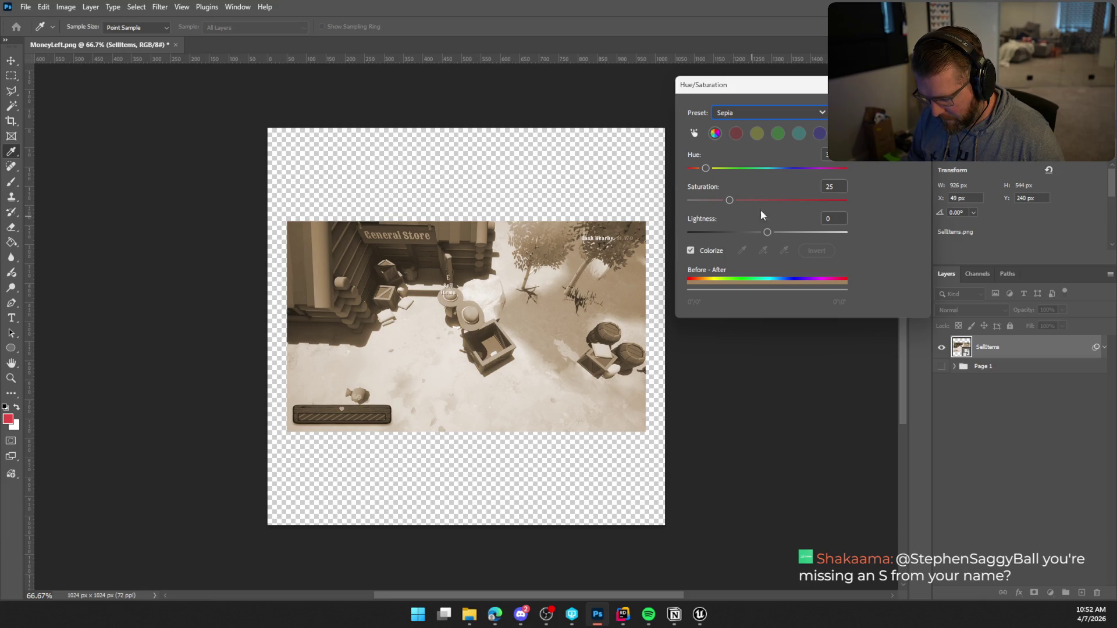
key(Return)
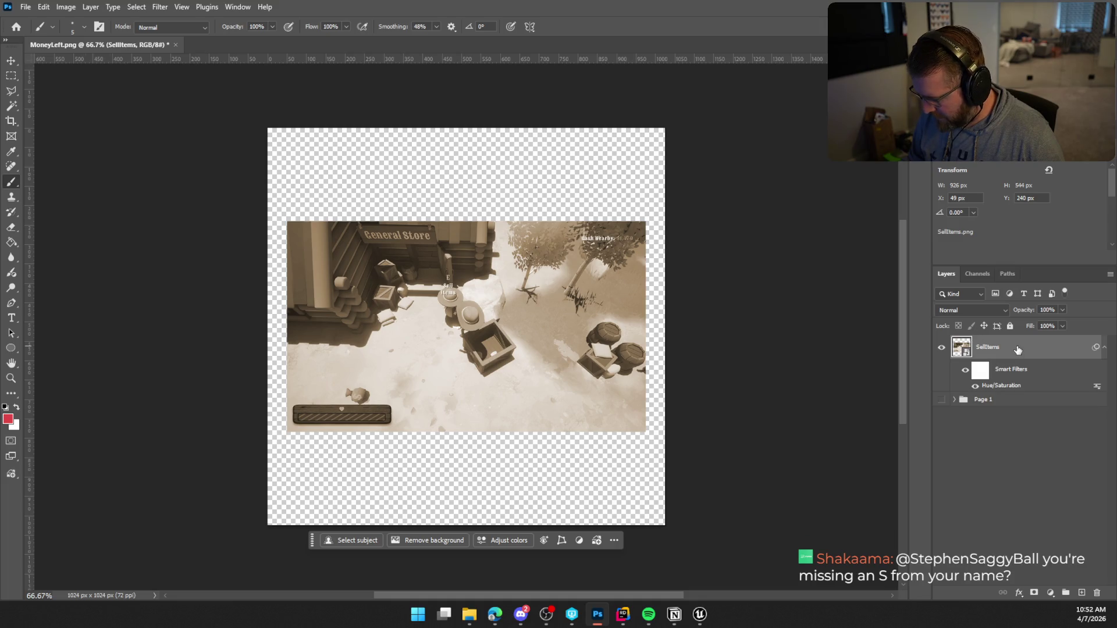
Step: Add a Stroke layer style outline around the screenshot
double_click(1018, 349)
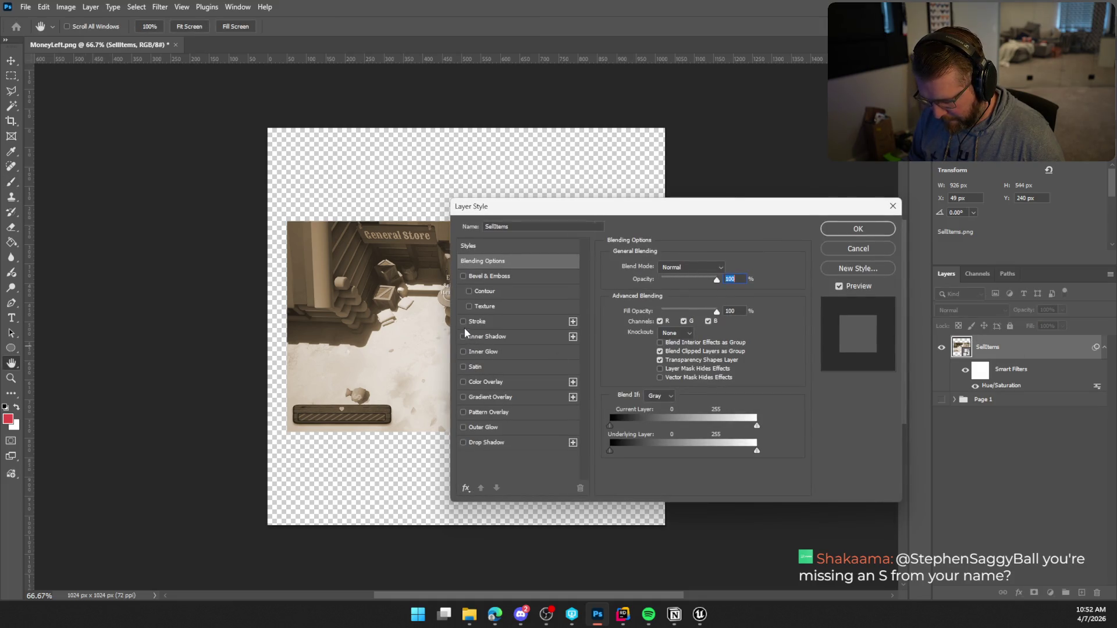
click(464, 322)
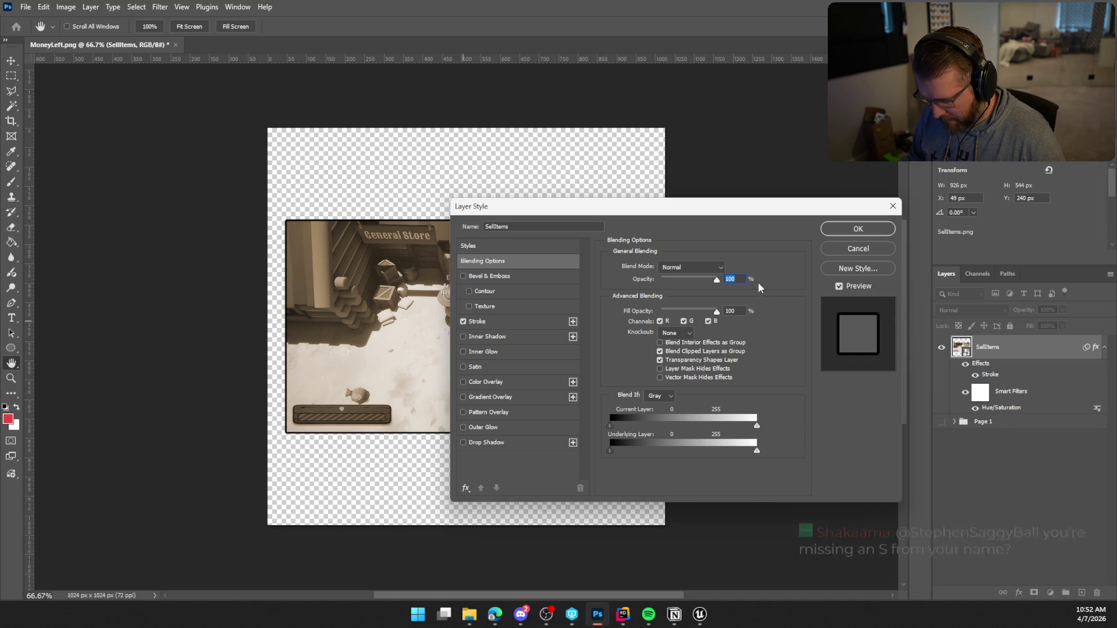
click(875, 232)
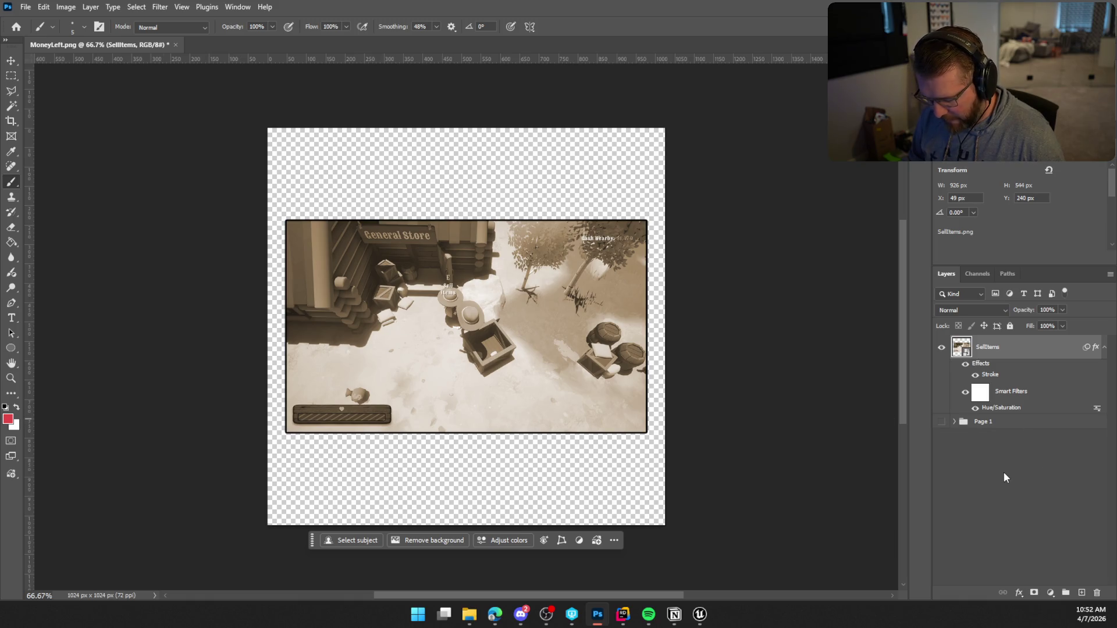
Step: Toggle Page 1 and SellItems visibility to compare, then reopen the Hue/Saturation smart filter
click(942, 422)
click(940, 348)
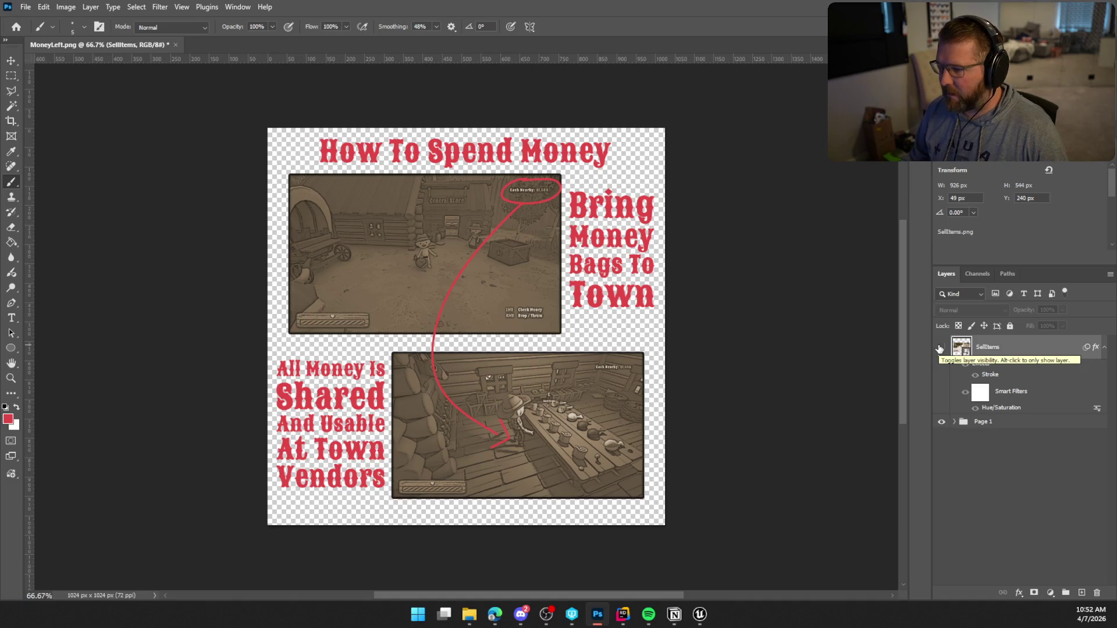
click(939, 348)
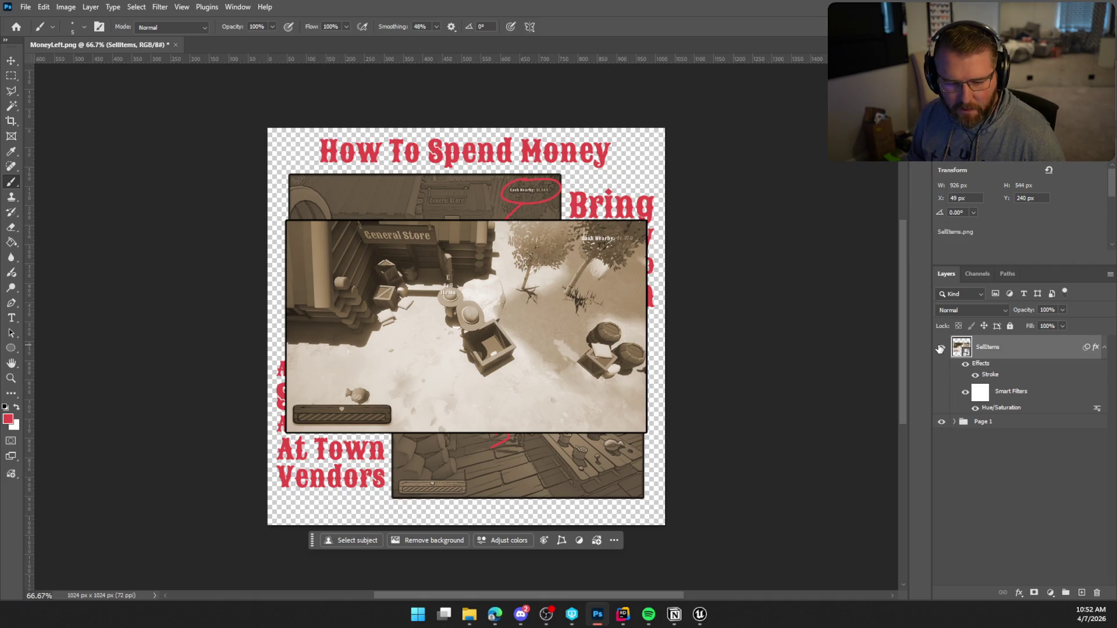
click(940, 347)
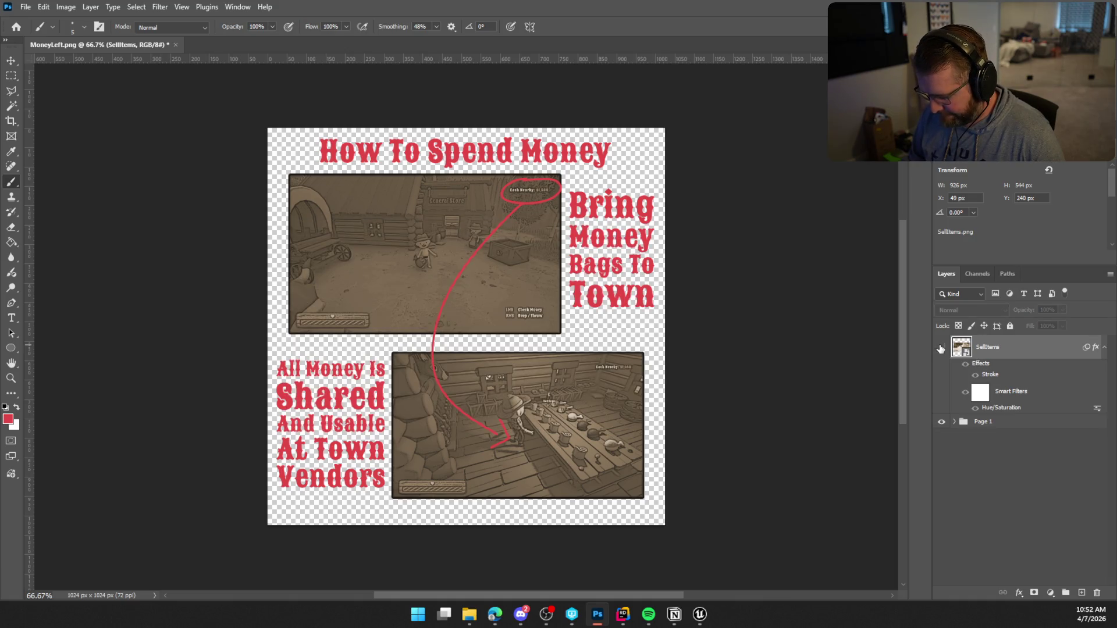
click(941, 422)
click(941, 348)
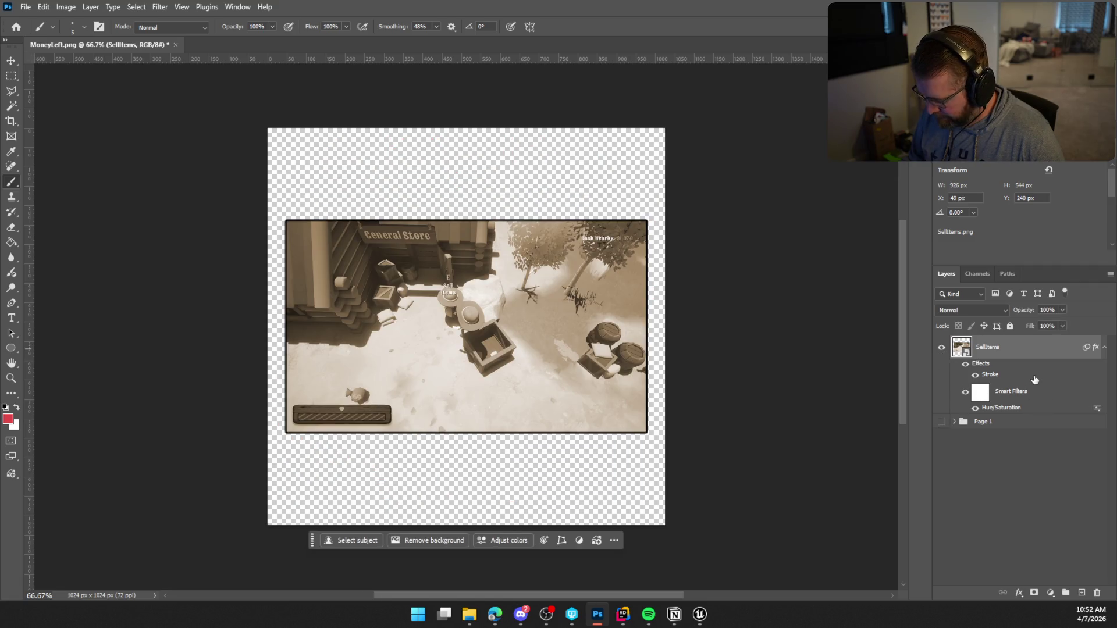
double_click(1006, 409)
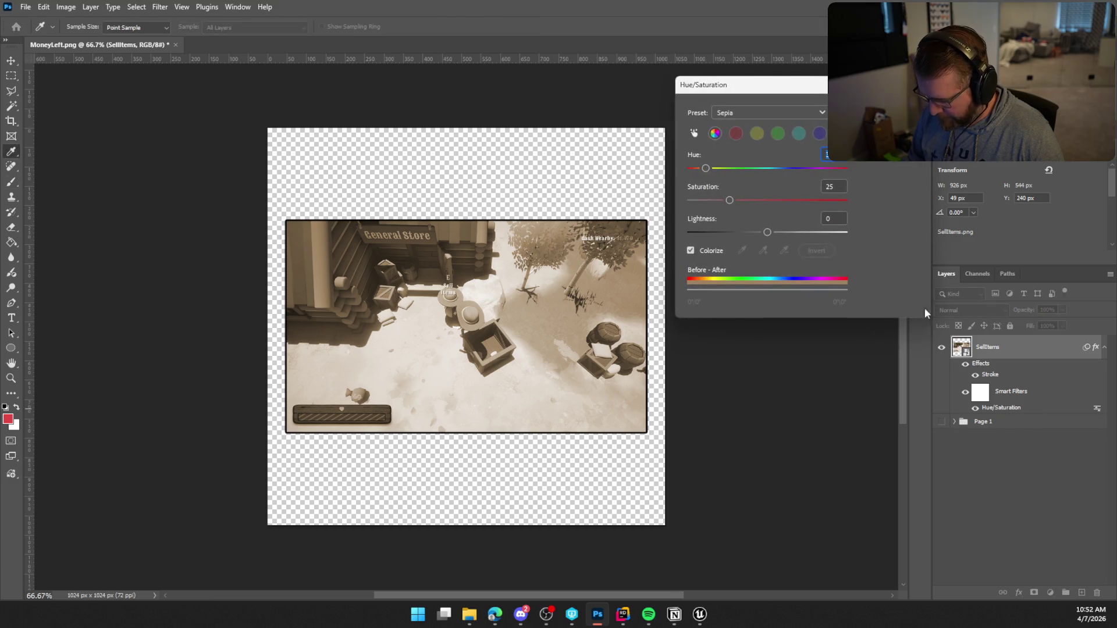
Step: Darken the SellItems sepia to Lightness -23, raise Saturation to about 35, and apply
drag(767, 234, 754, 233)
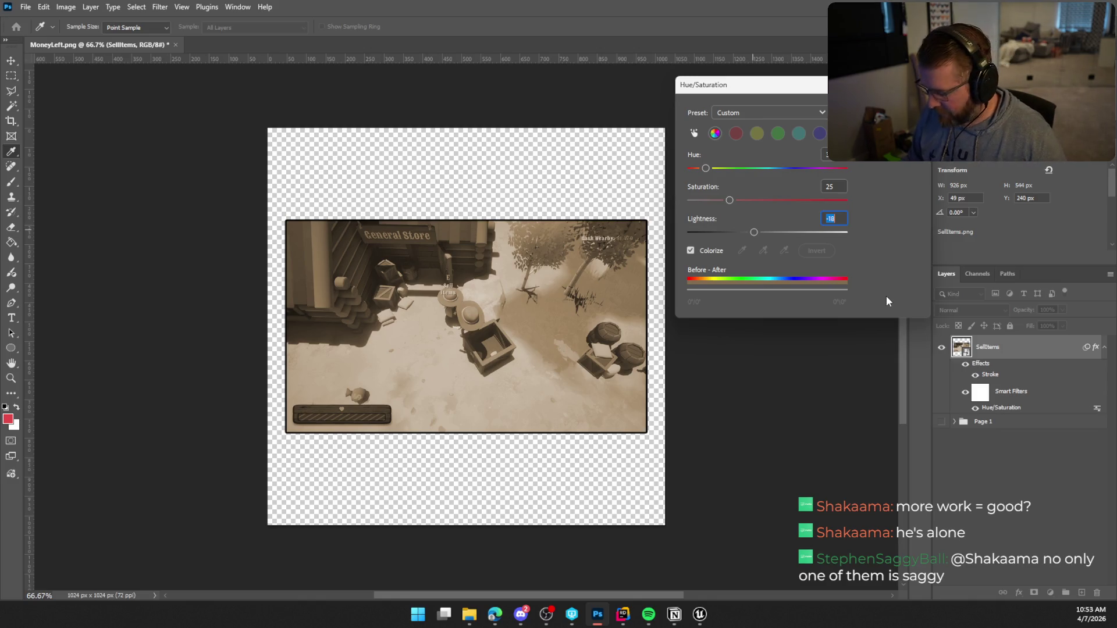
drag(753, 236, 744, 202)
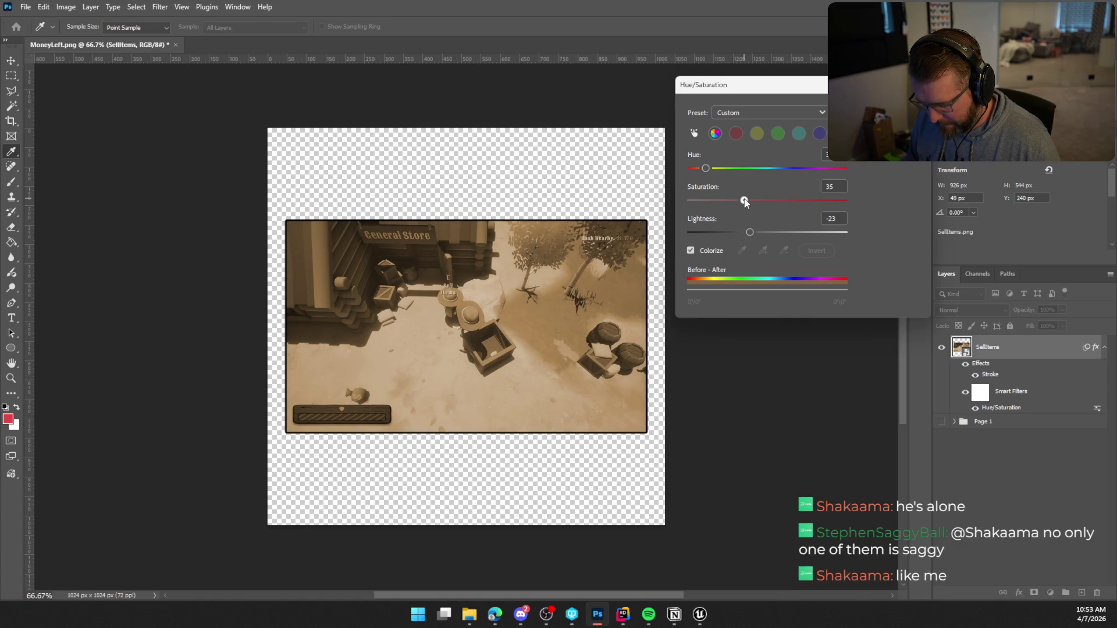
key(Return)
key(b)
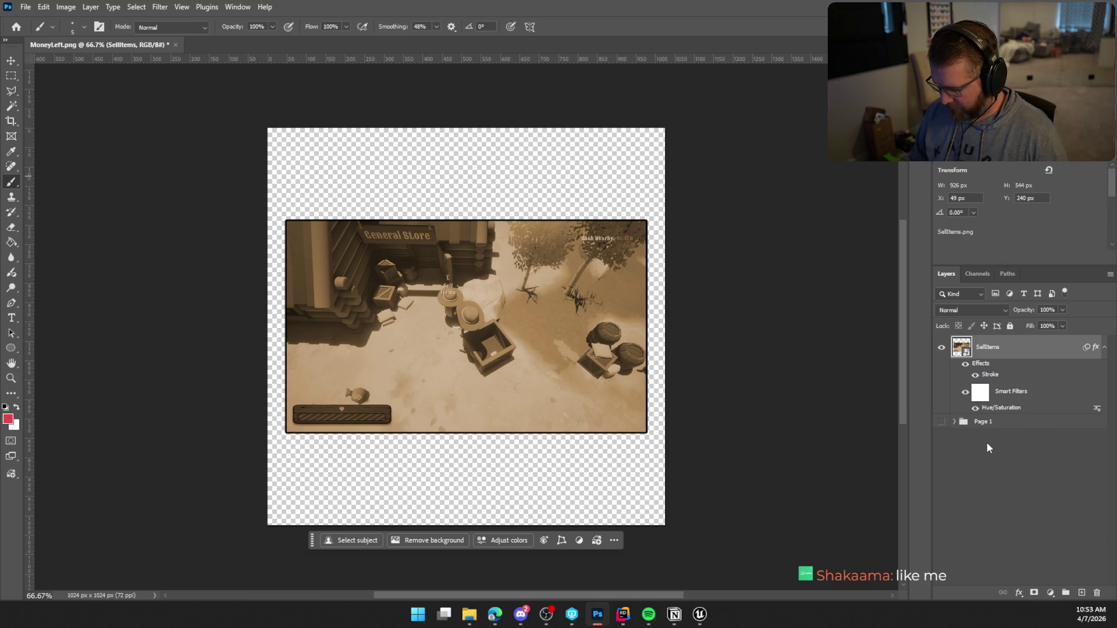
Step: Put the SellItems layer into a new group named 'Page 2'
right_click(1011, 351)
click(929, 162)
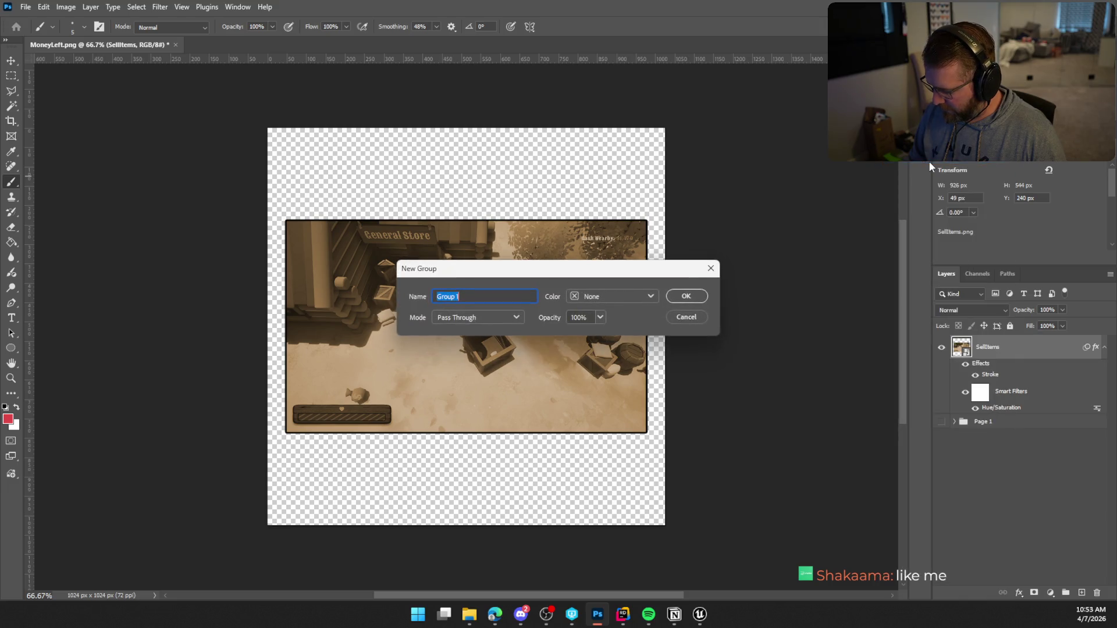
text(Page 2)
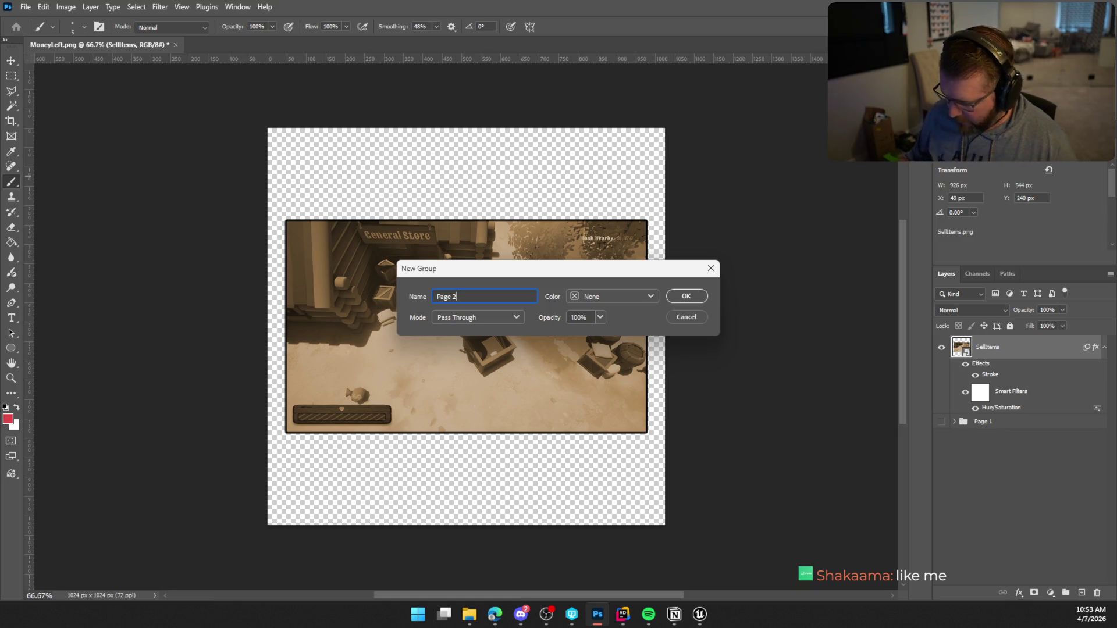
click(679, 296)
Step: Hide Page 2, show Page 1, select MoneyLeft, and drag the SpendMoney screenshot onto the page
click(994, 361)
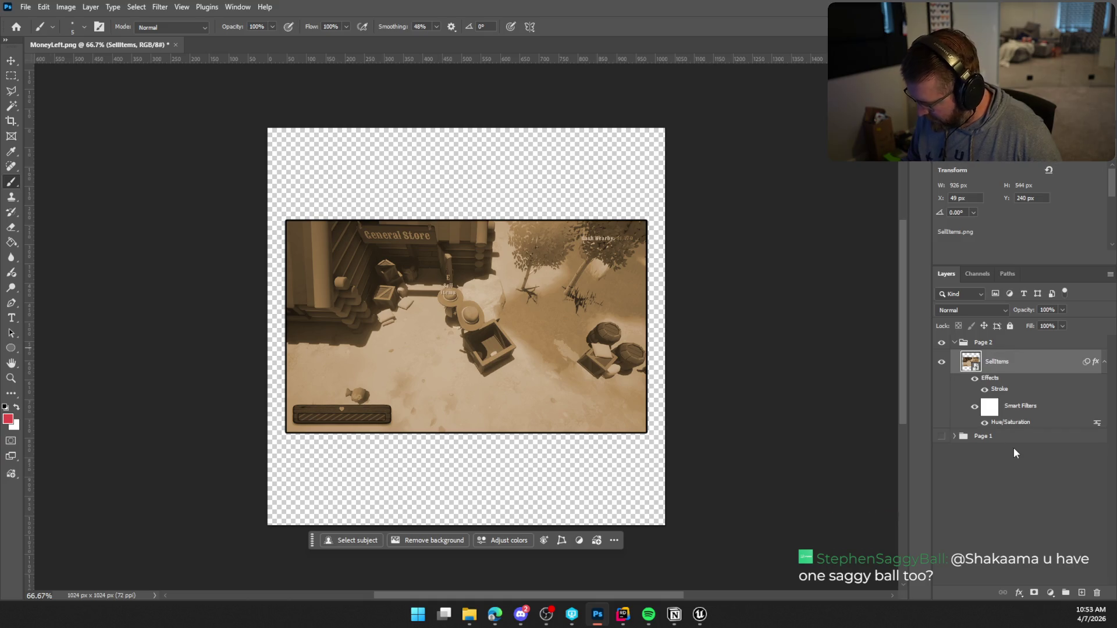
click(954, 436)
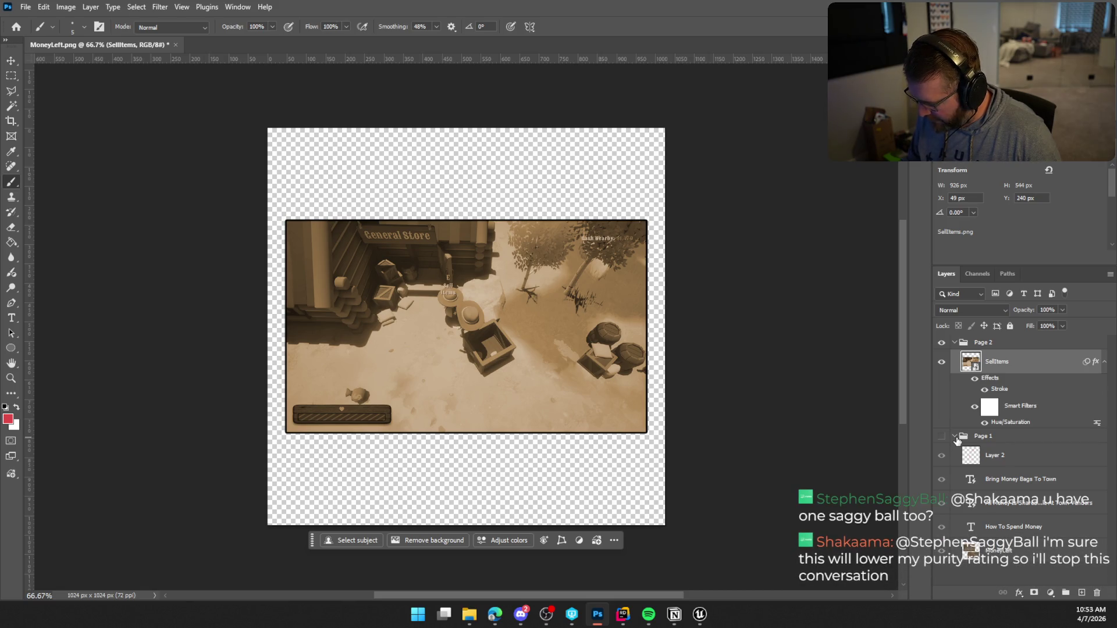
click(941, 436)
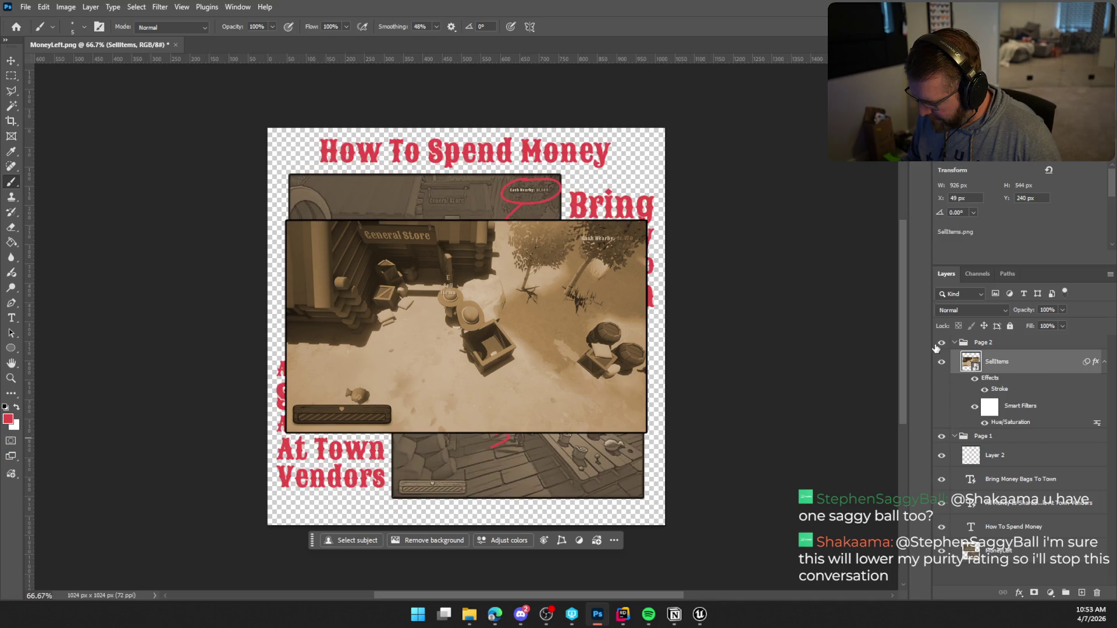
click(941, 343)
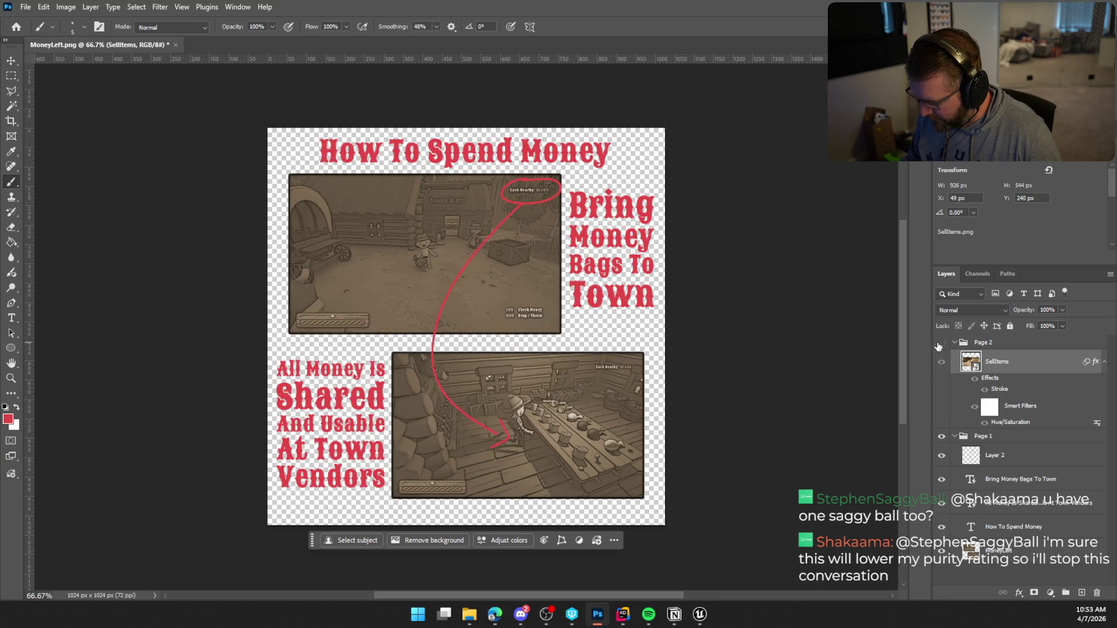
click(1008, 556)
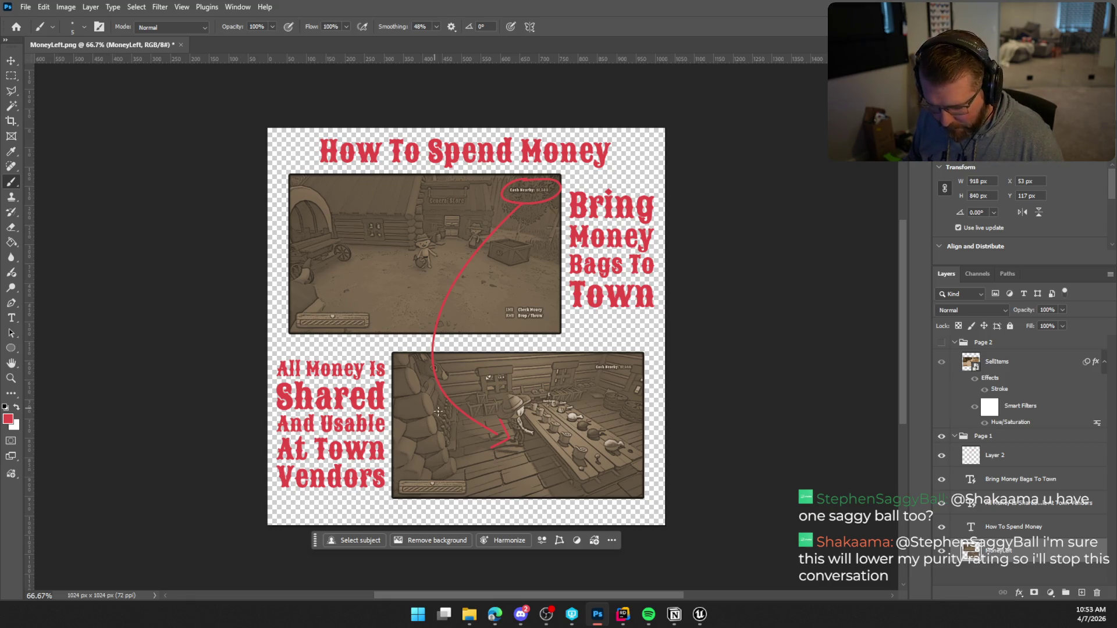
key(alt+Tab)
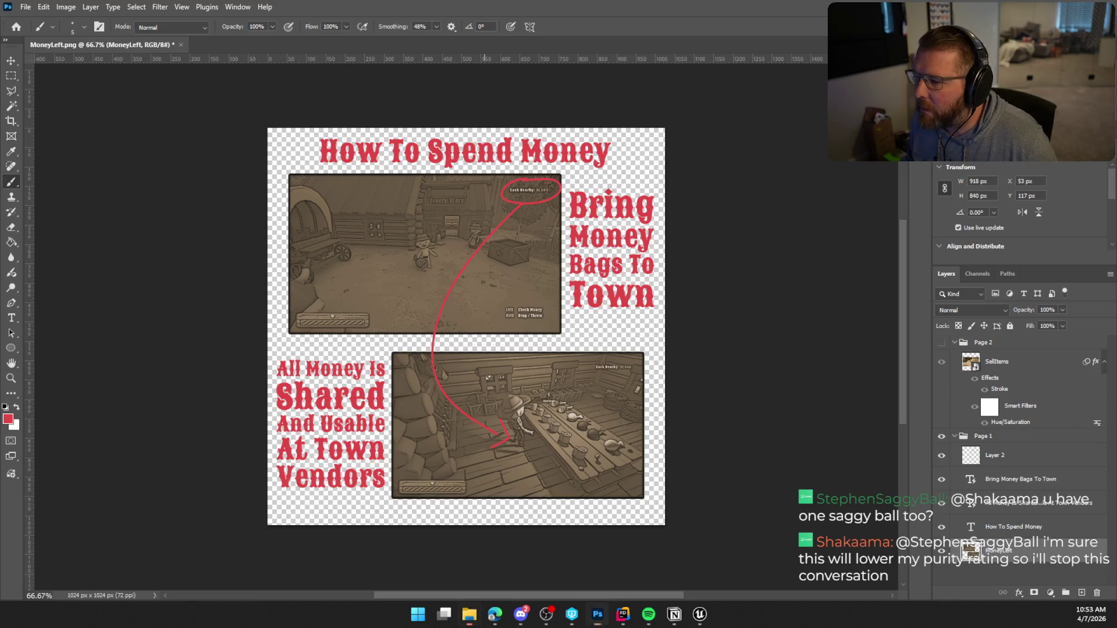
mouse_move(379, 234)
mouse_down()
mouse_move(442, 401)
mouse_move(534, 409)
mouse_up()
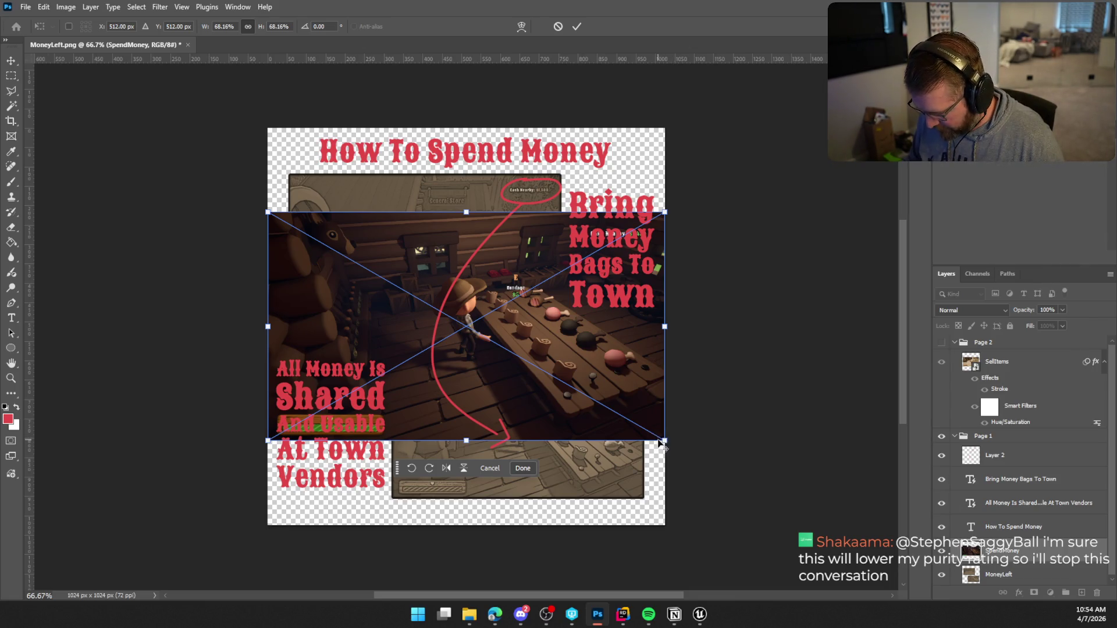
Step: Scale the SpendMoney screenshot to about 42% and fit it into the lower-right frame
drag(664, 440, 588, 397)
mouse_move(541, 340)
mouse_down()
mouse_move(596, 442)
mouse_move(590, 436)
mouse_up()
key(Right)
key(Right)
key(Right)
key(Down)
key(Down)
key(Down)
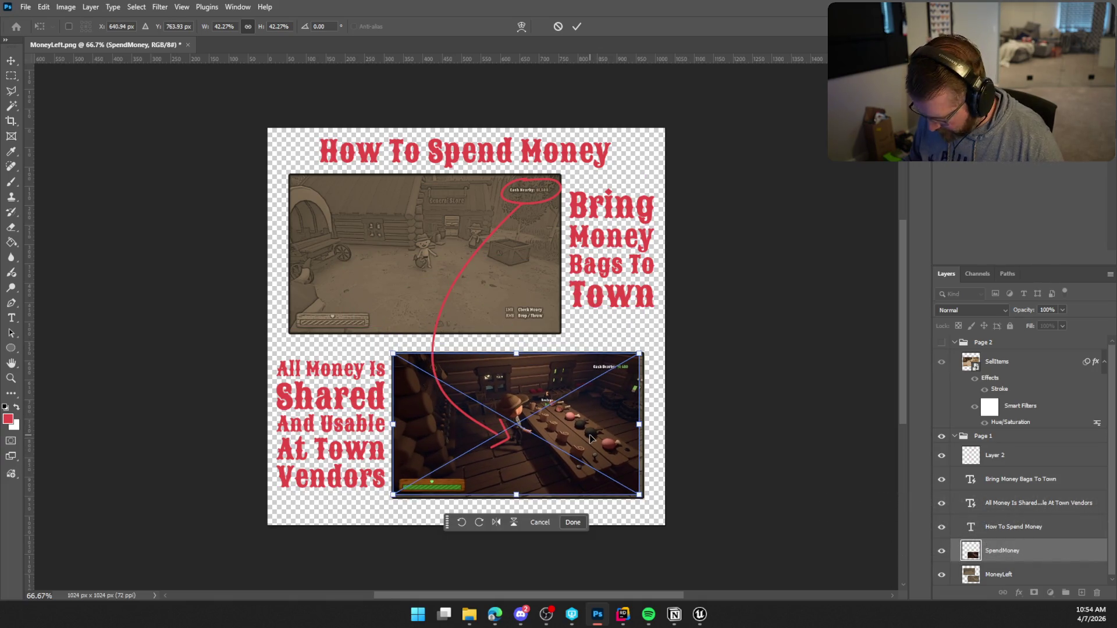
key(Right)
key(Down)
drag(641, 497, 645, 498)
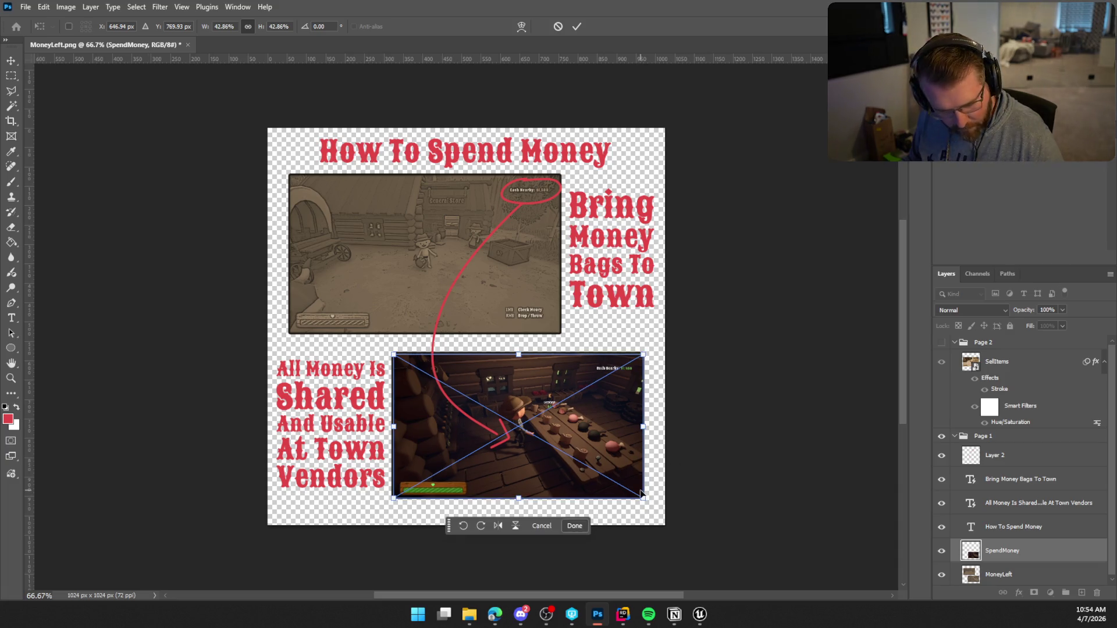
key(Return)
key(b)
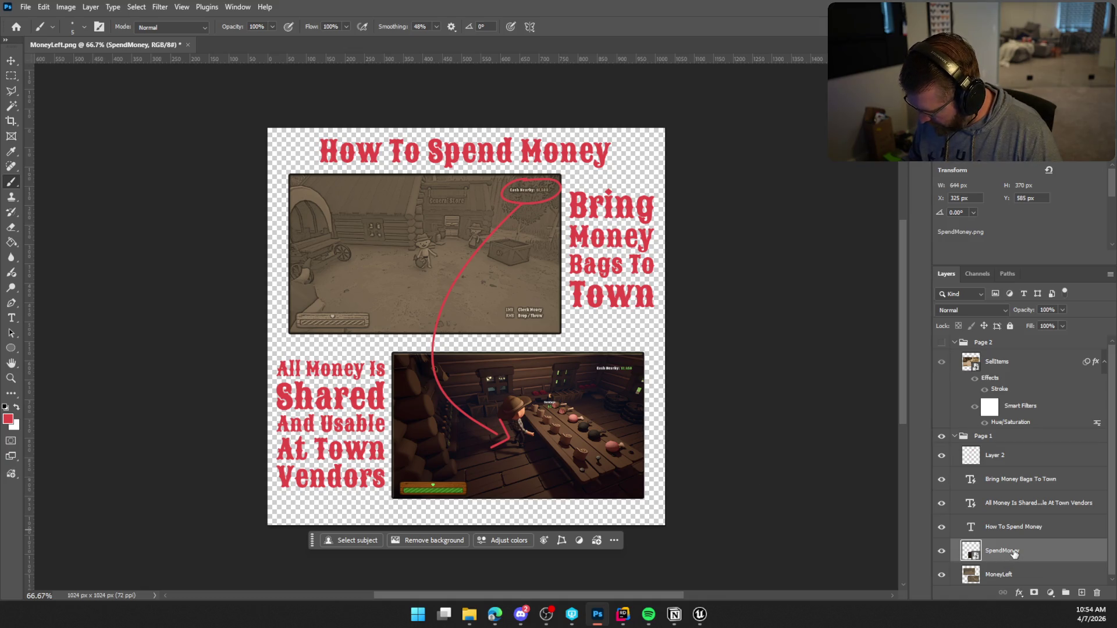
Step: Copy SellItems' stroke layer style onto SpendMoney and hide the MoneyLeft screenshot
right_click(1017, 362)
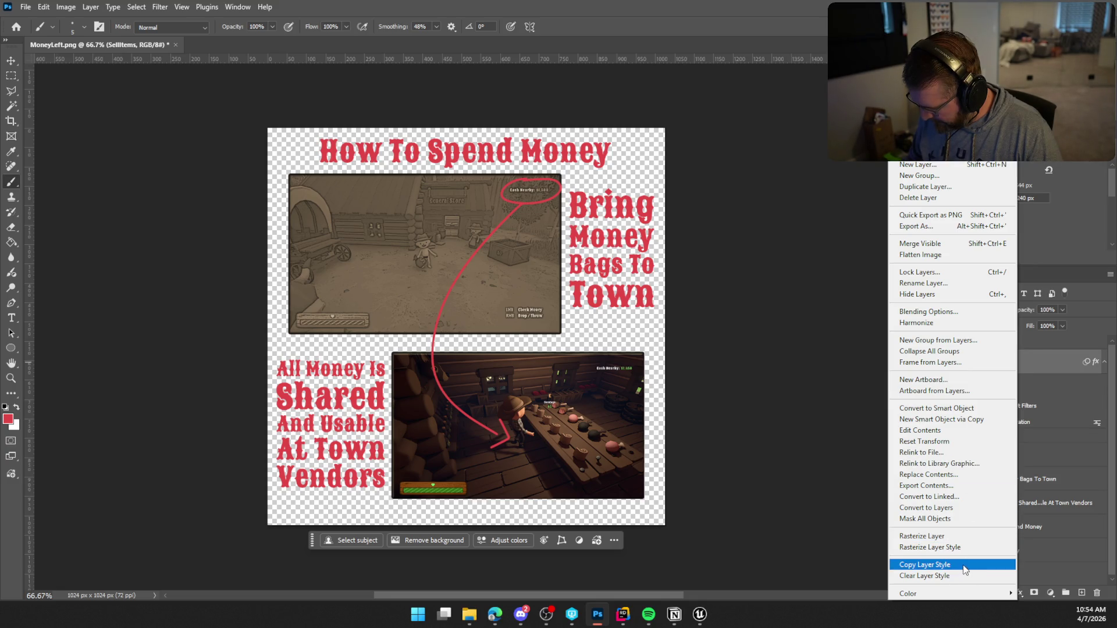
click(1033, 553)
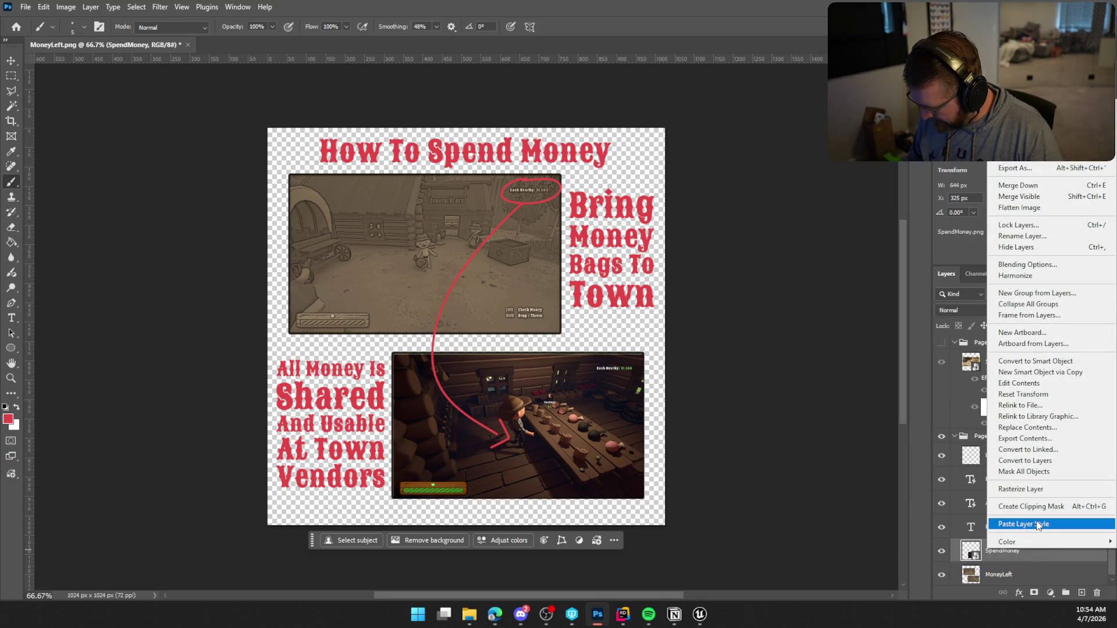
click(1037, 525)
scroll(1045, 532, down, 1)
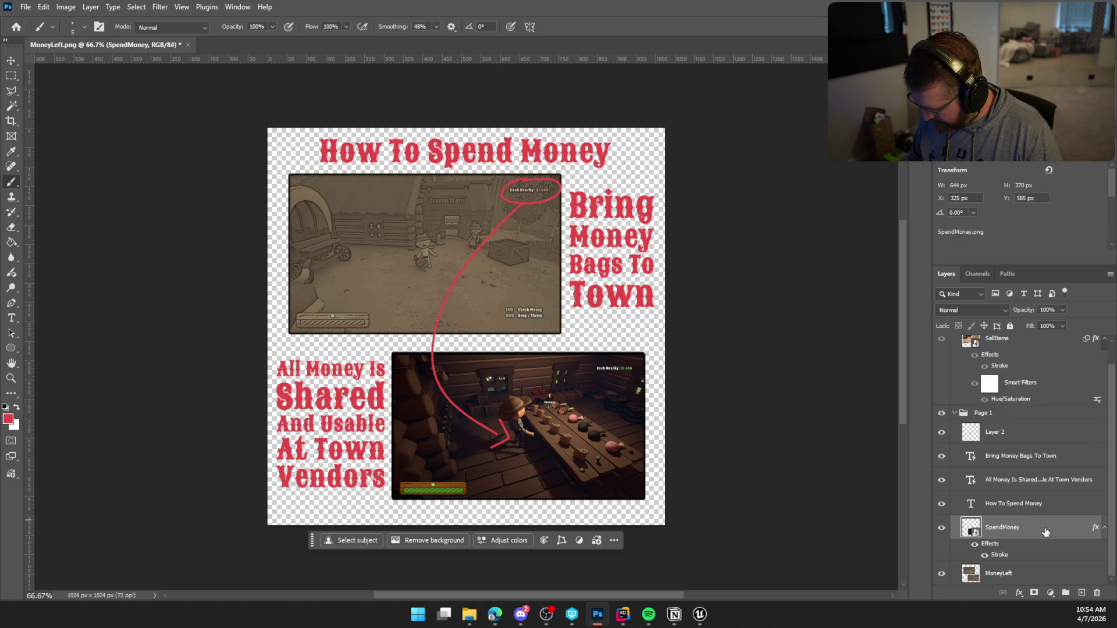
click(942, 575)
click(942, 575)
click(943, 575)
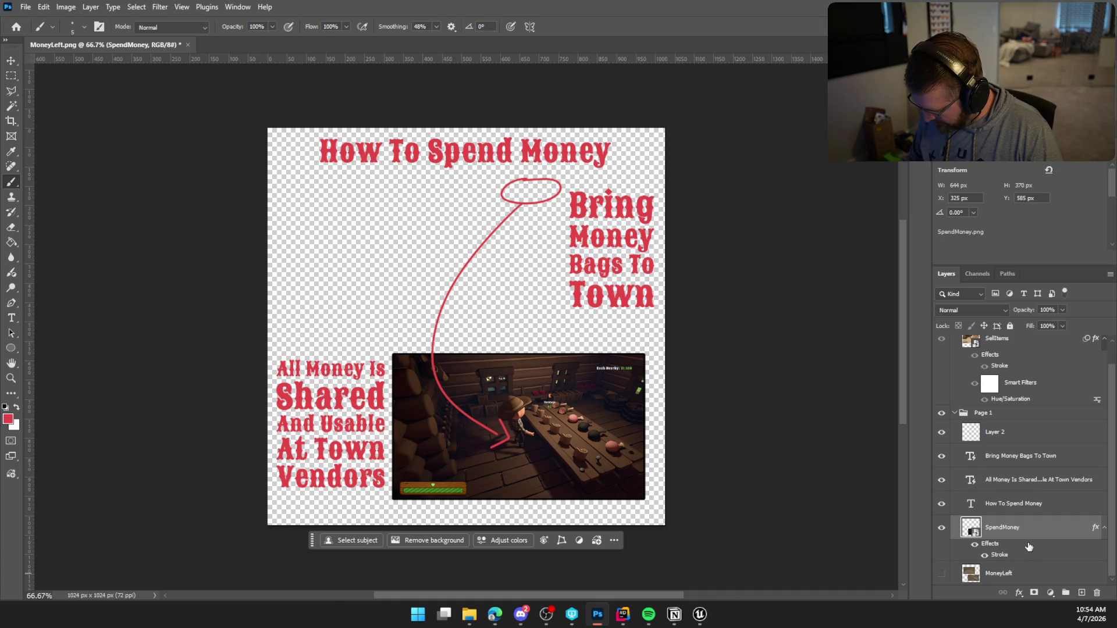
Step: Inspect SellItems' layer, smart filter and Hue/Saturation options without changes, and select SpendMoney
click(1021, 387)
right_click(1026, 349)
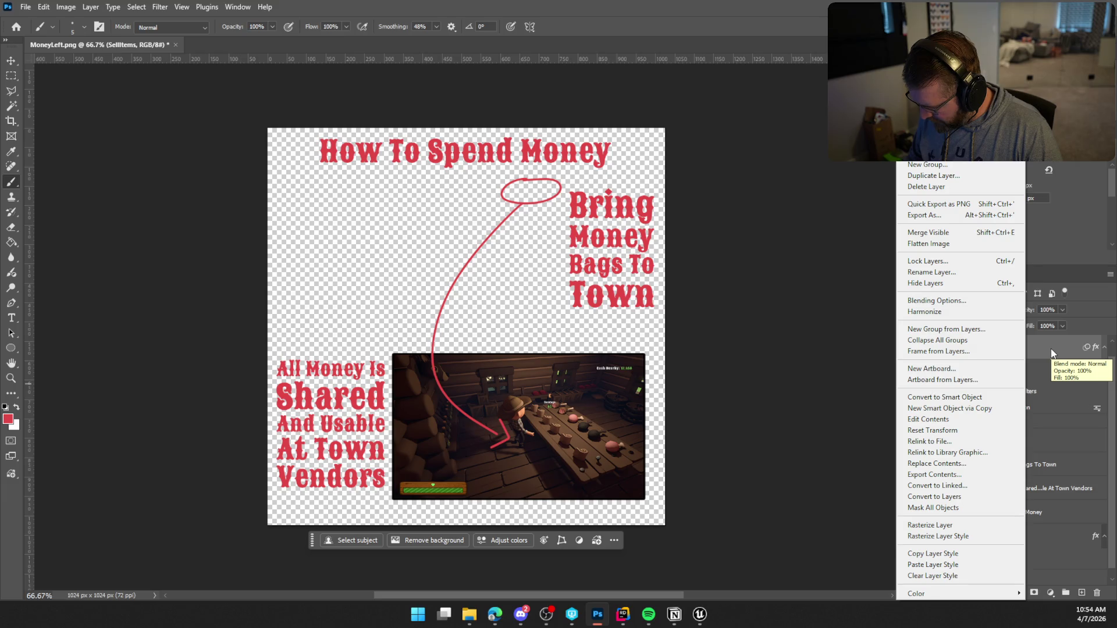
key(Escape)
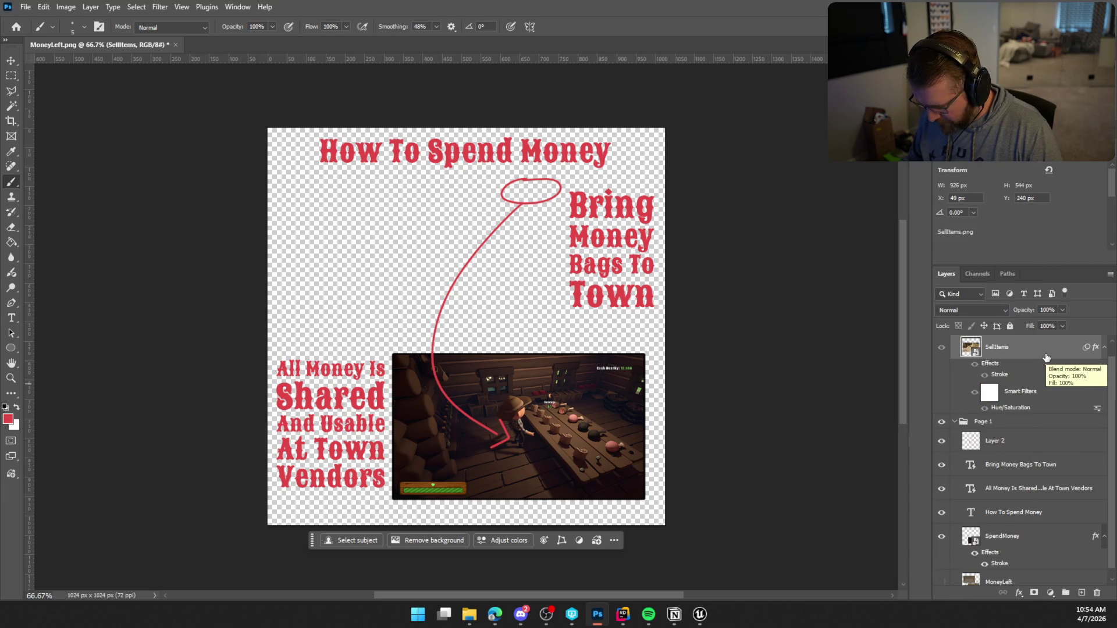
right_click(1019, 395)
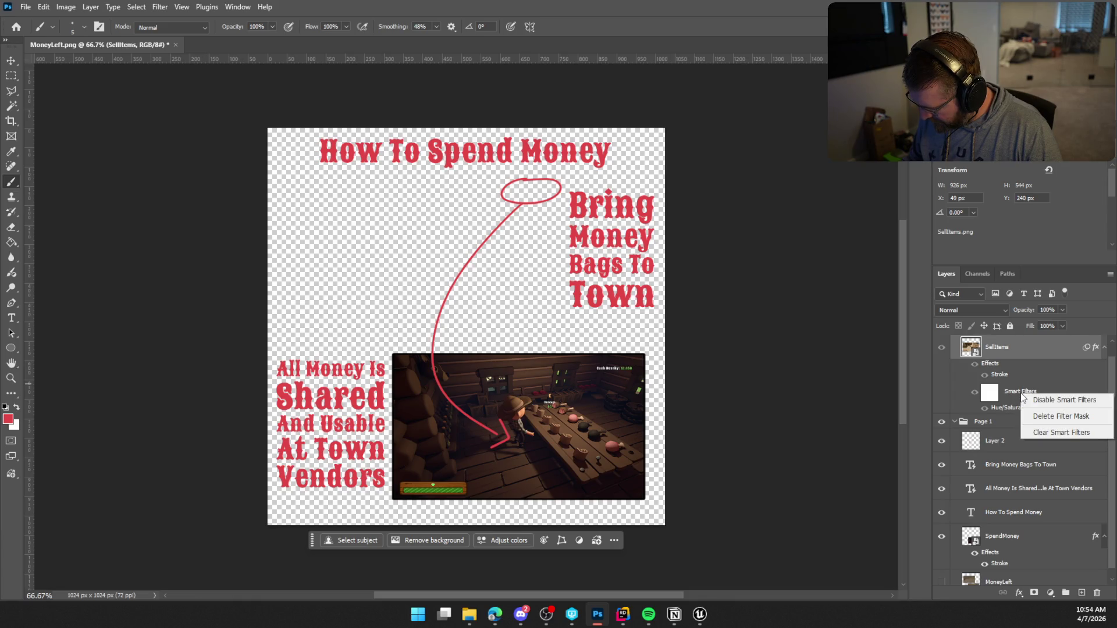
key(Escape)
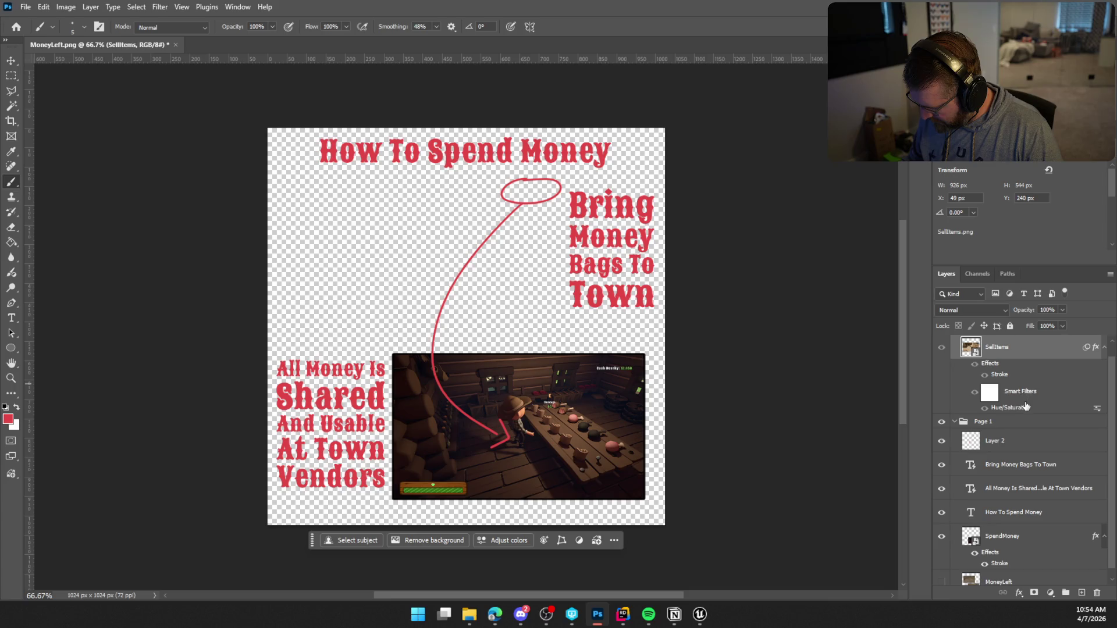
right_click(1030, 410)
key(Escape)
click(1011, 536)
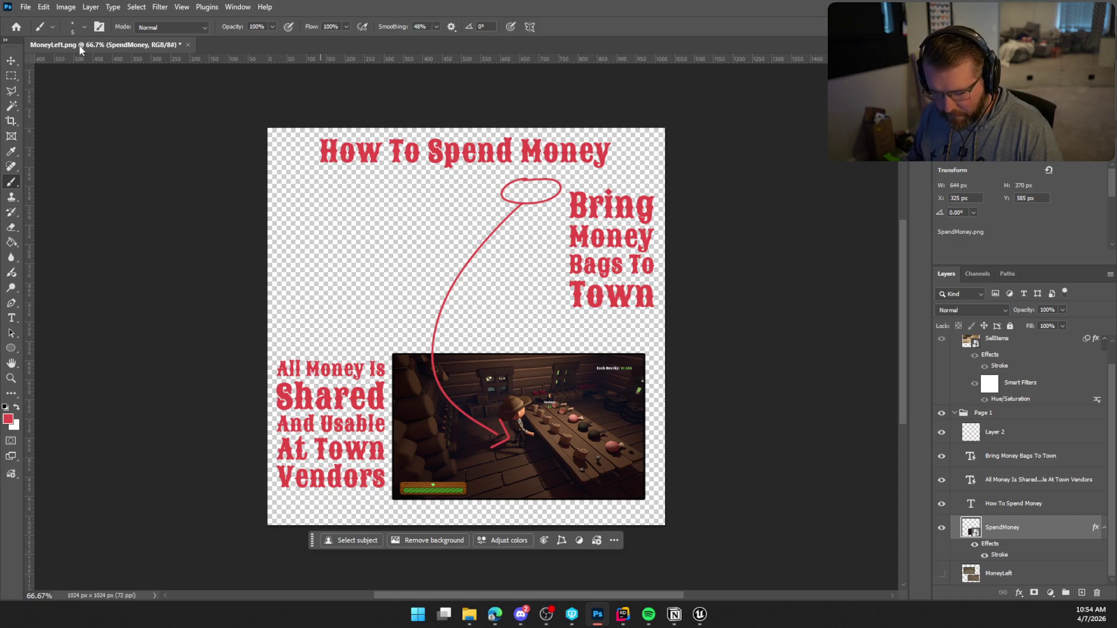
Step: Open the Color Balance adjustment and cancel it without changes
click(160, 7)
mouse_move(66, 7)
mouse_move(82, 38)
click(273, 114)
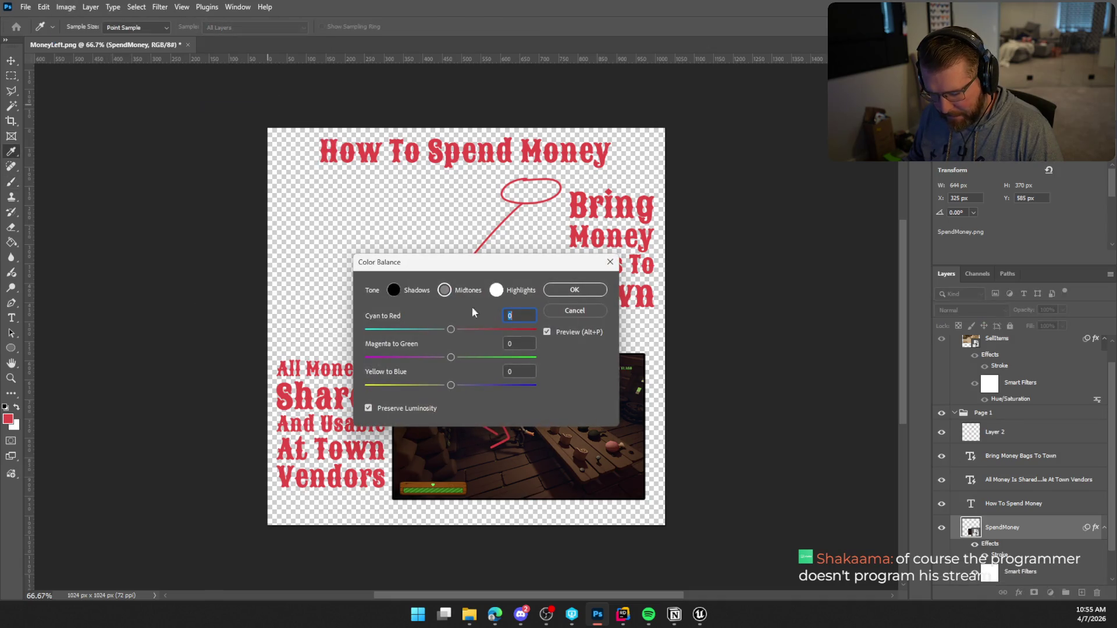
click(574, 310)
Step: Tint SpendMoney with the Hue/Saturation Sepia preset, Saturation 28 and Lightness 17
click(60, 7)
mouse_move(85, 38)
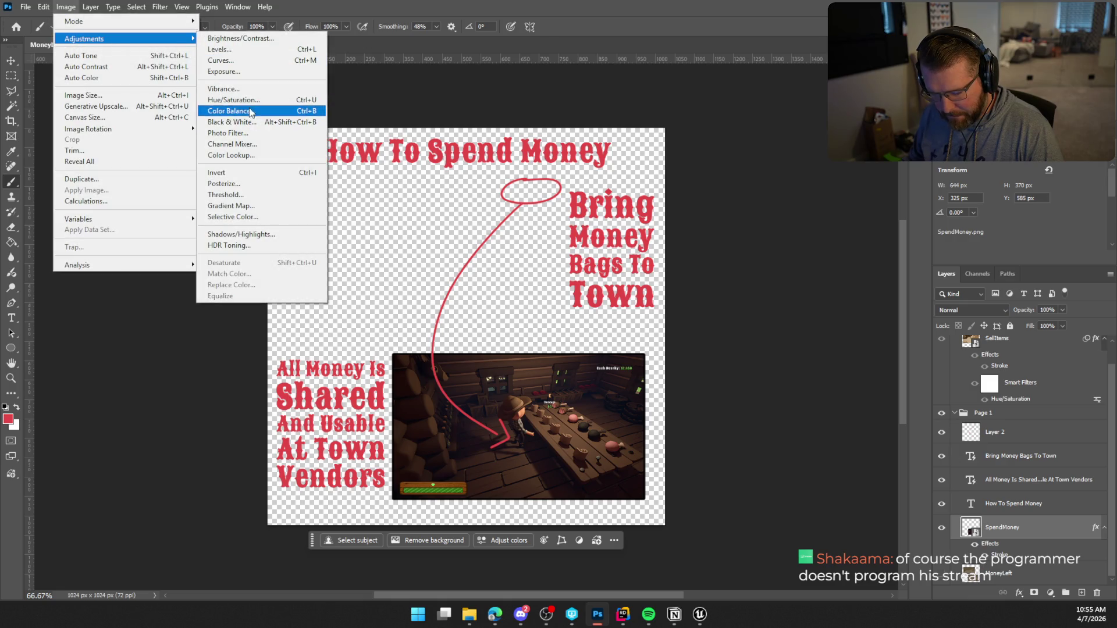
click(233, 100)
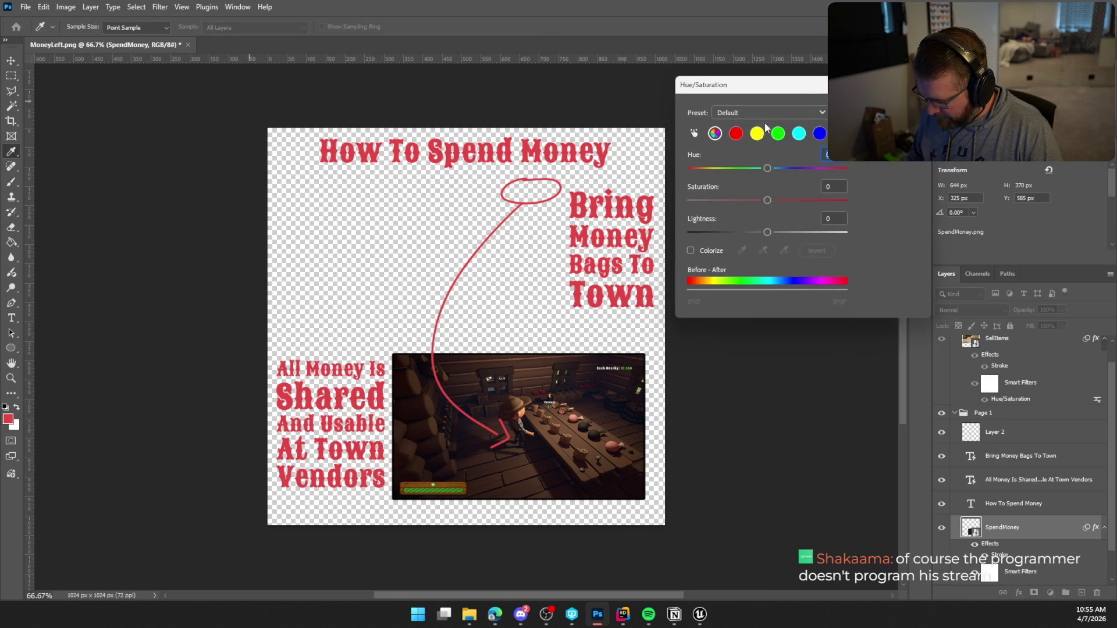
click(767, 113)
click(759, 226)
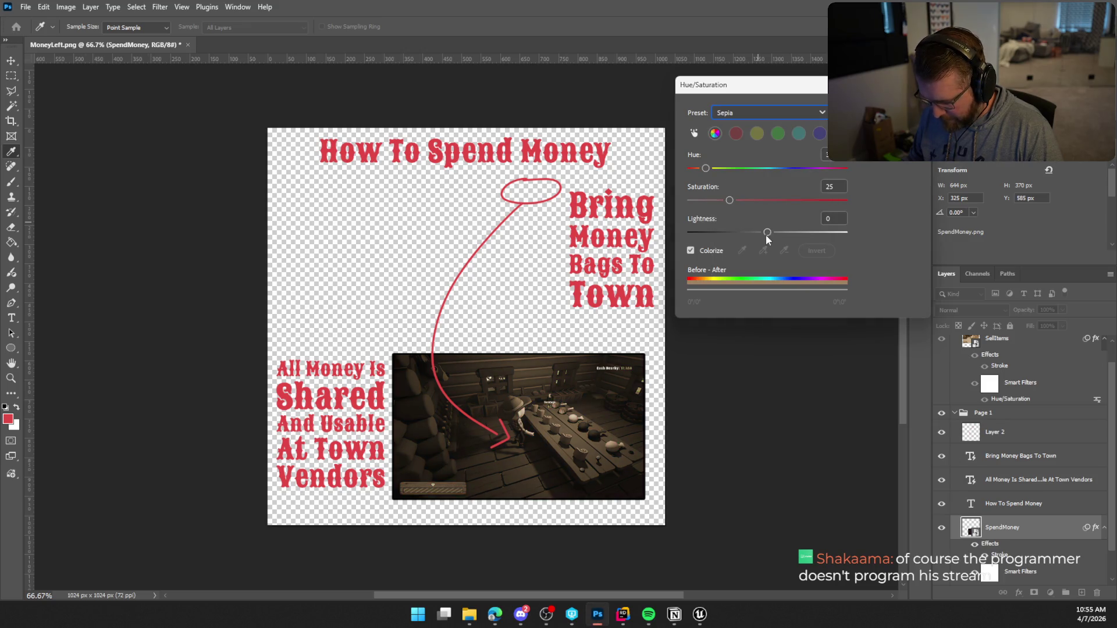
drag(768, 232, 775, 233)
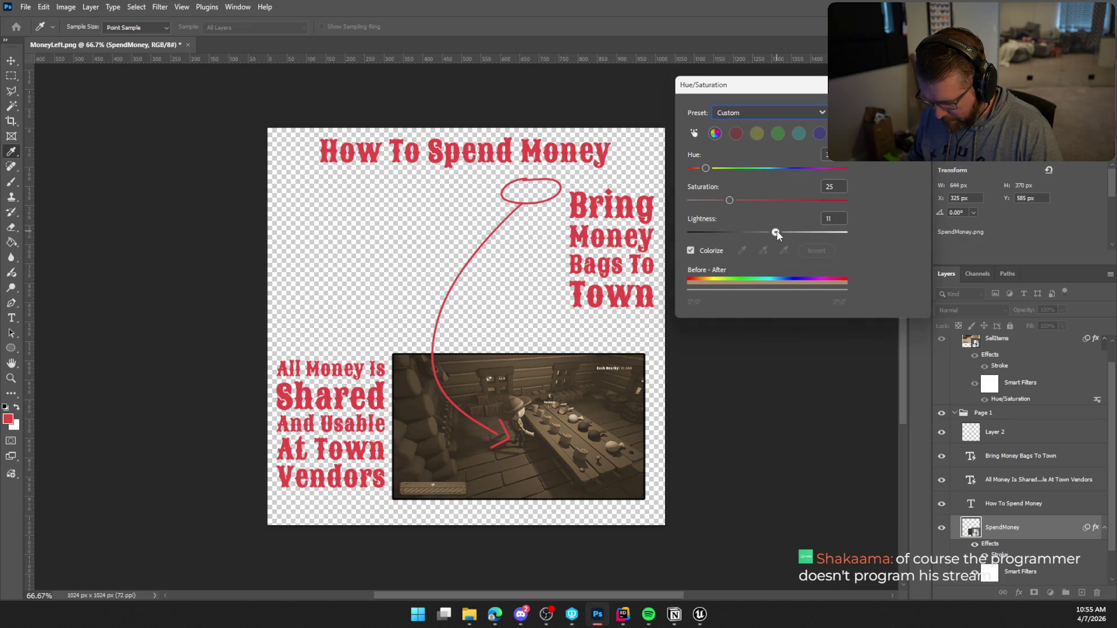
drag(731, 201, 736, 201)
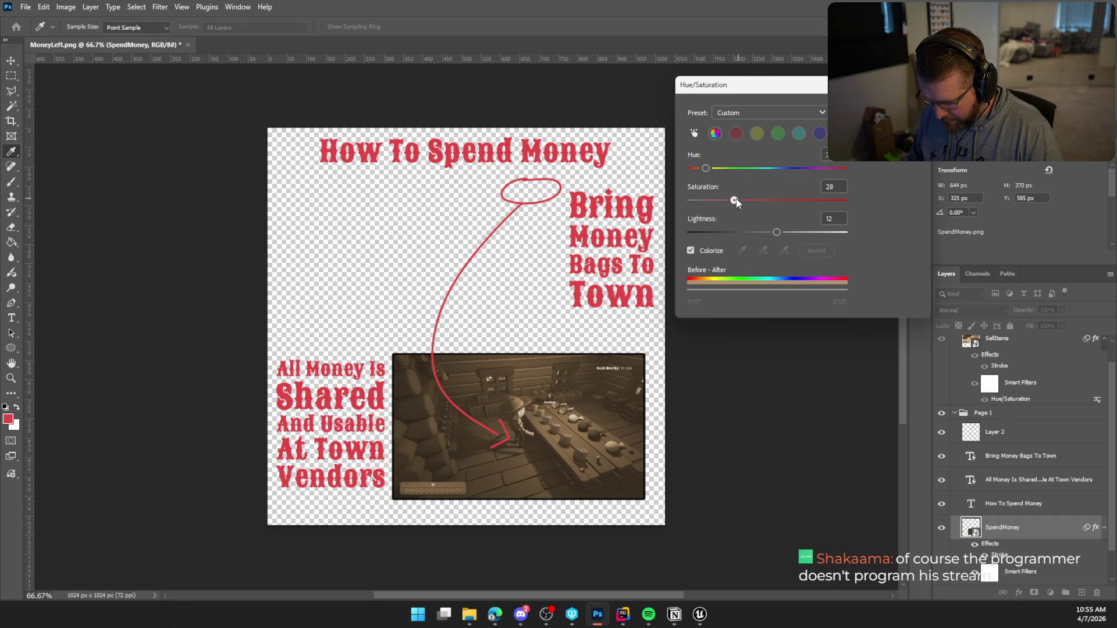
drag(776, 236, 780, 236)
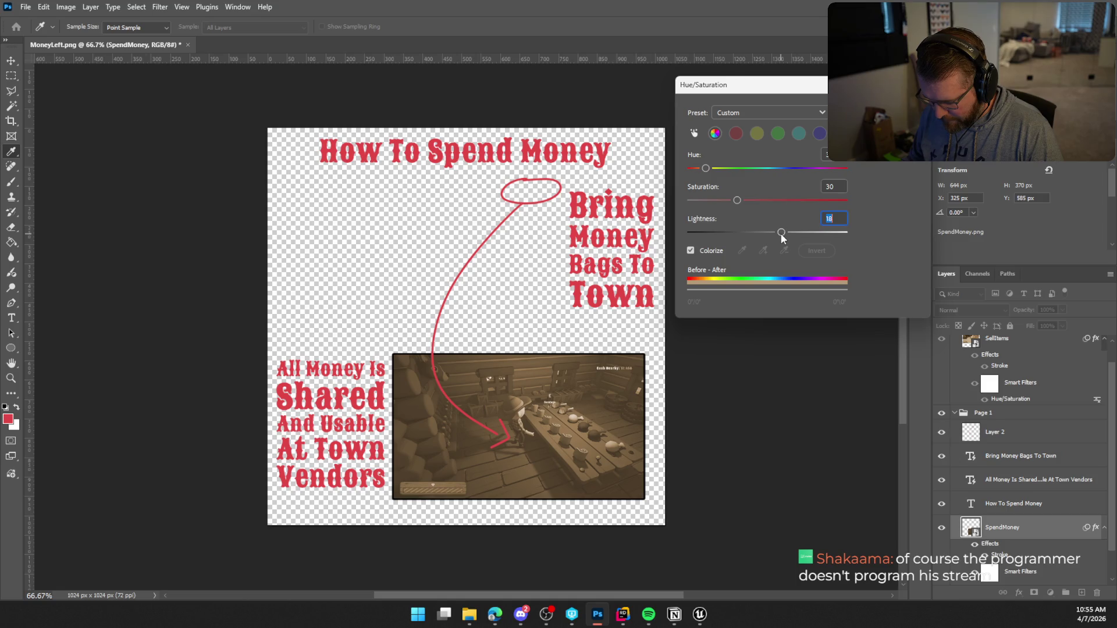
key(Return)
key(b)
Step: Make the MoneyLeft screenshot visible again
scroll(954, 402, down, 1)
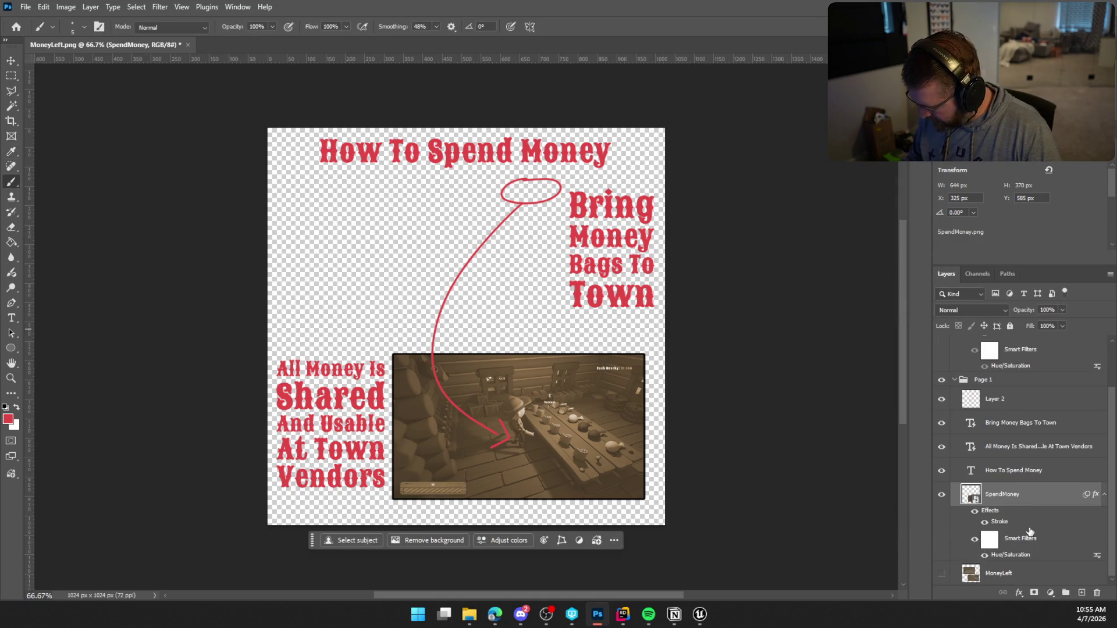
click(942, 574)
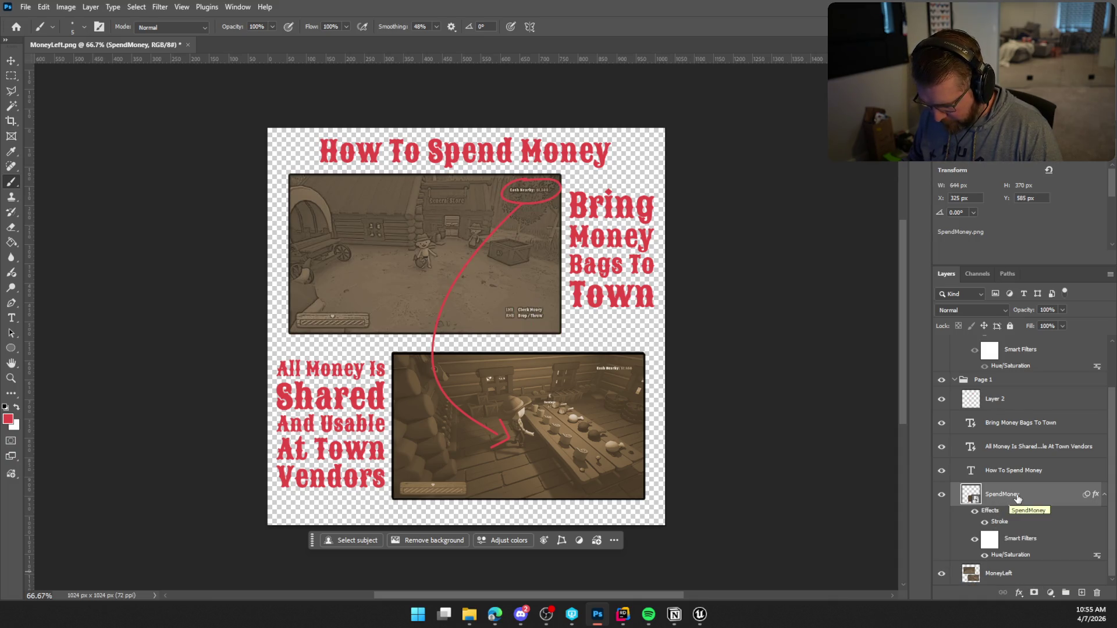
click(469, 613)
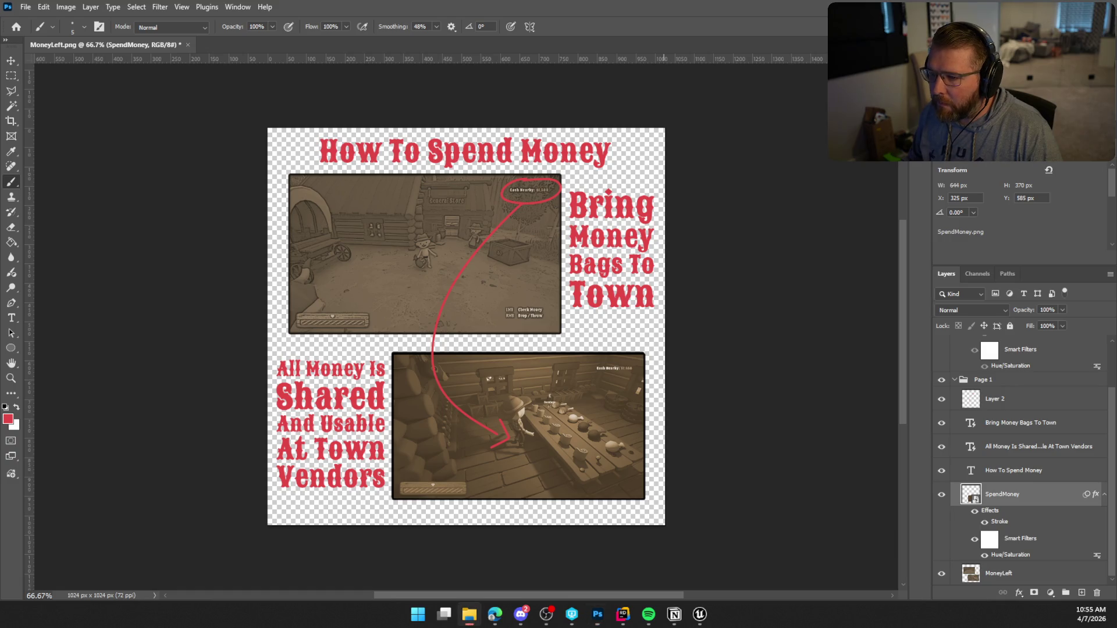
Step: Place BringMoney.png and size it to 697 × 407 px over the upper screenshot frame
mouse_move(407, 12)
mouse_down()
mouse_move(390, 250)
mouse_move(429, 279)
mouse_move(473, 258)
mouse_up()
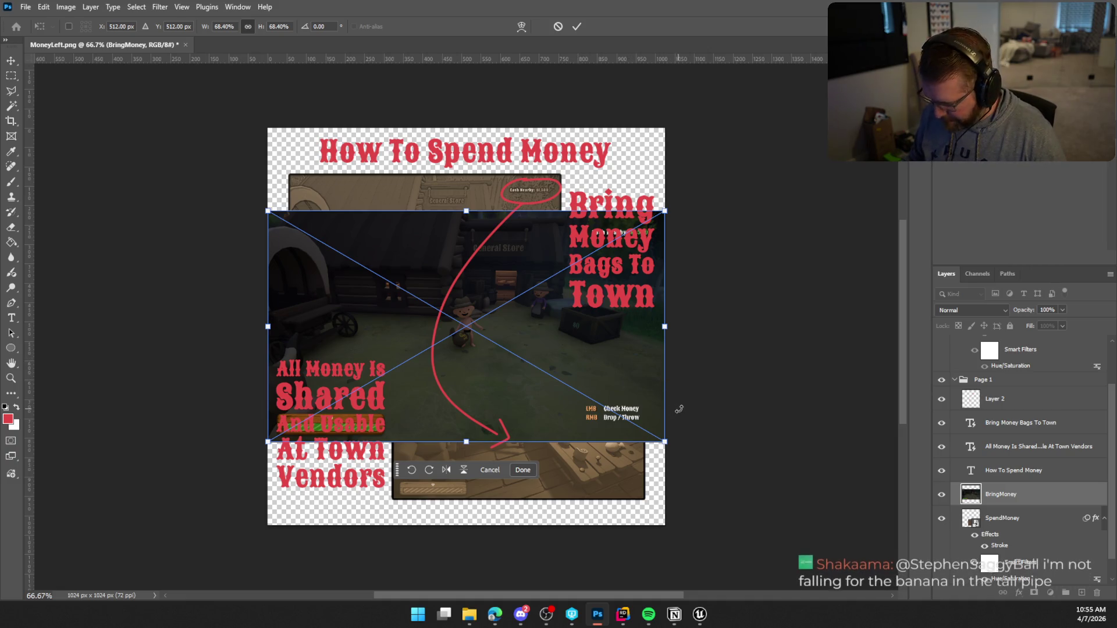
drag(665, 442, 623, 410)
mouse_move(553, 349)
mouse_down()
mouse_move(506, 269)
mouse_move(515, 272)
mouse_up()
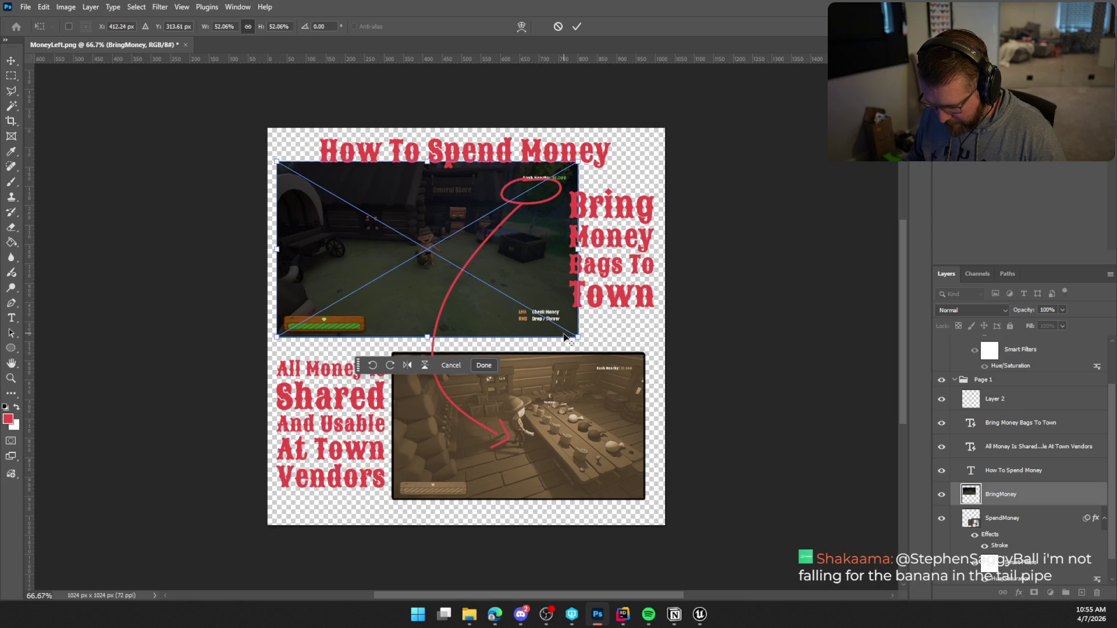
drag(579, 336, 547, 319)
drag(527, 268, 524, 270)
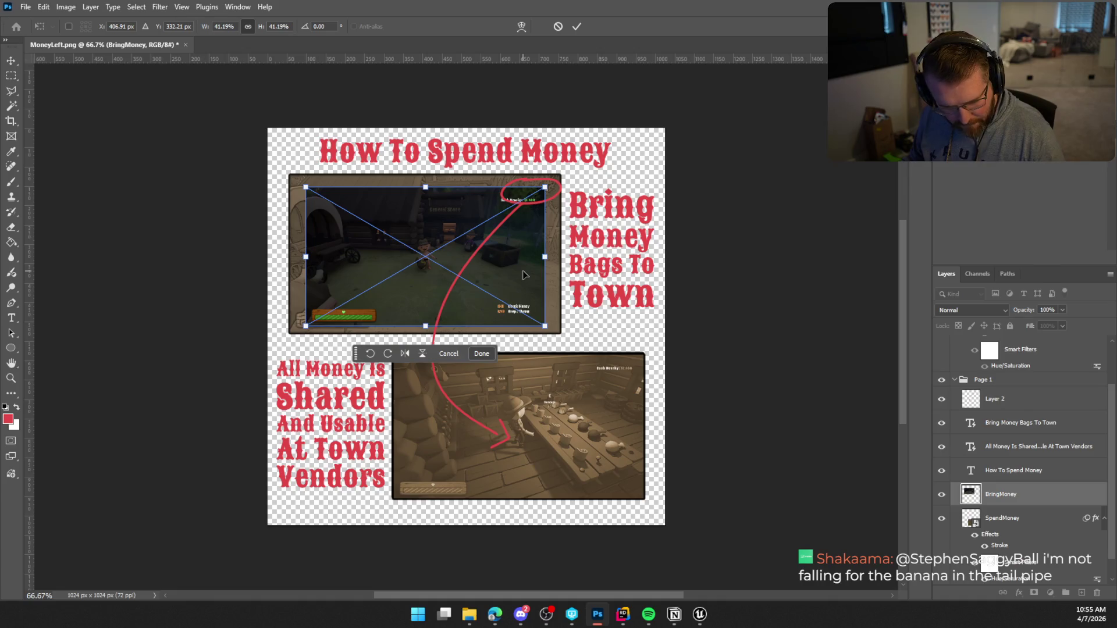
key(Up)
key(Up)
key(Up)
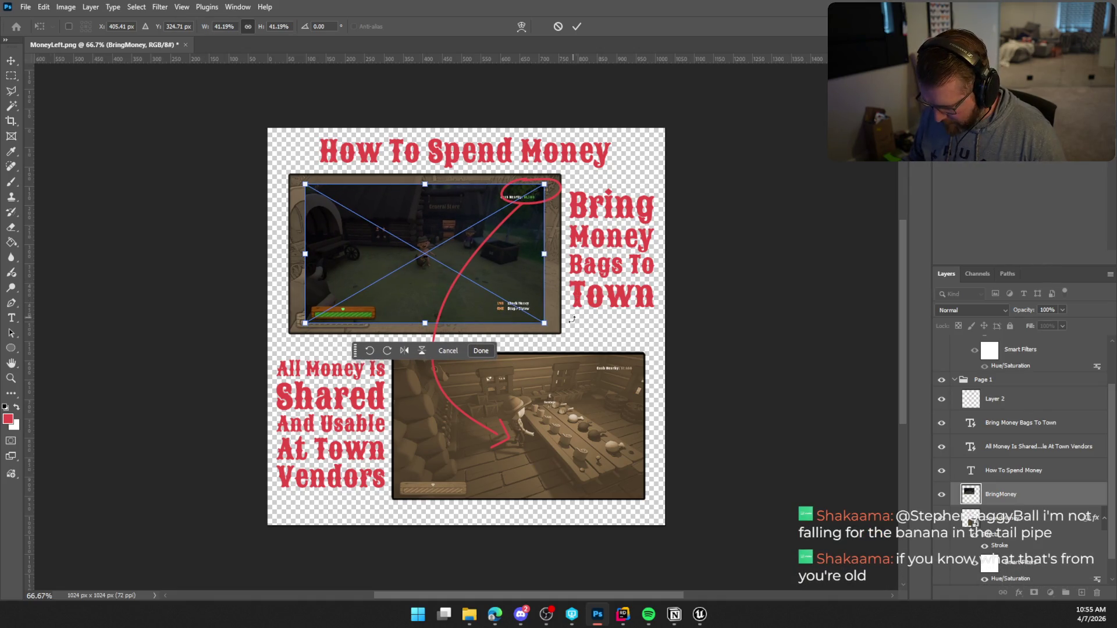
drag(544, 323, 559, 331)
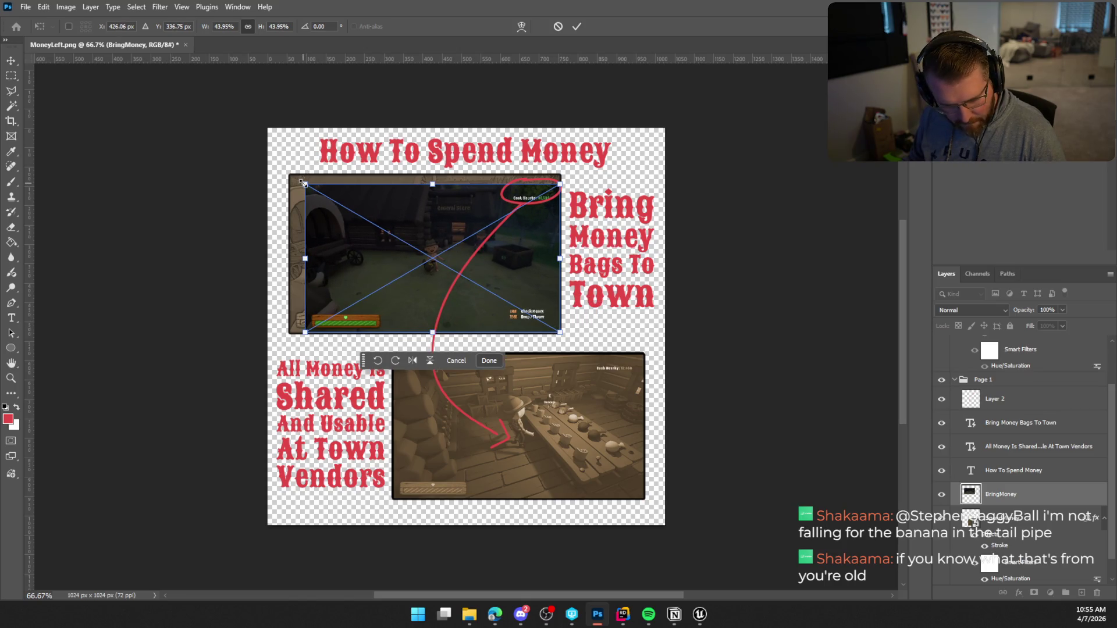
drag(309, 186, 289, 177)
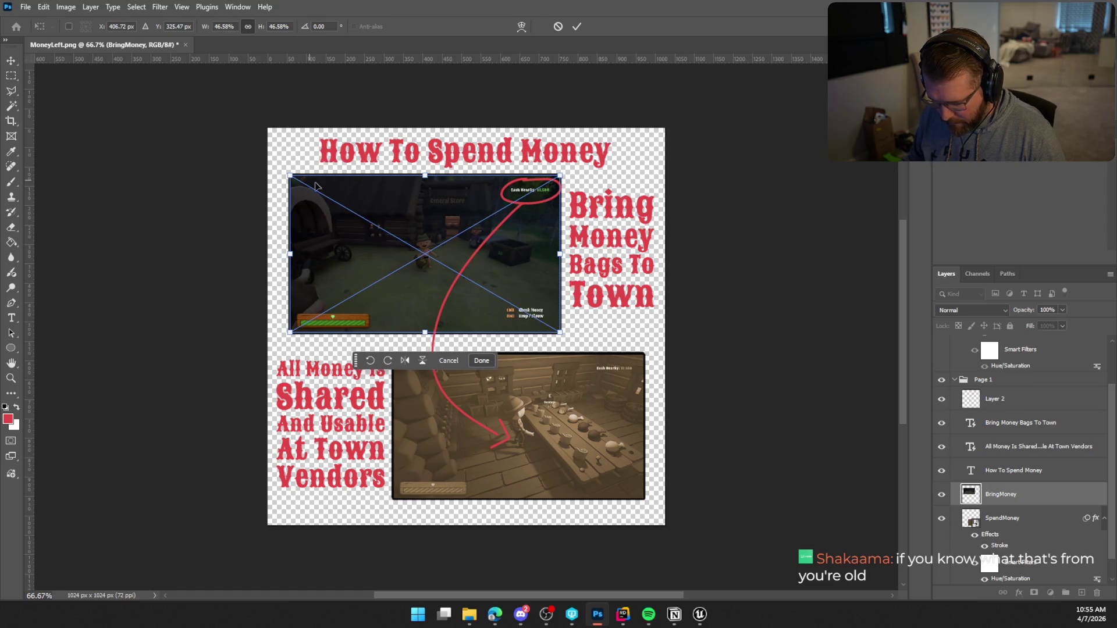
key(Return)
key(b)
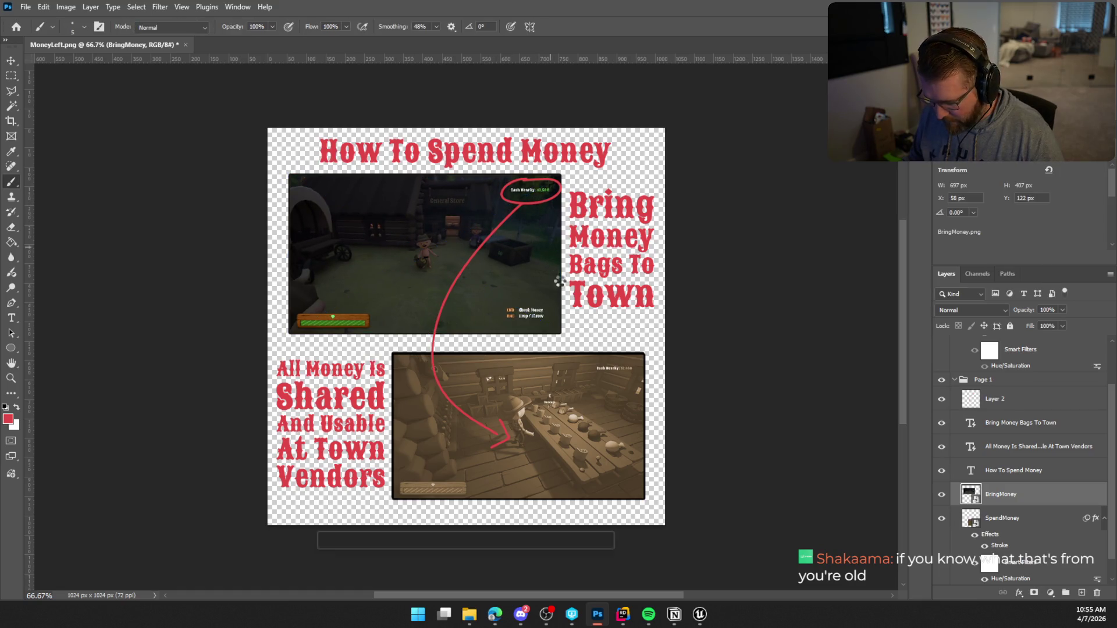
scroll(977, 532, down, 1)
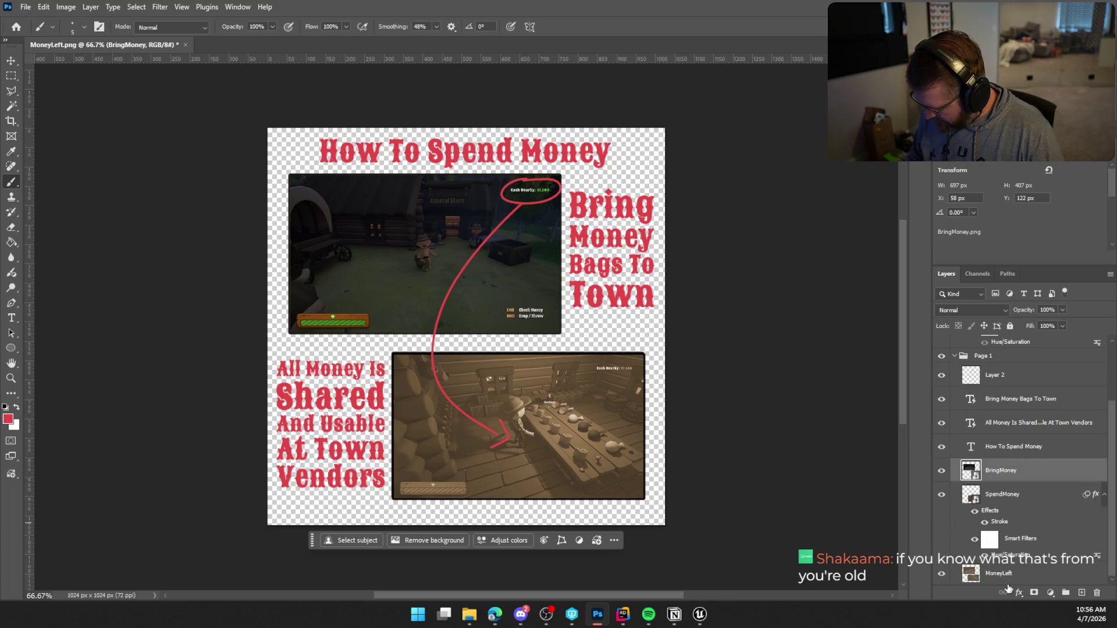
Step: Copy SpendMoney's stroke layer style onto the BringMoney layer
click(1017, 575)
key(ctrl+z)
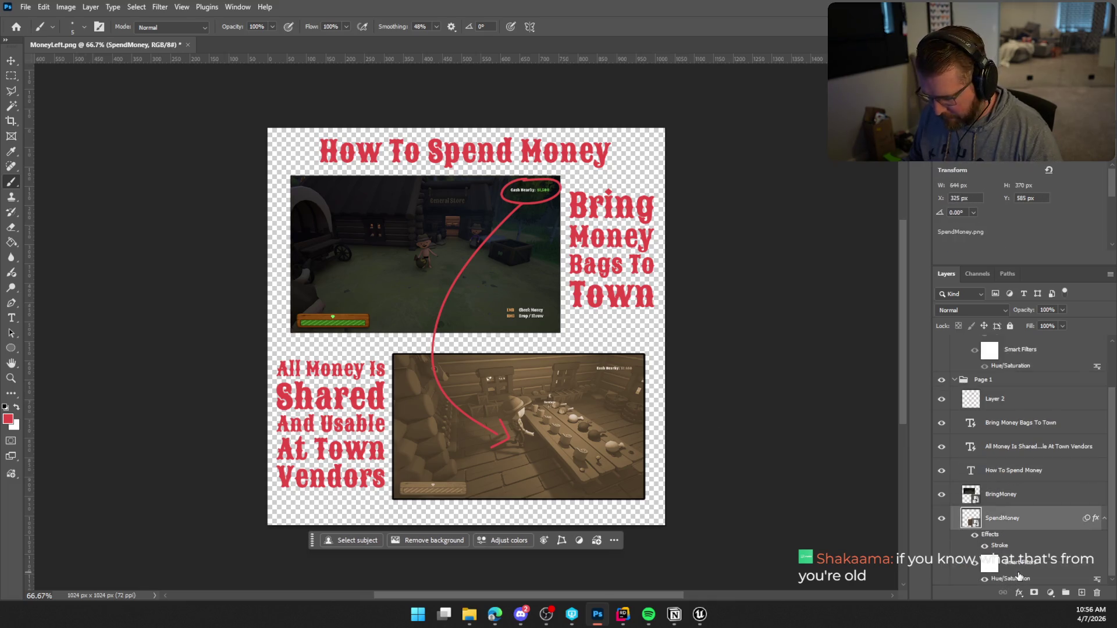
right_click(1032, 525)
click(1028, 474)
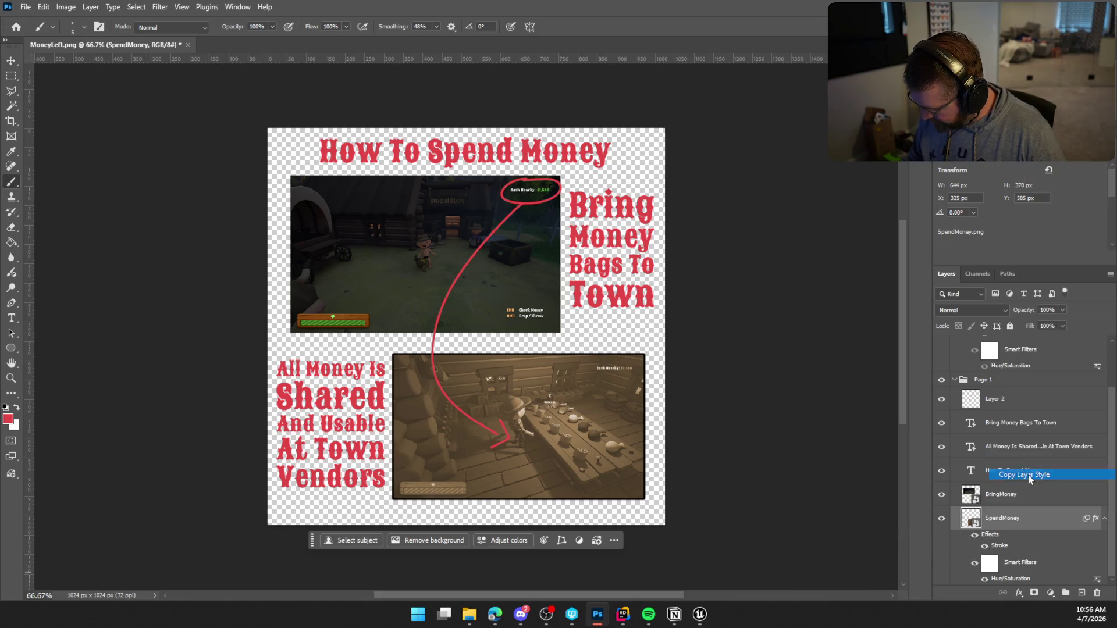
click(1013, 494)
right_click(1013, 495)
click(1024, 471)
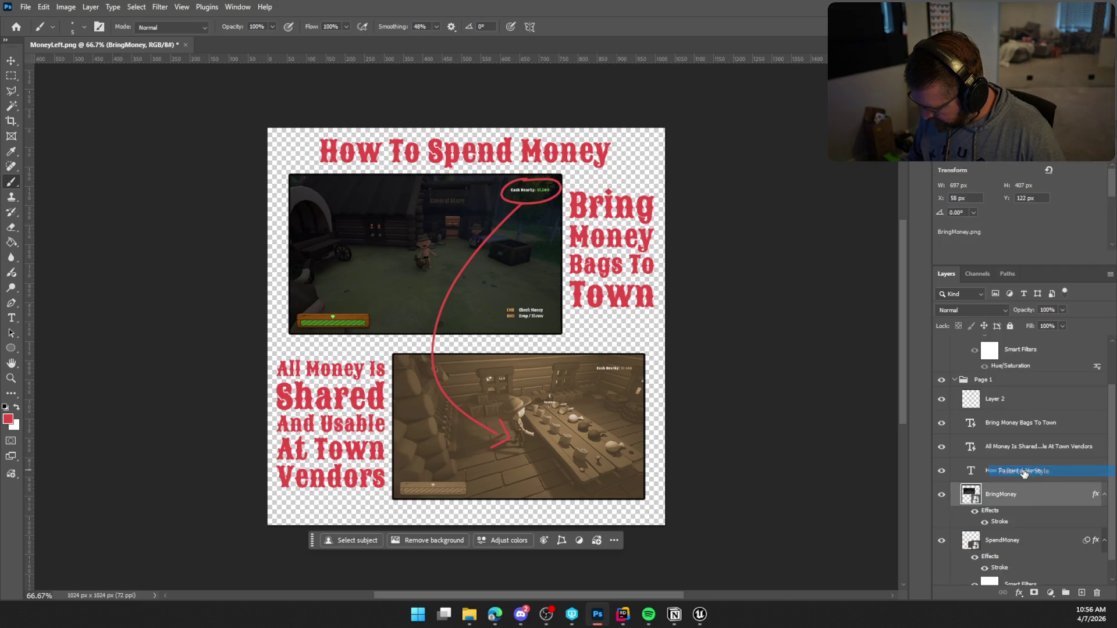
Step: Tint BringMoney with the Sepia Hue/Saturation preset at Saturation 32, Lightness 16
click(66, 7)
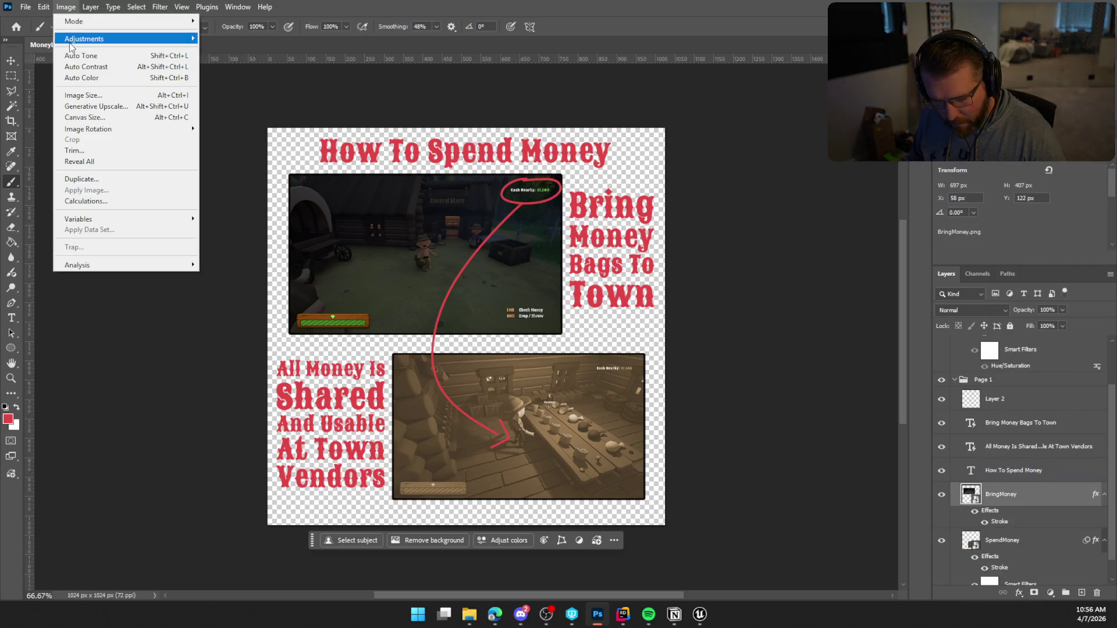
mouse_move(128, 39)
click(272, 103)
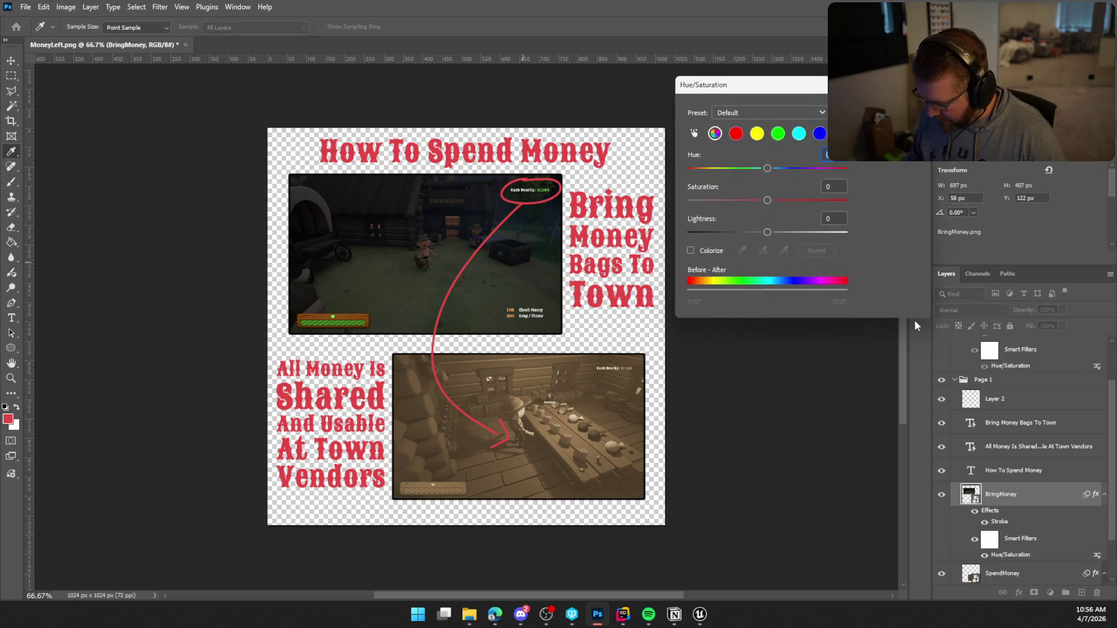
click(761, 111)
click(770, 226)
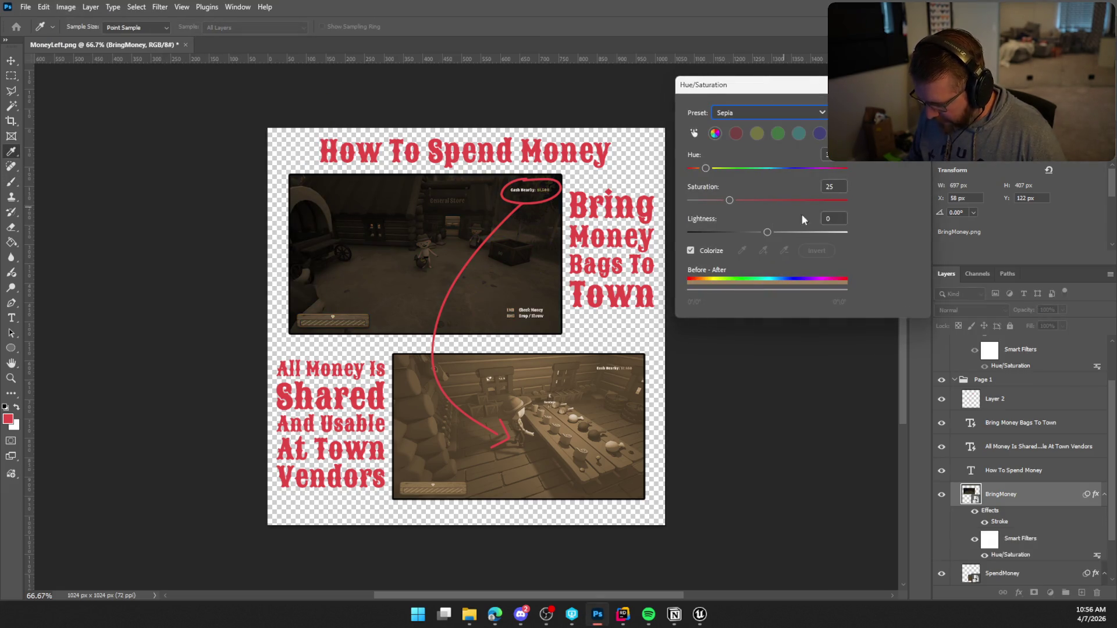
drag(770, 232, 779, 232)
drag(730, 200, 738, 200)
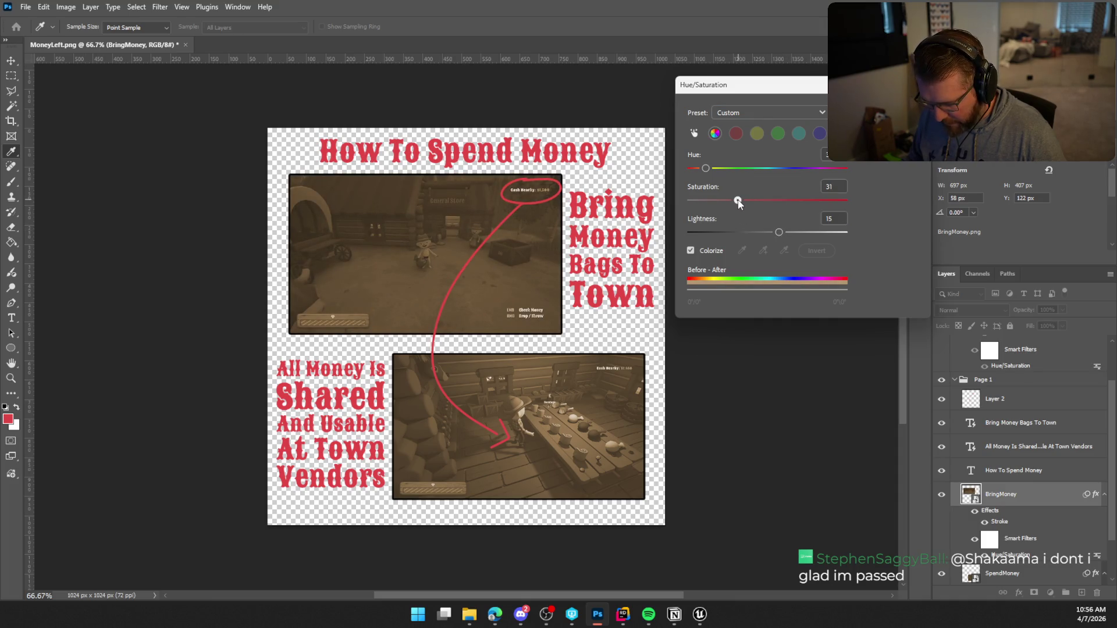
drag(781, 235, 782, 235)
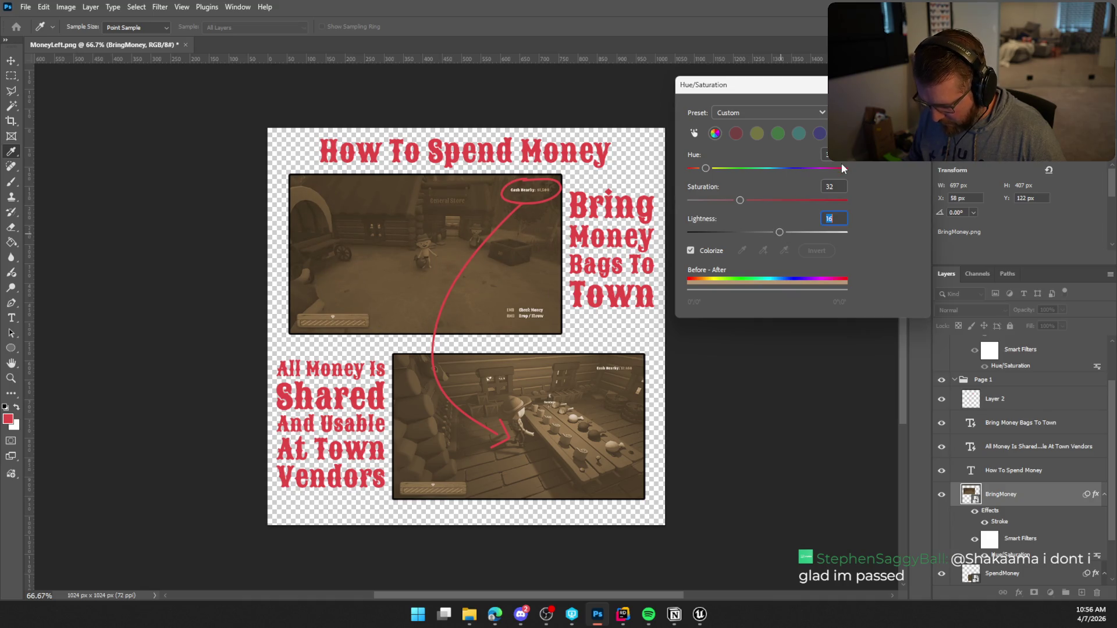
key(Return)
key(b)
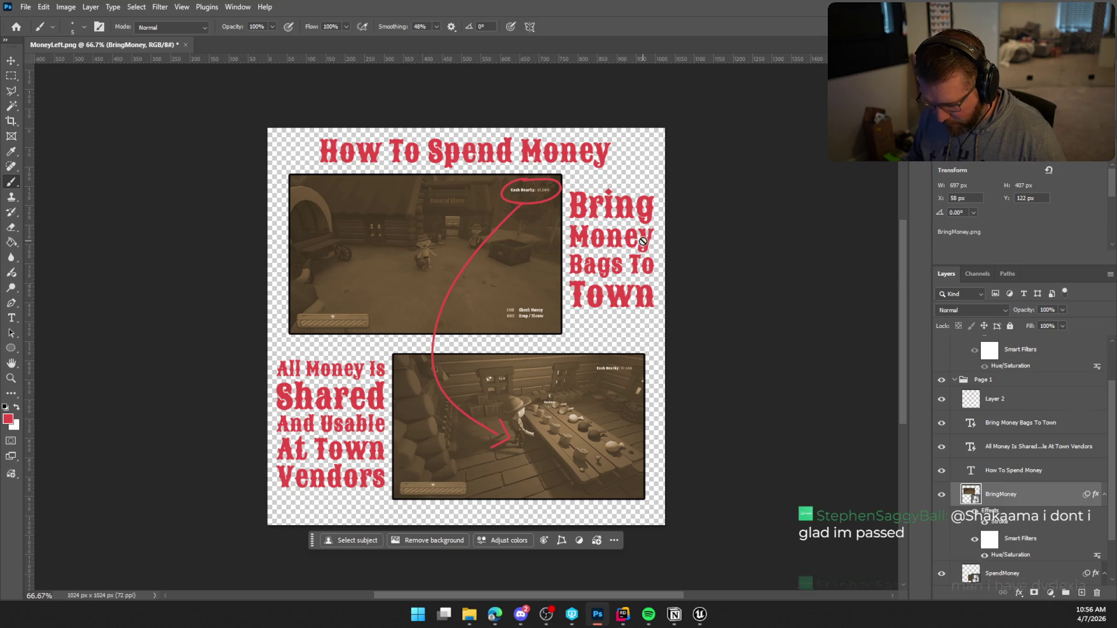
Step: Quick Export the page as PNG, overwriting MoneyLeft.png in the Tutorial Pages folder
click(26, 7)
mouse_move(131, 213)
click(168, 213)
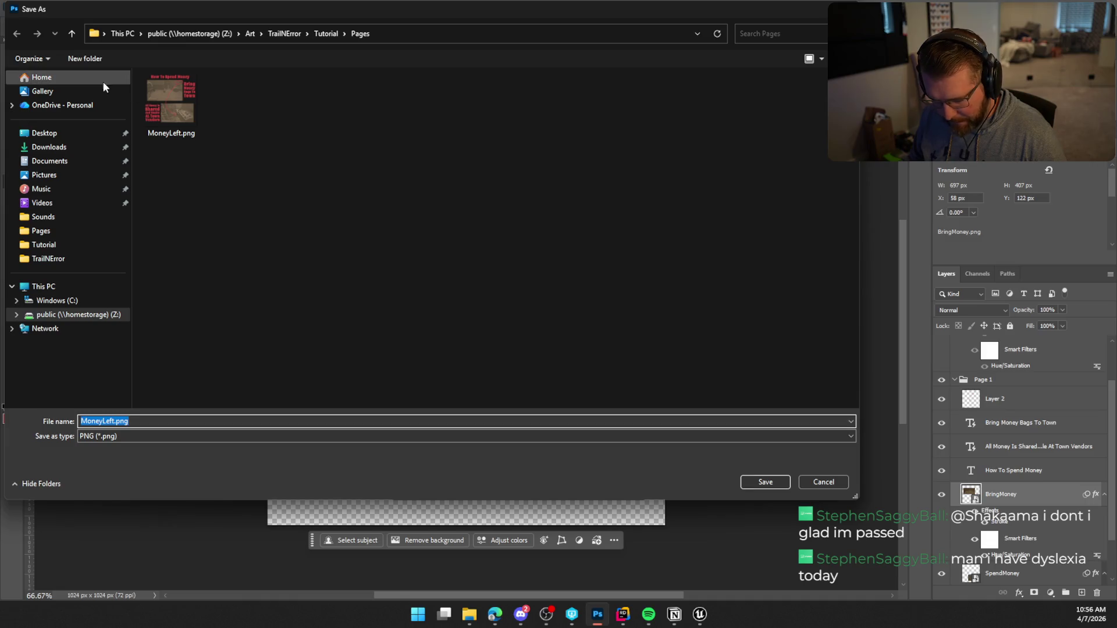
click(175, 111)
click(756, 481)
click(586, 306)
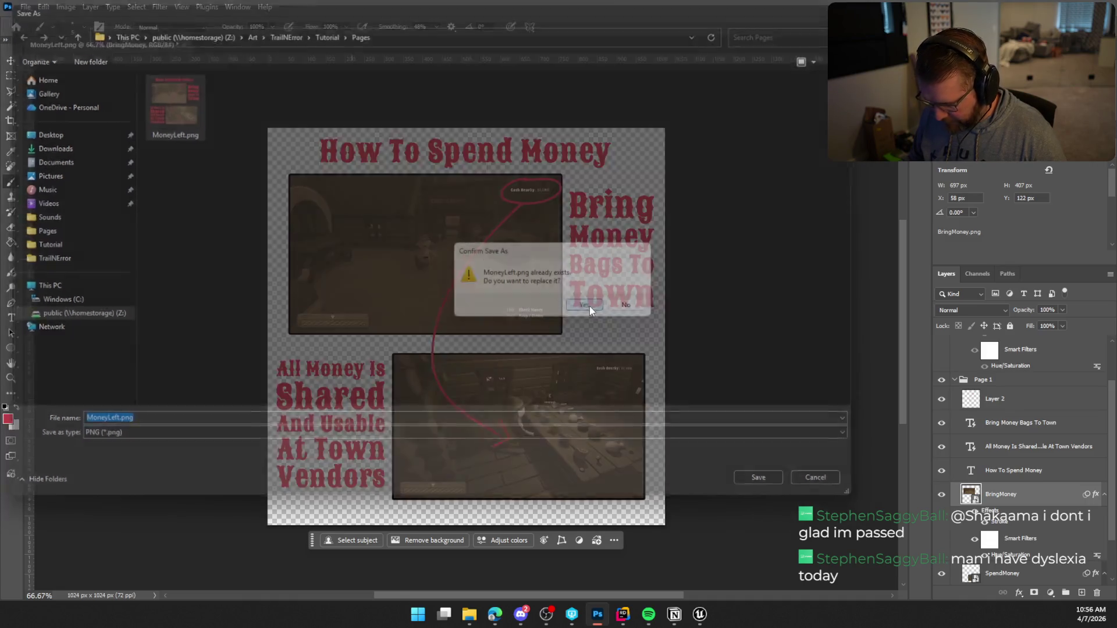
scroll(981, 475, down, 1)
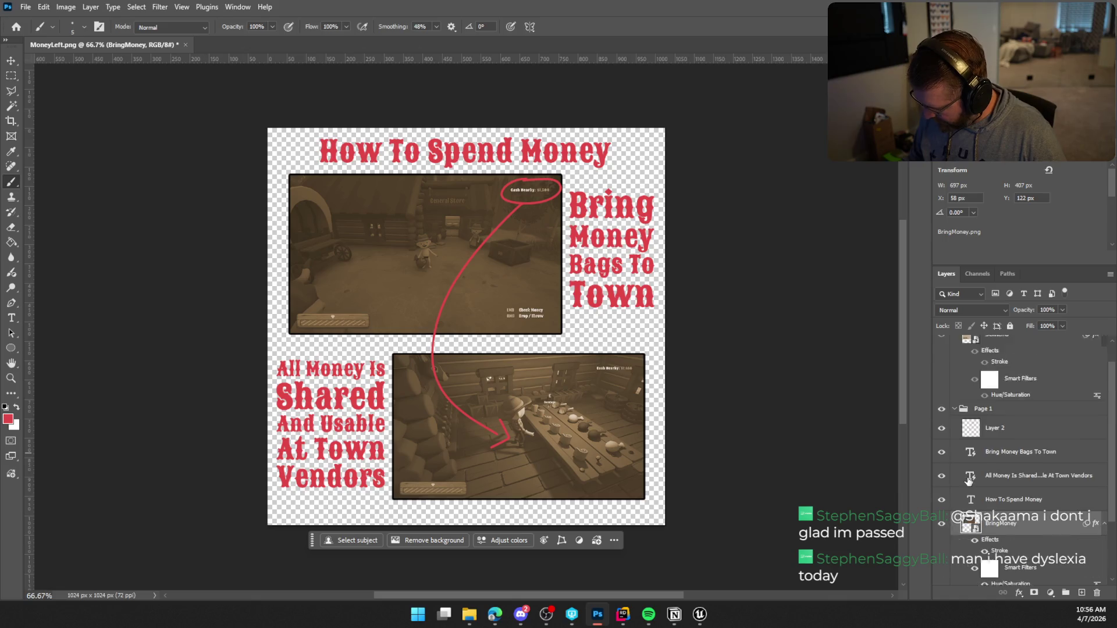
click(957, 381)
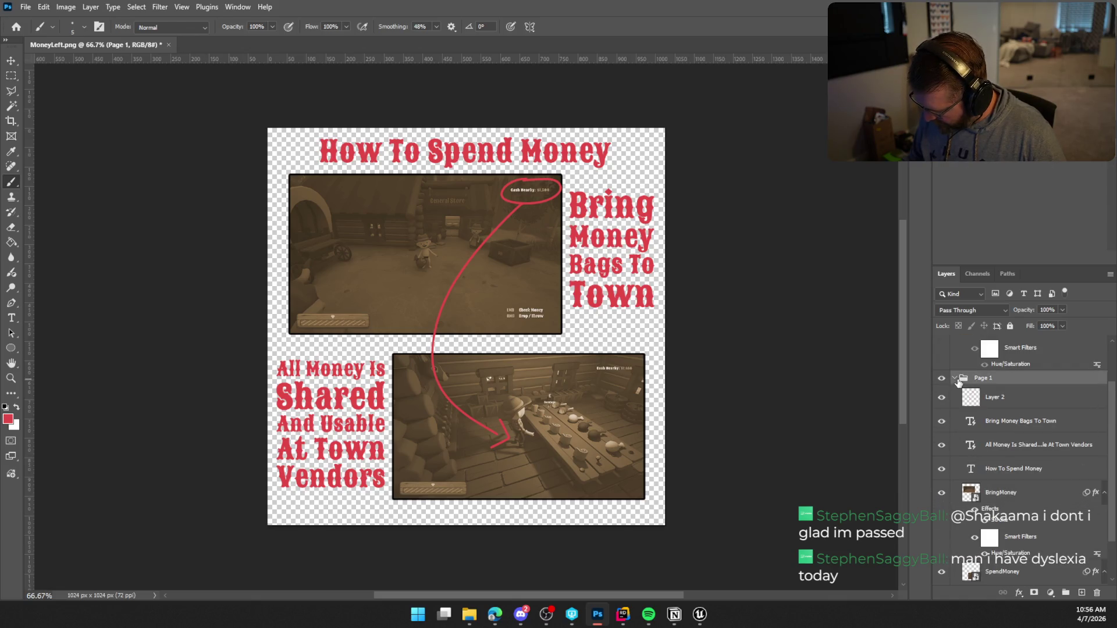
Step: Collapse and hide the Page 1 group, show Page 2, and select it
click(955, 378)
click(942, 436)
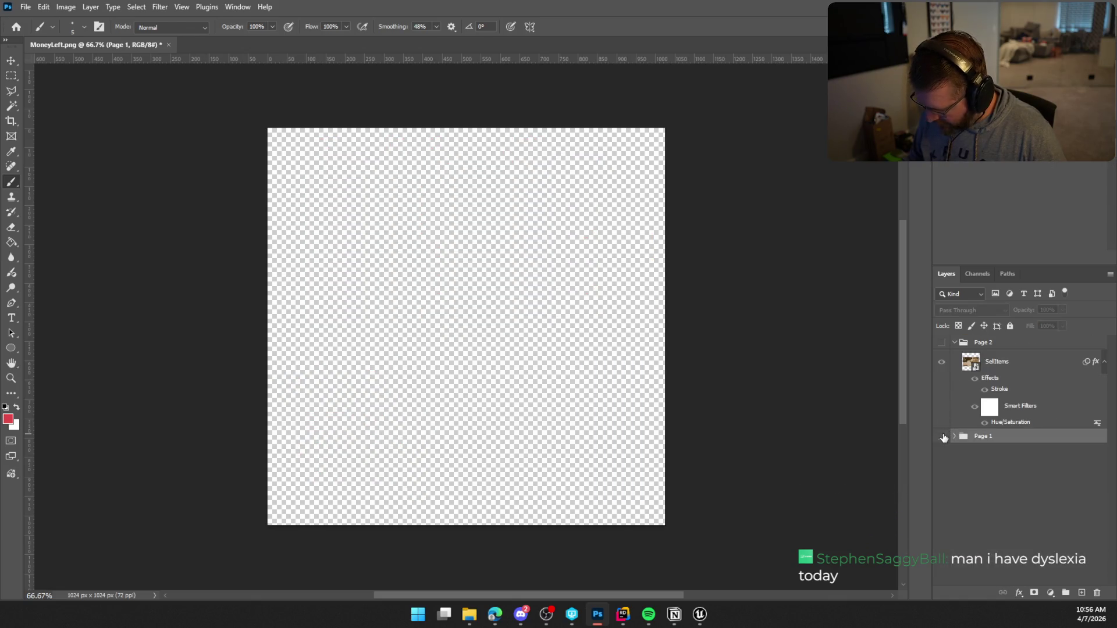
click(942, 343)
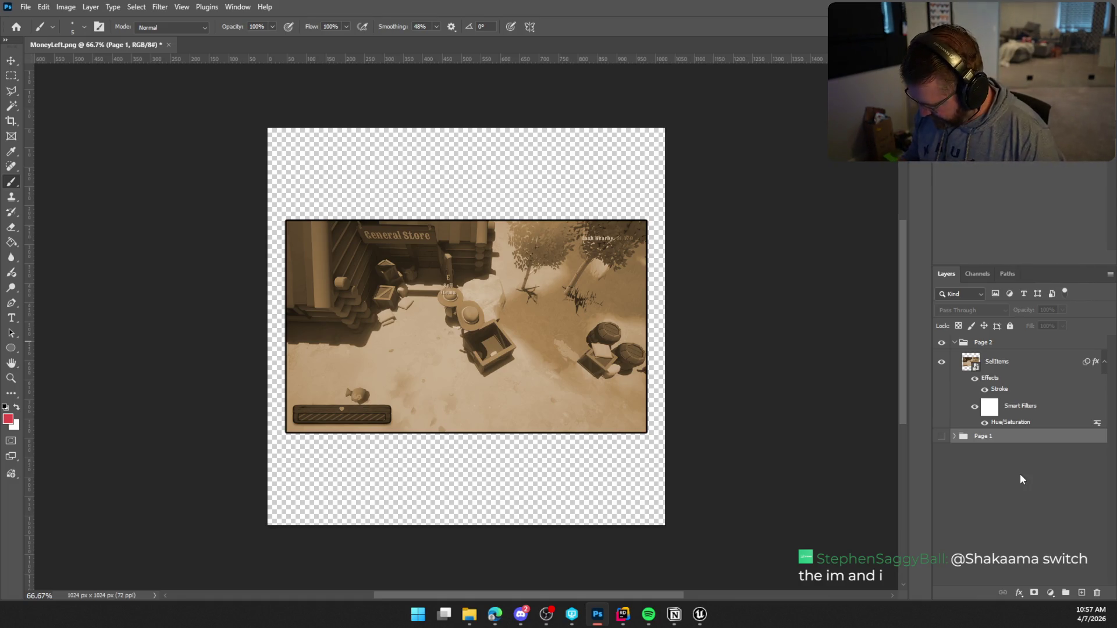
click(994, 346)
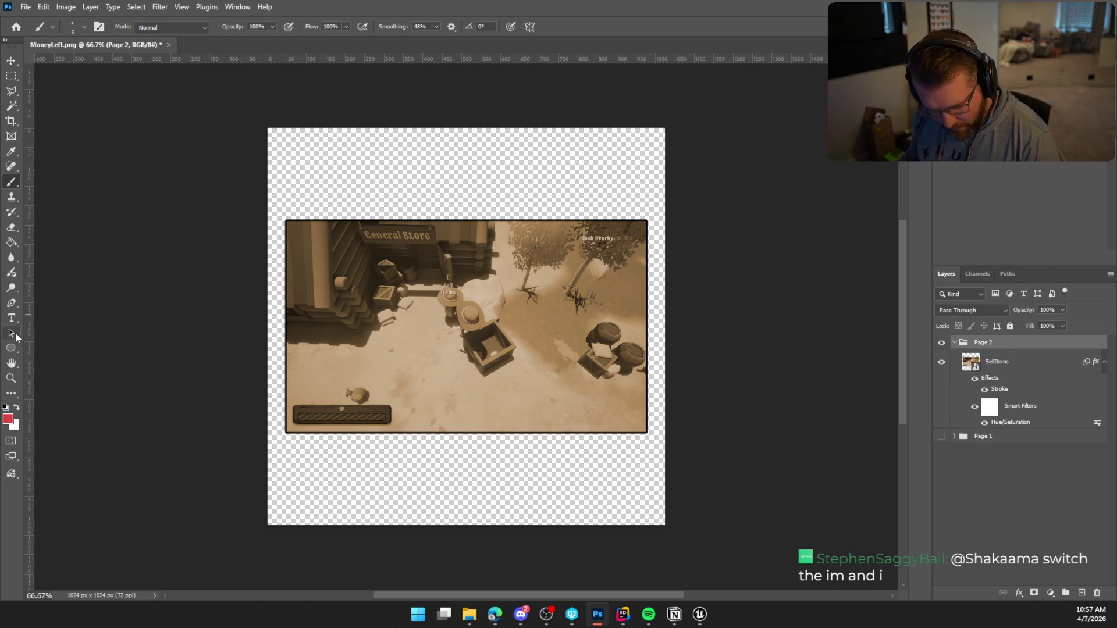
key(t)
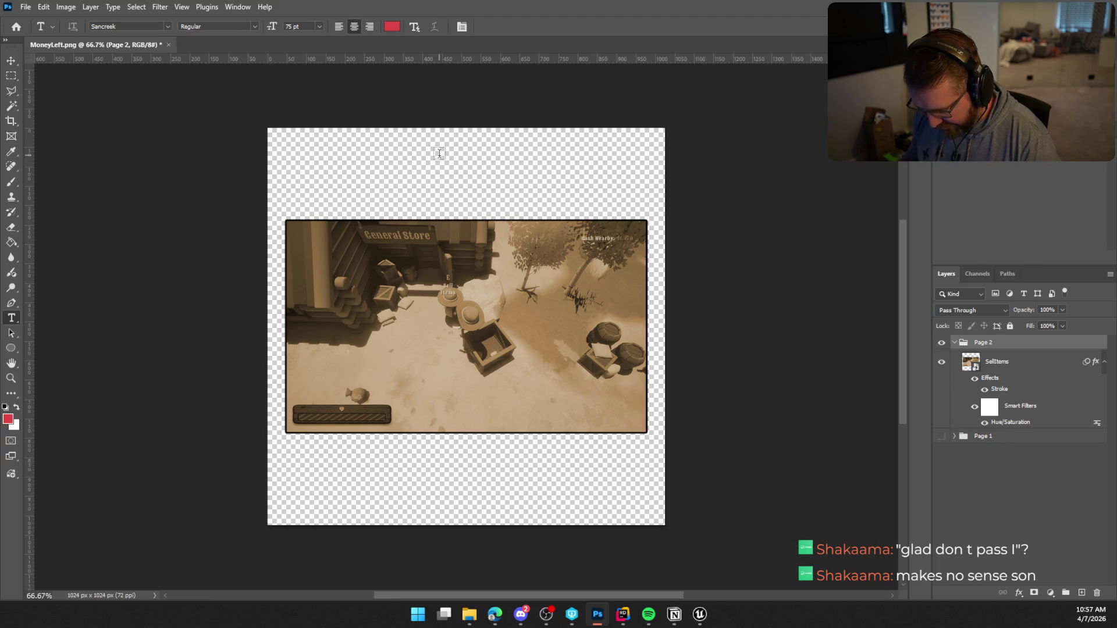
Step: Add a 'Selling Items' title centred at the top of page 2
click(439, 153)
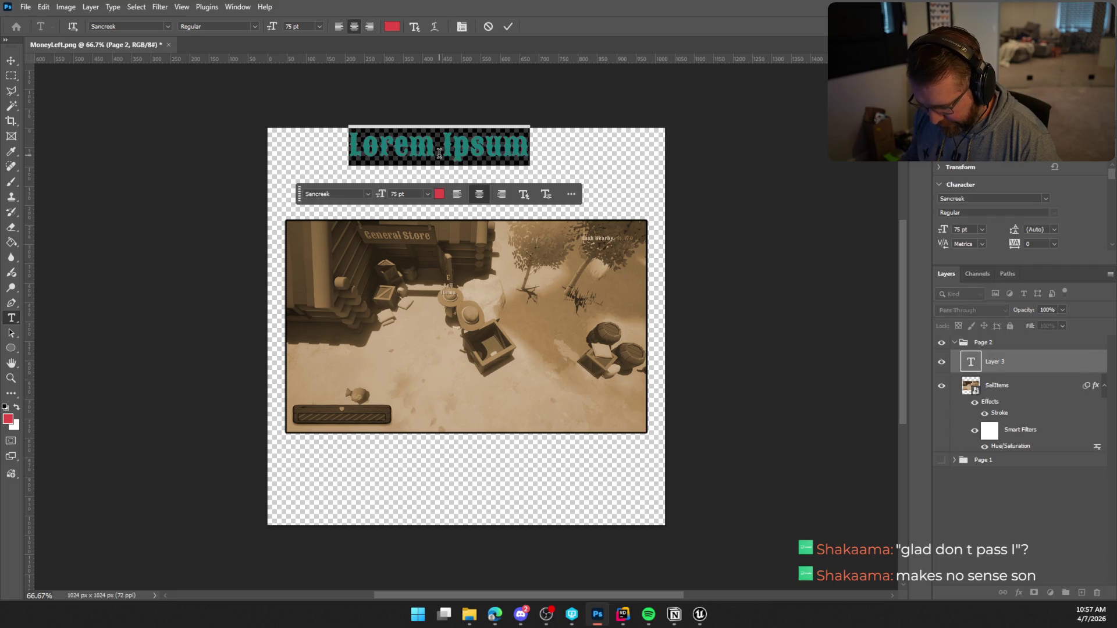
text(Se)
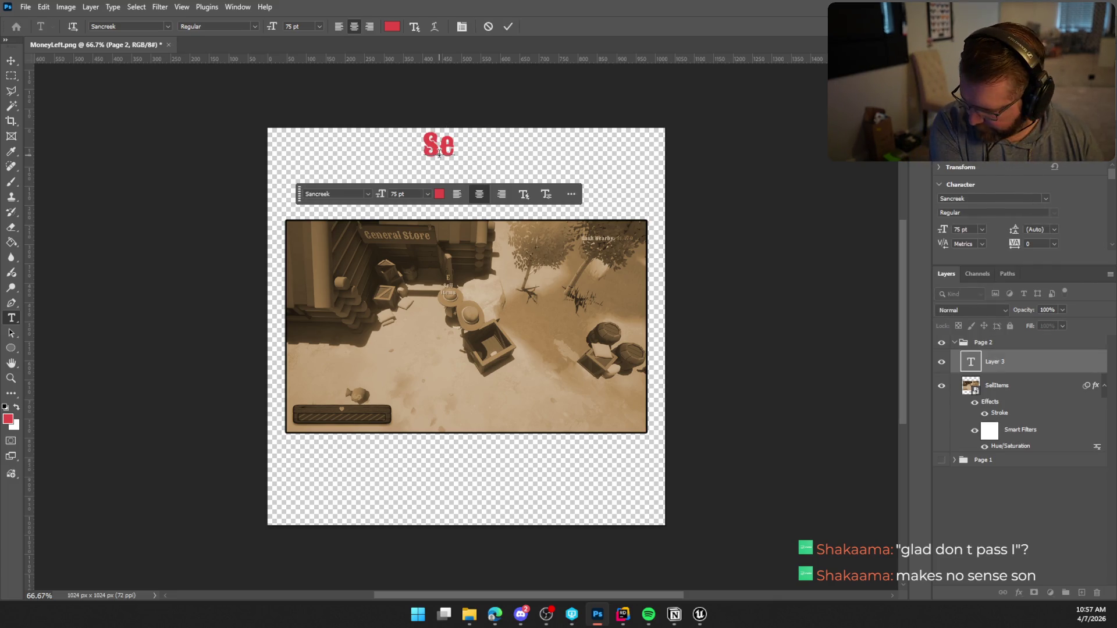
text(lling Items)
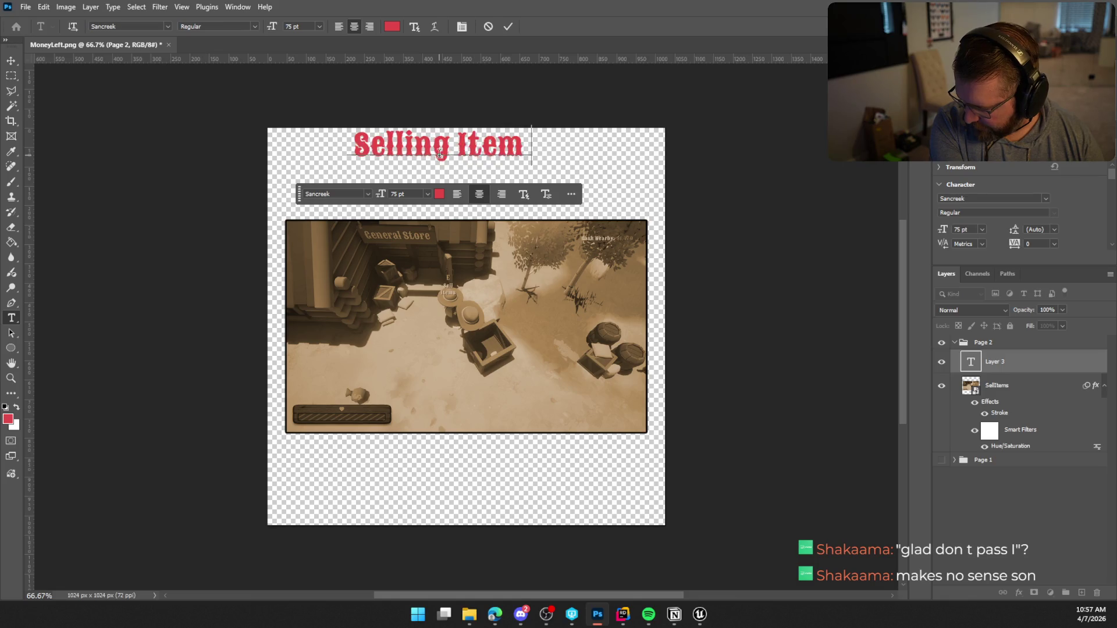
click(508, 27)
key(ctrl+t)
drag(469, 152, 497, 165)
drag(498, 169, 497, 167)
click(521, 213)
Step: Move the SellItems screenshot up to sit just beneath the title
click(1007, 388)
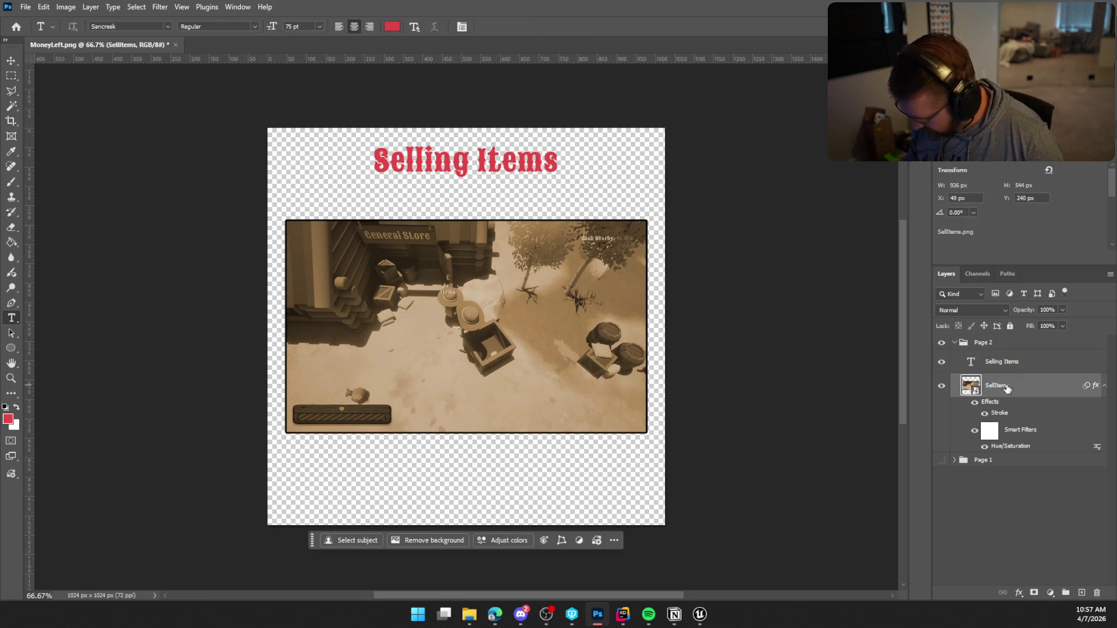
key(ctrl+t)
drag(580, 327, 585, 303)
key(Return)
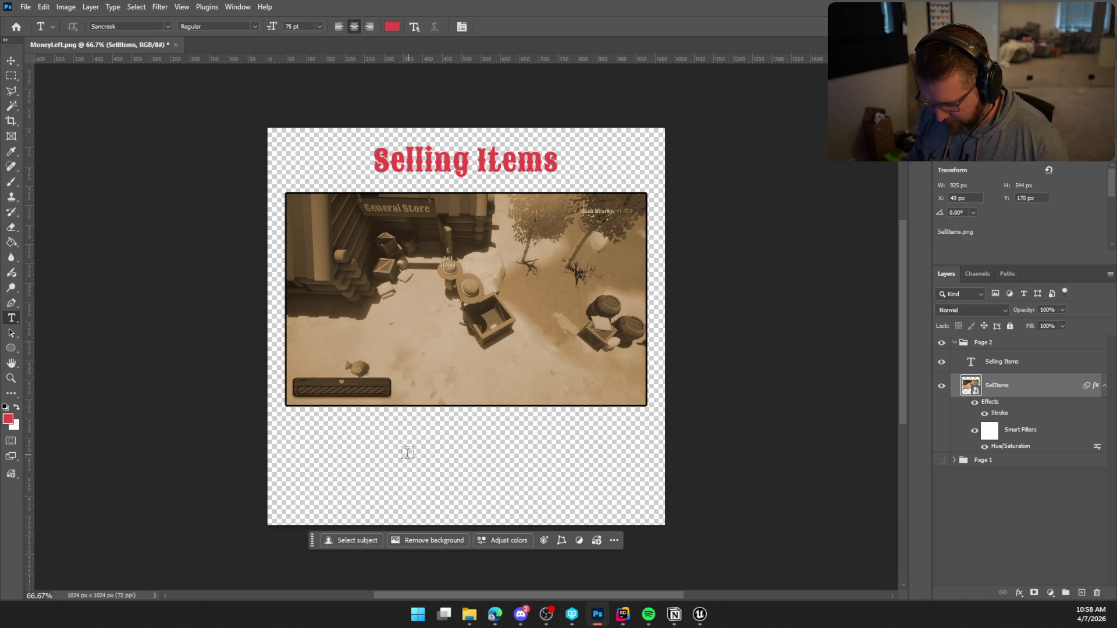
Step: Type 'Put Items In Crate' and 'Talk To NPC To Sell' as two lines in a wide text box below the screenshot
click(411, 452)
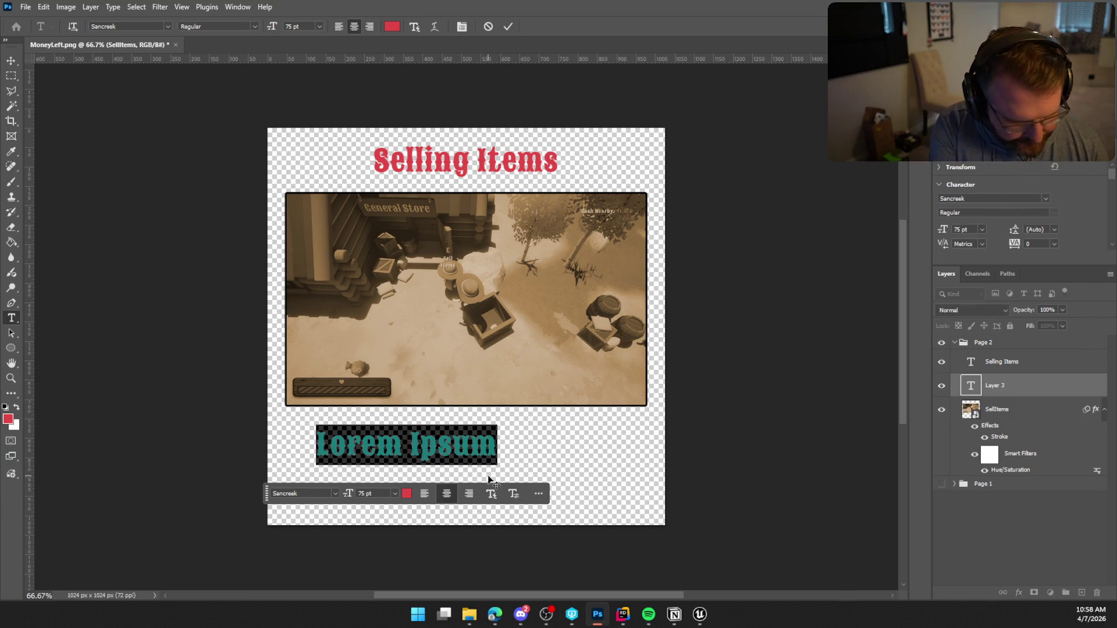
text(P)
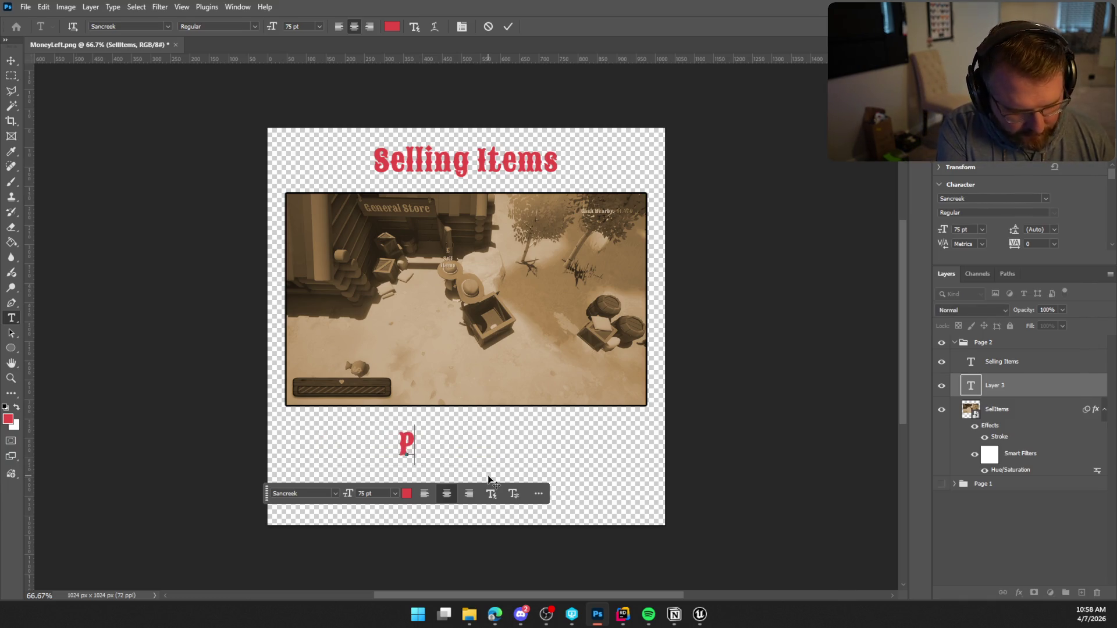
text(ut Items In Crate)
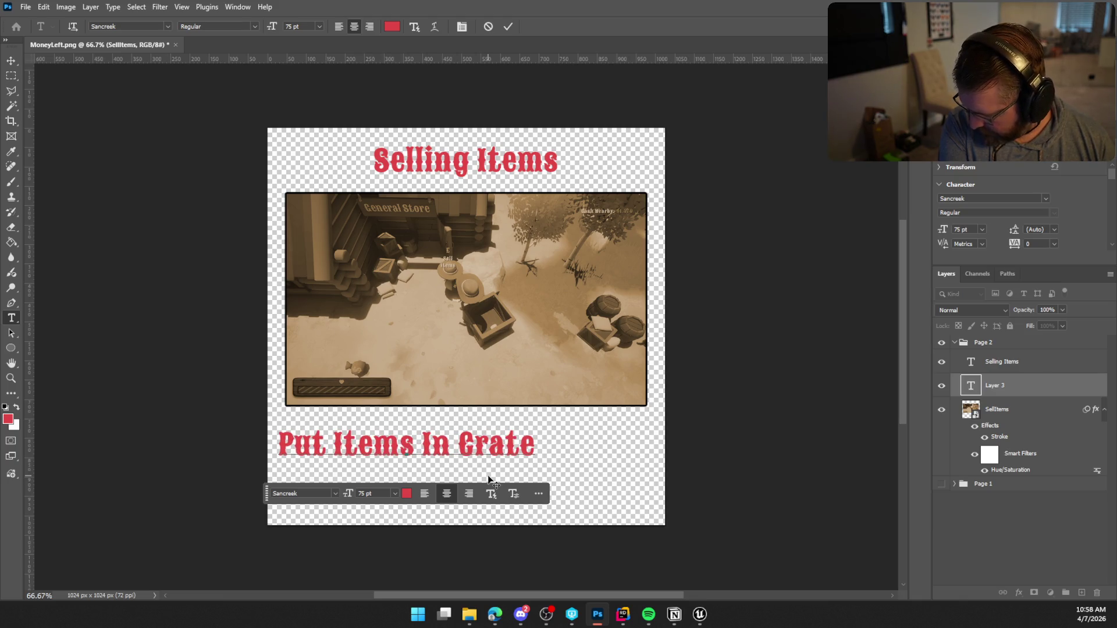
key(Escape)
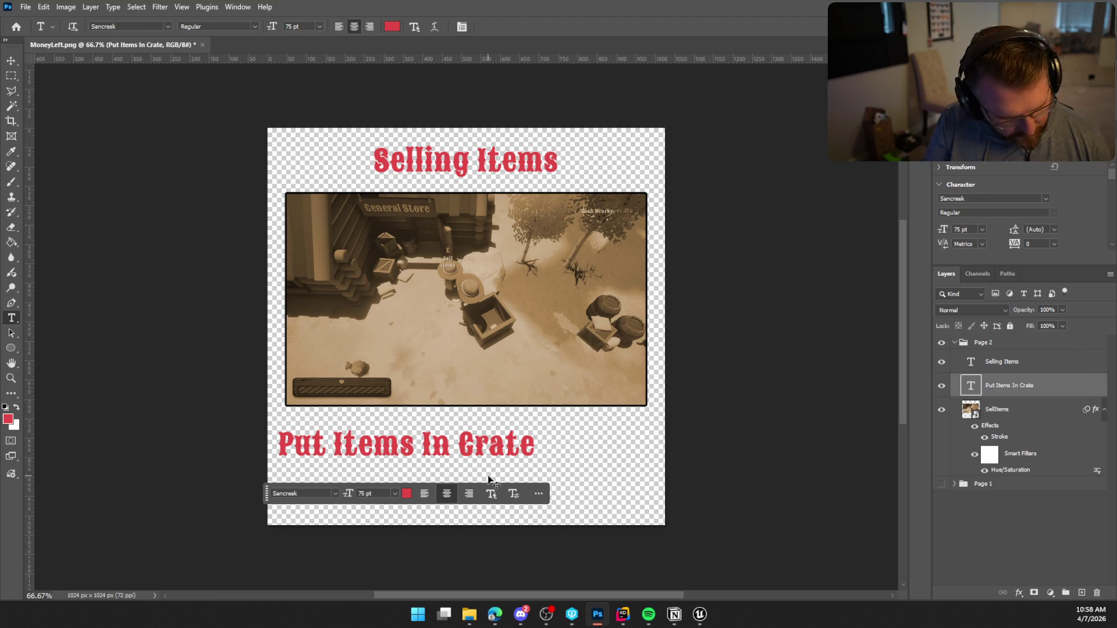
key(ctrl+z)
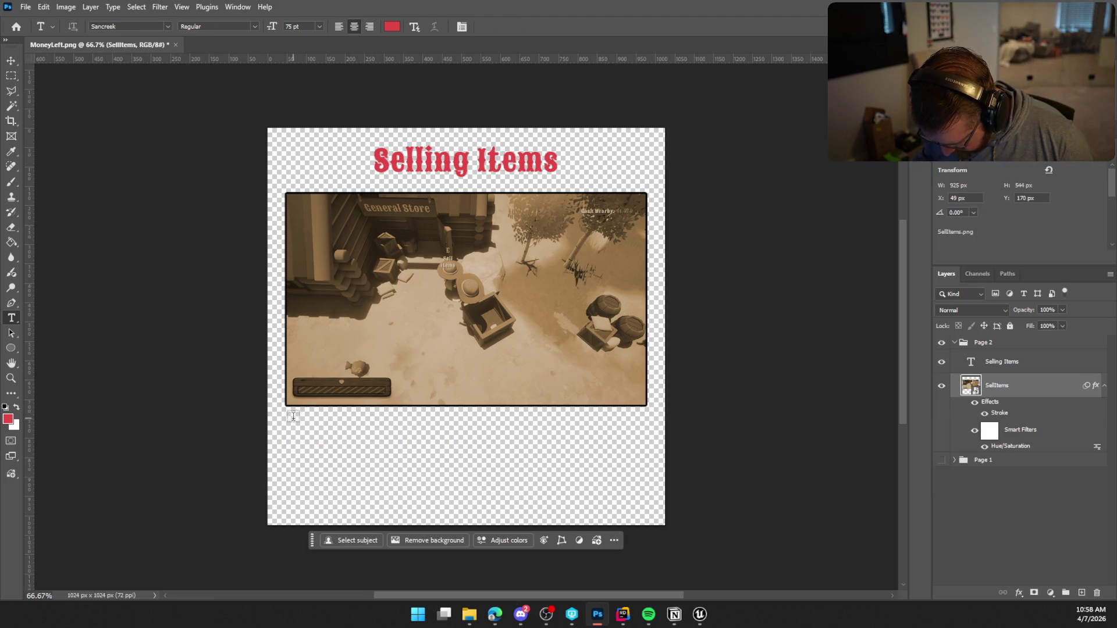
mouse_move(288, 417)
mouse_down()
mouse_move(491, 488)
mouse_move(645, 513)
mouse_up()
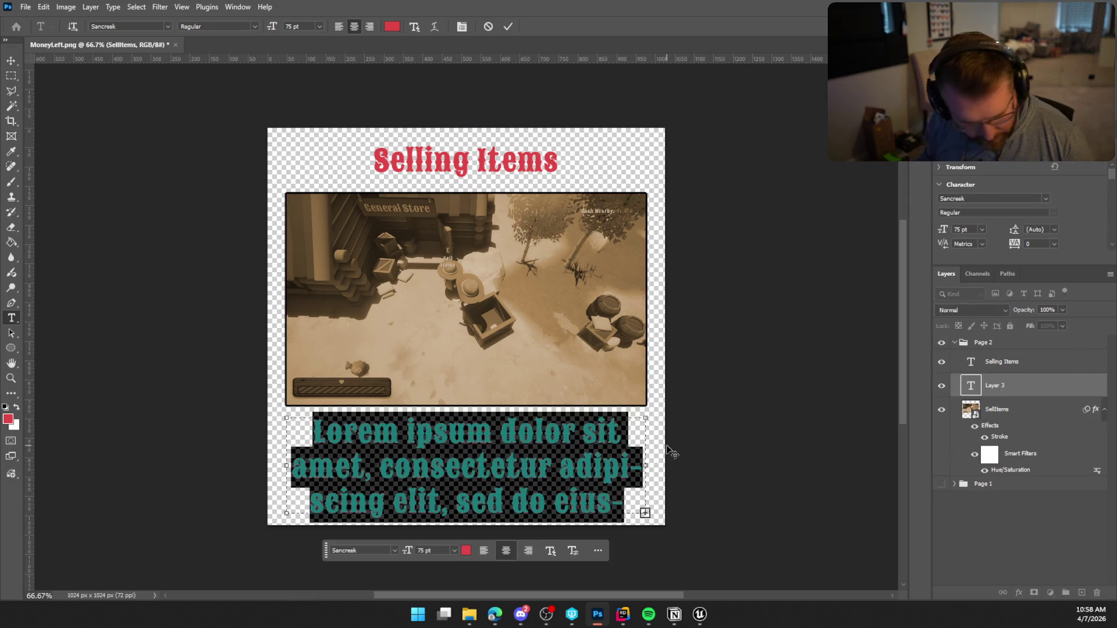
text(Put Items In Crate)
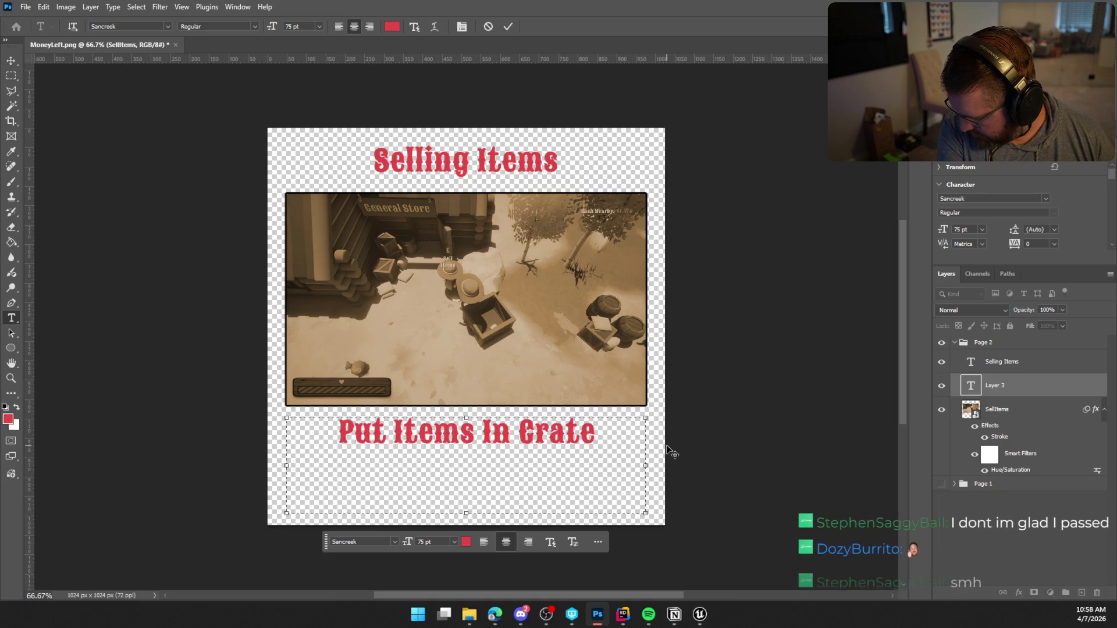
key(Return)
text(Talk To NPC To Sell)
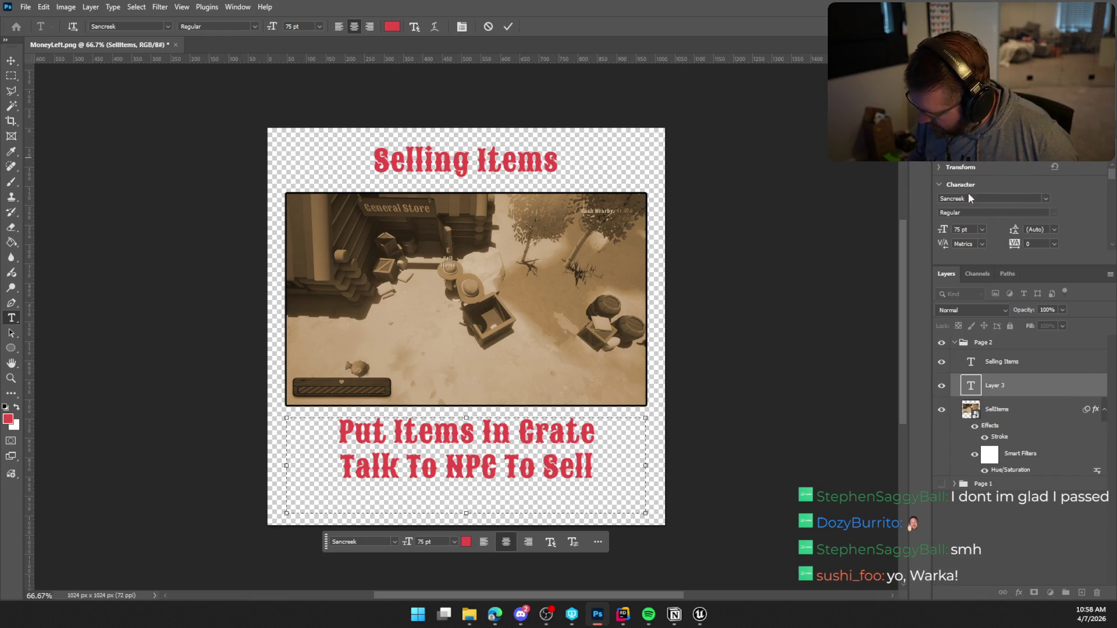
Step: Commit the caption and apply Justify All so both lines stretch across the page width
click(511, 25)
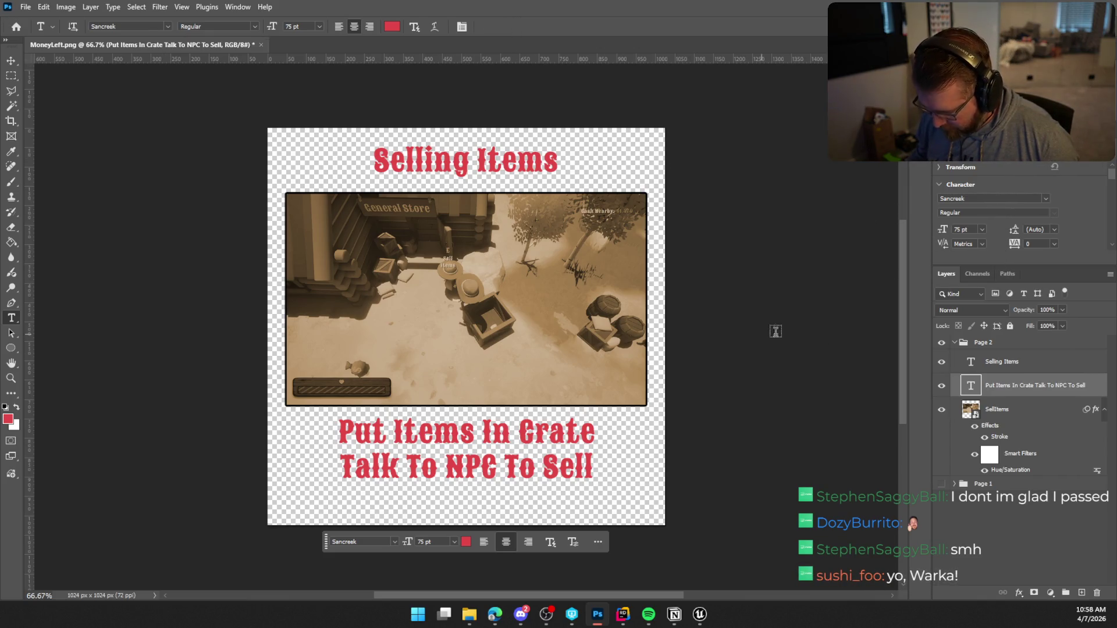
scroll(1087, 204, down, 2)
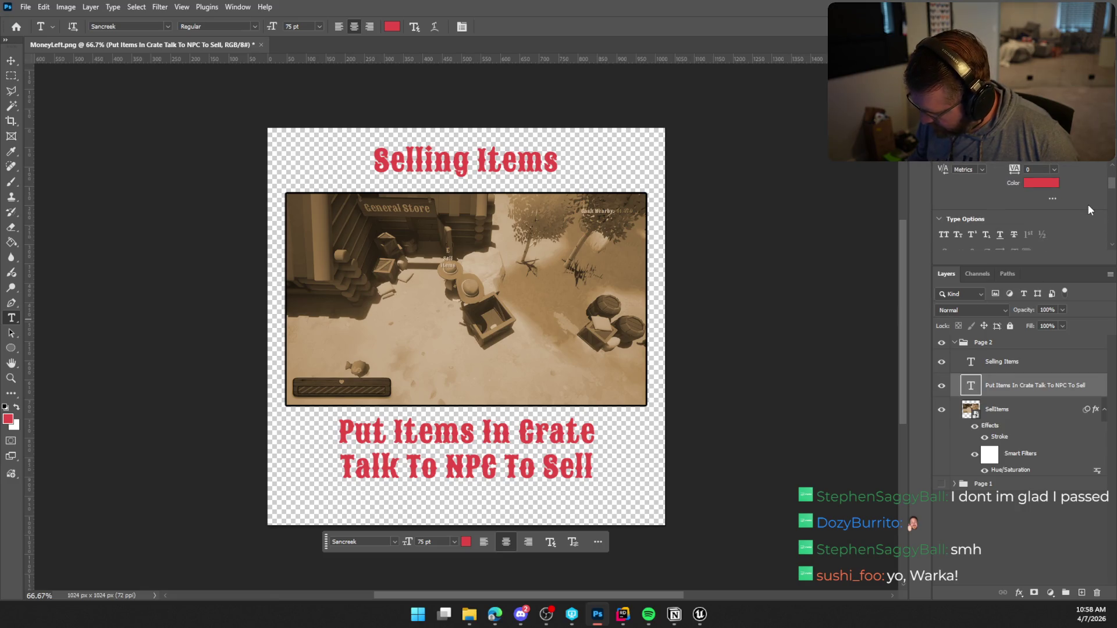
scroll(1088, 204, up, 2)
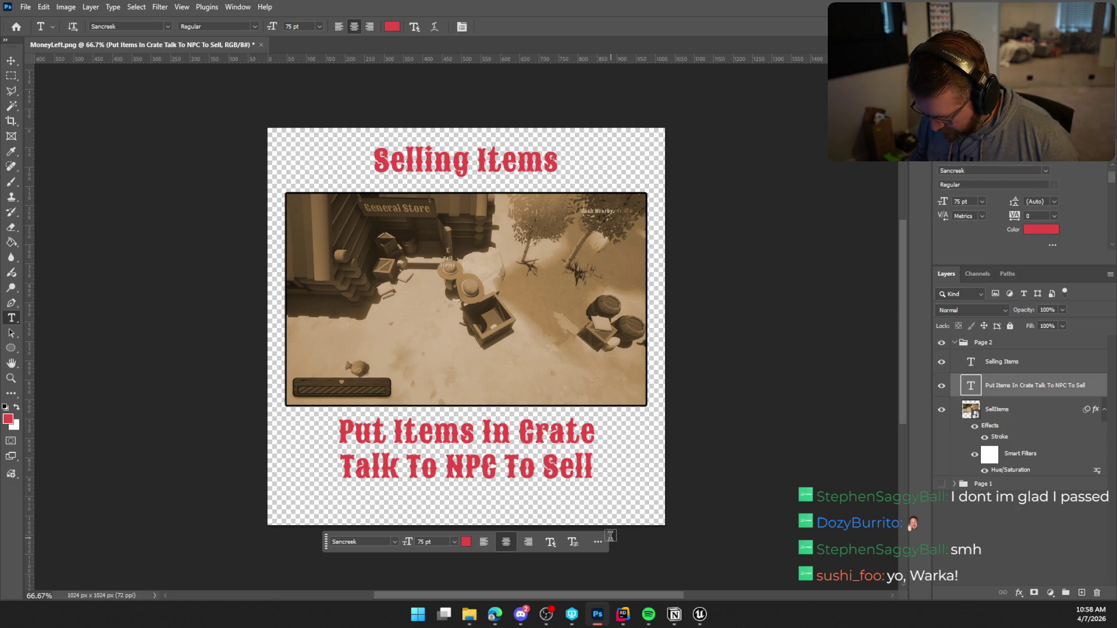
click(550, 542)
click(550, 577)
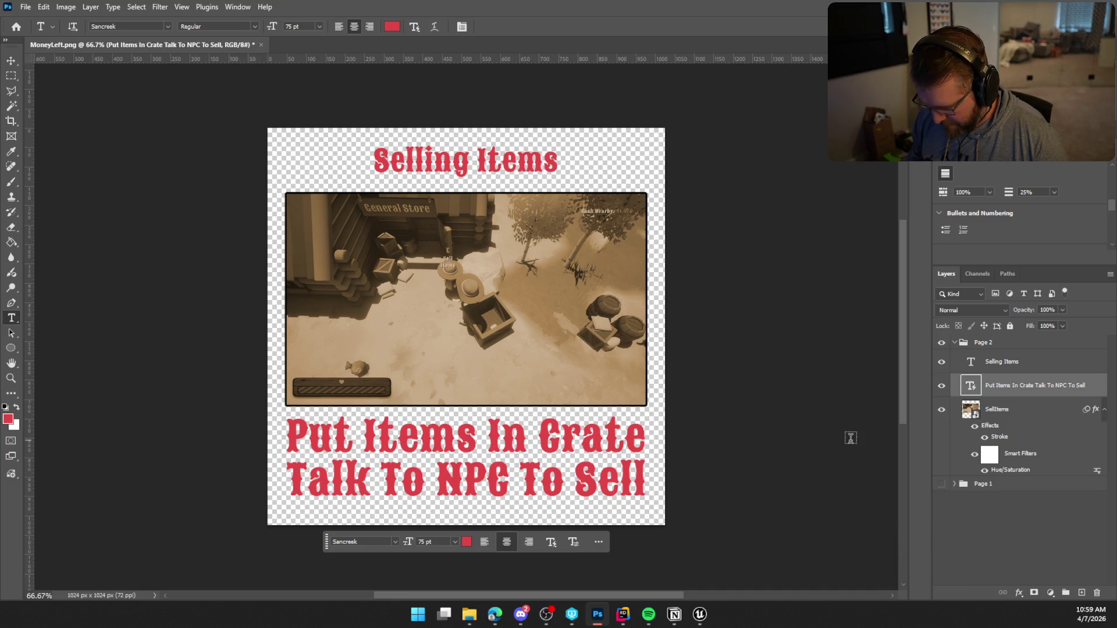
Step: Edit the caption into lines 'Step 1: Put Items In Crate', 'Step 2: Talk To NPC To Sell' and 'Step3: Profit'
double_click(971, 386)
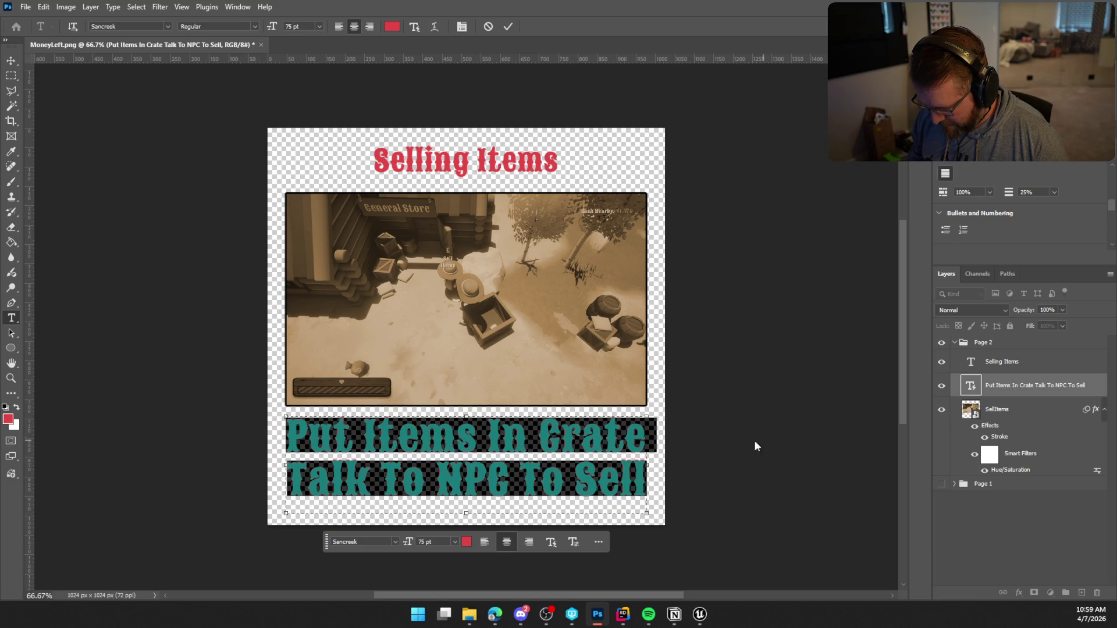
click(644, 433)
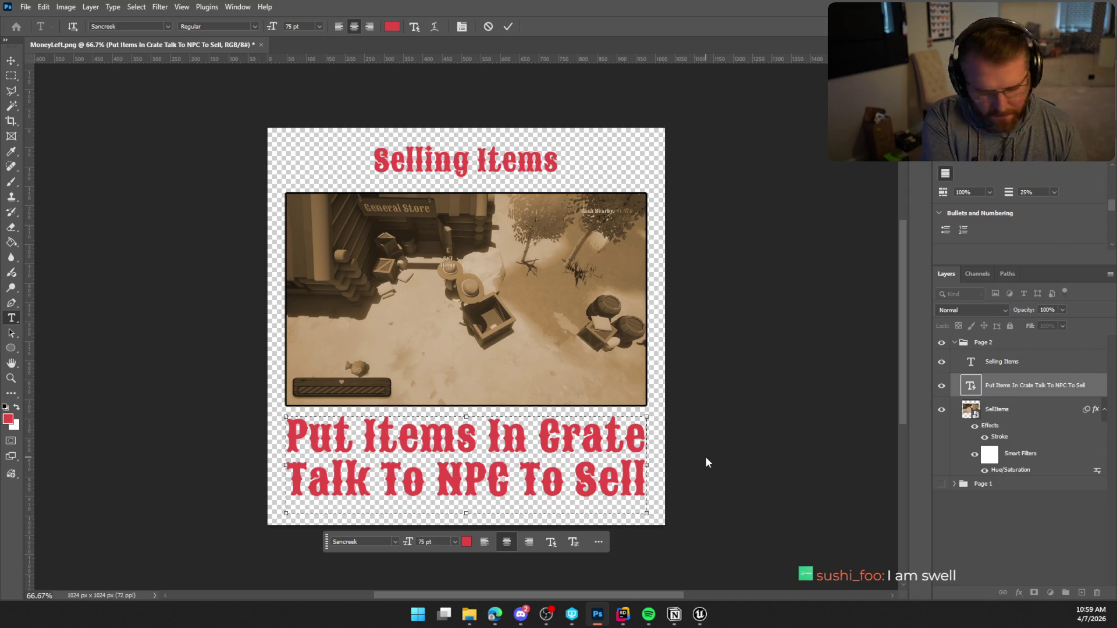
key(Return)
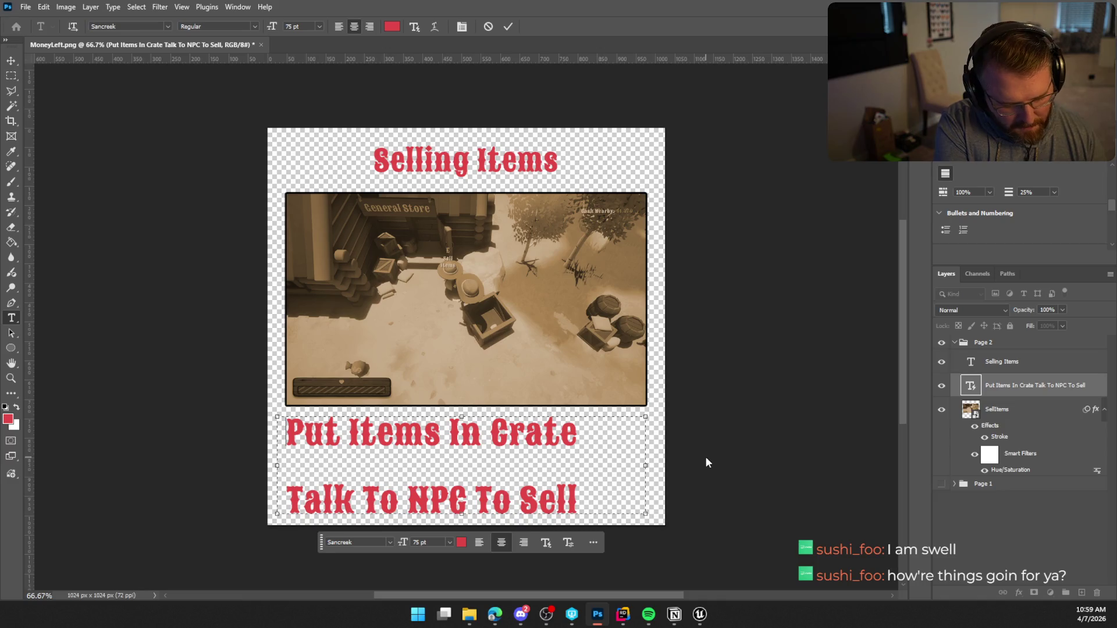
text(Step 1)
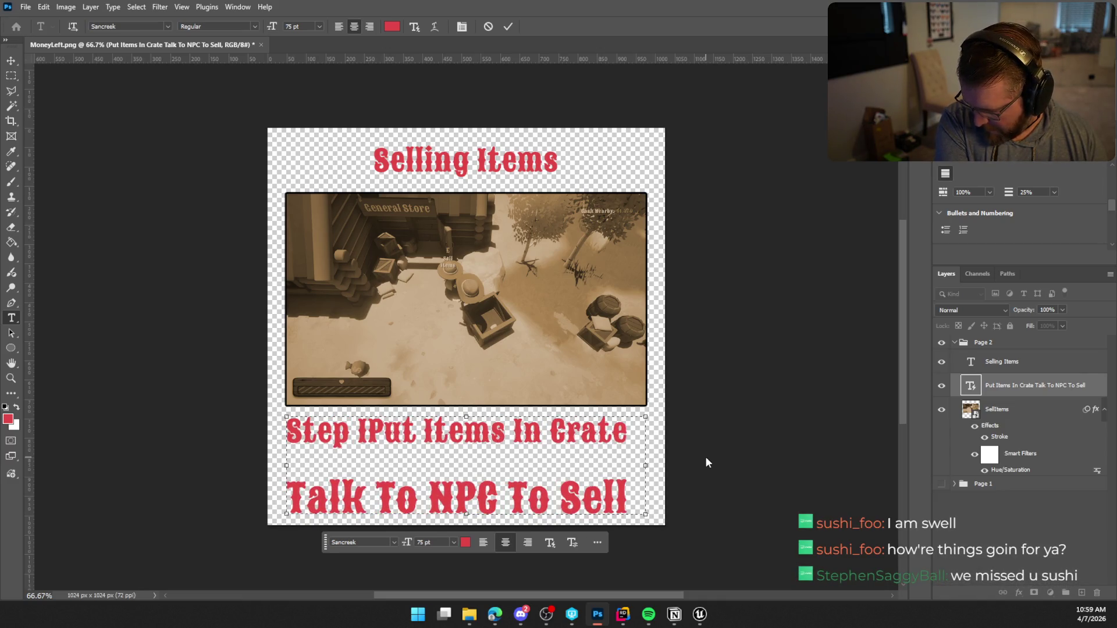
text(:)
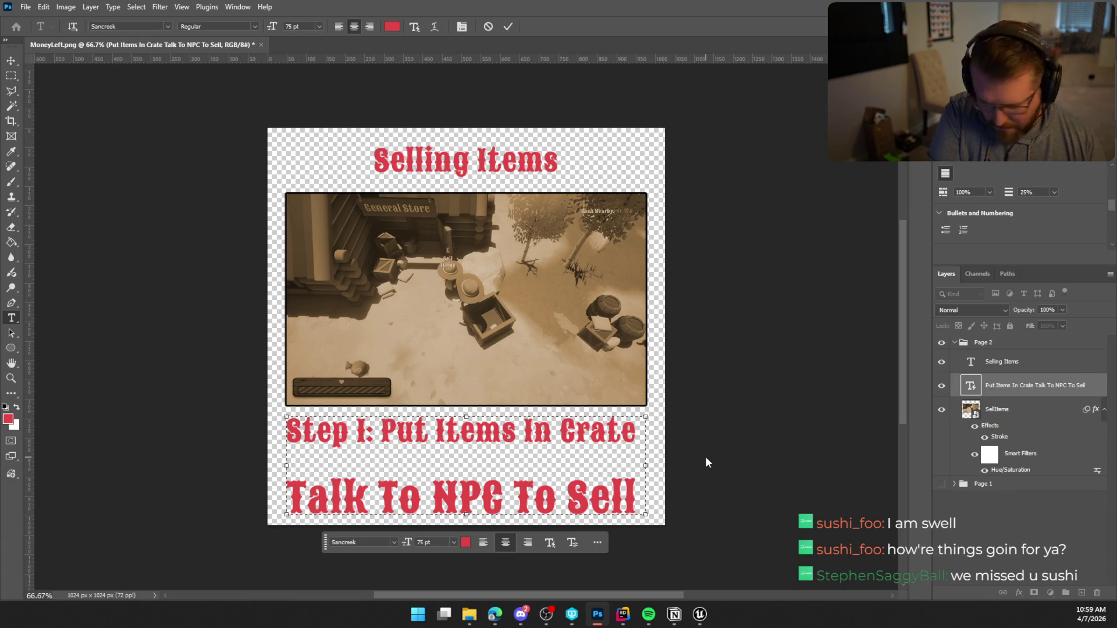
key(Delete)
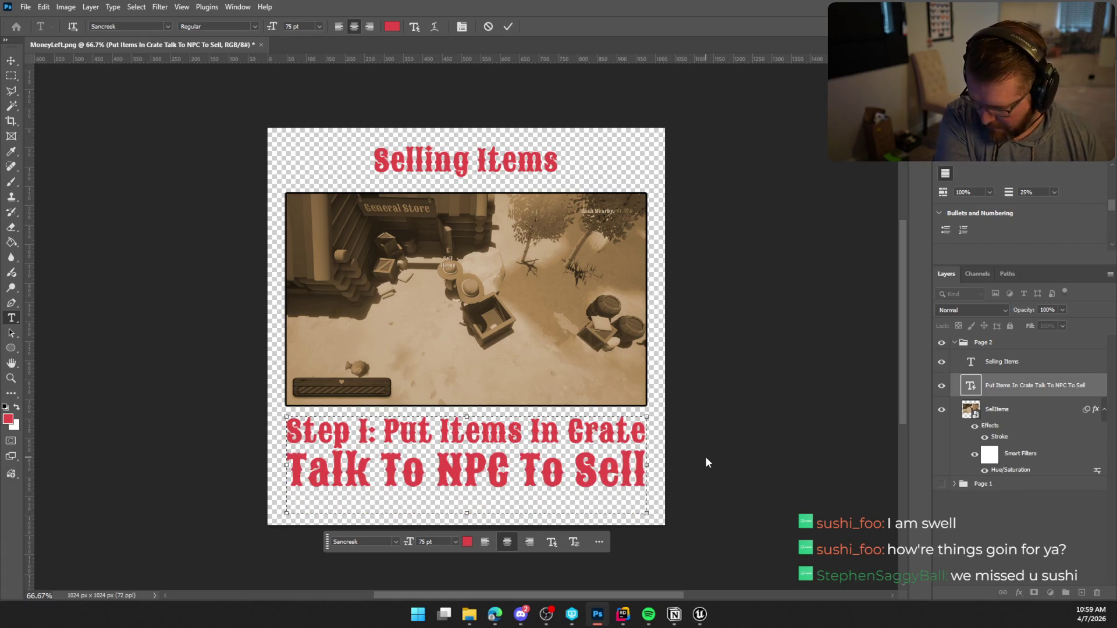
text(Step 2)
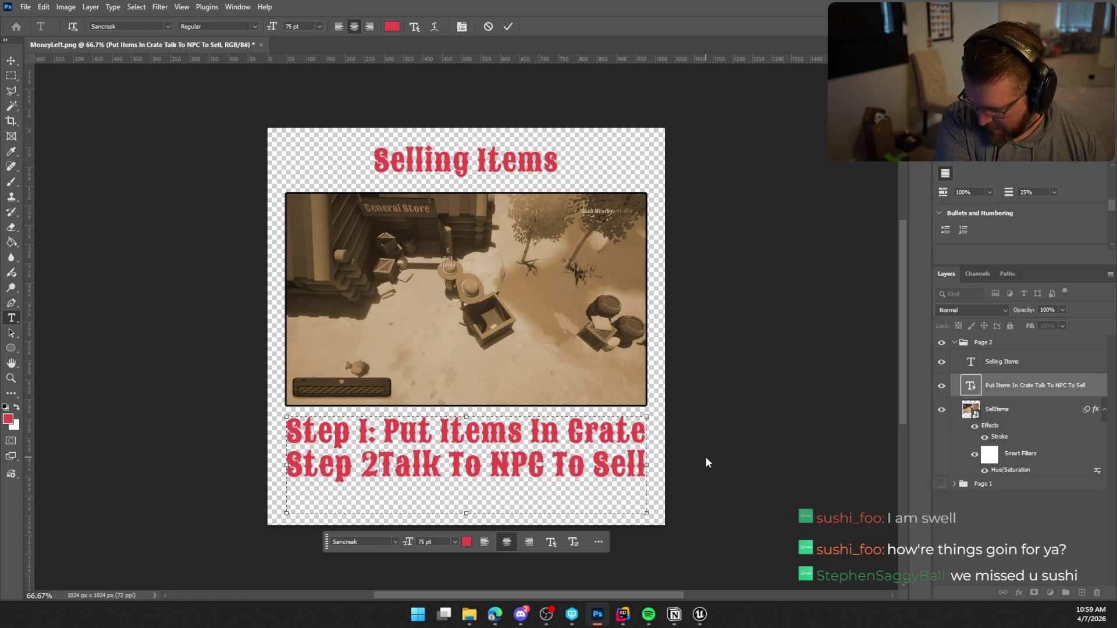
text(:)
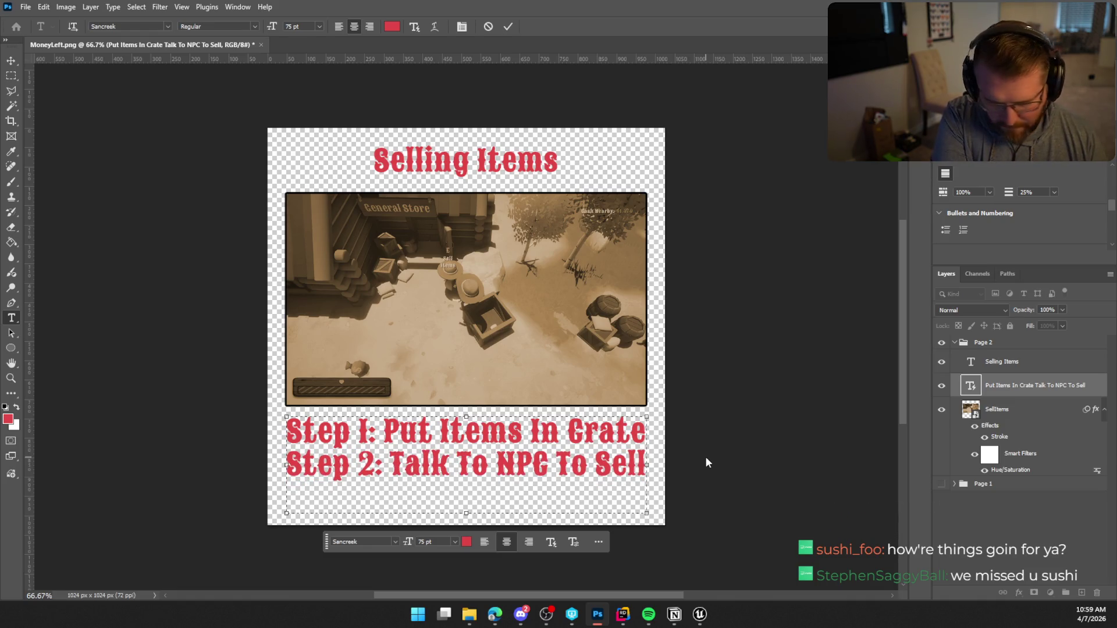
key(Return)
text(S)
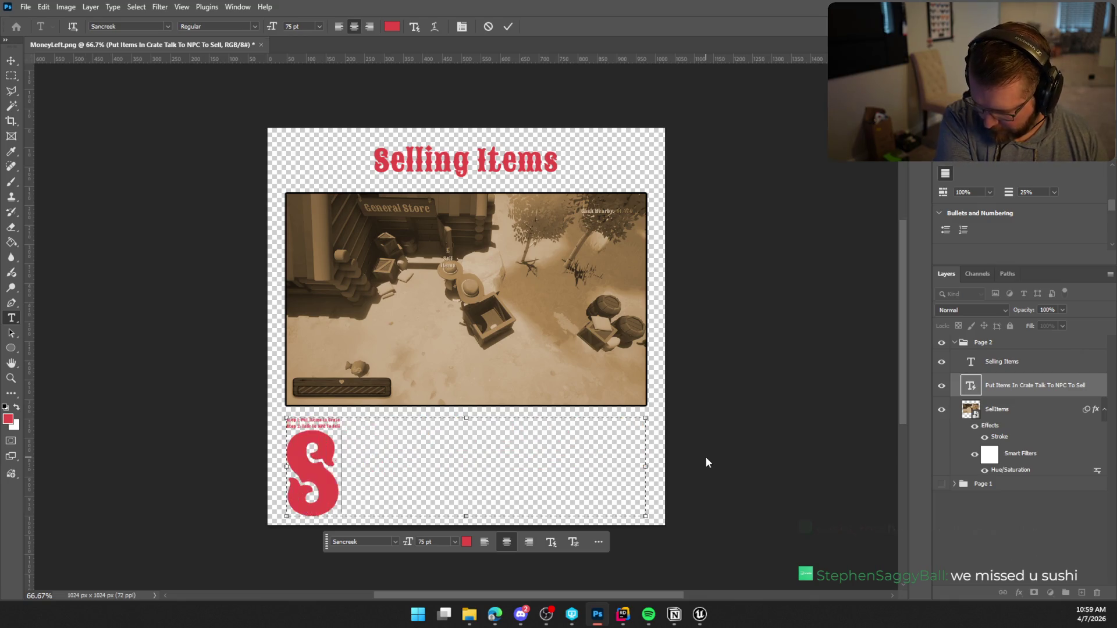
text(tep3: Profit)
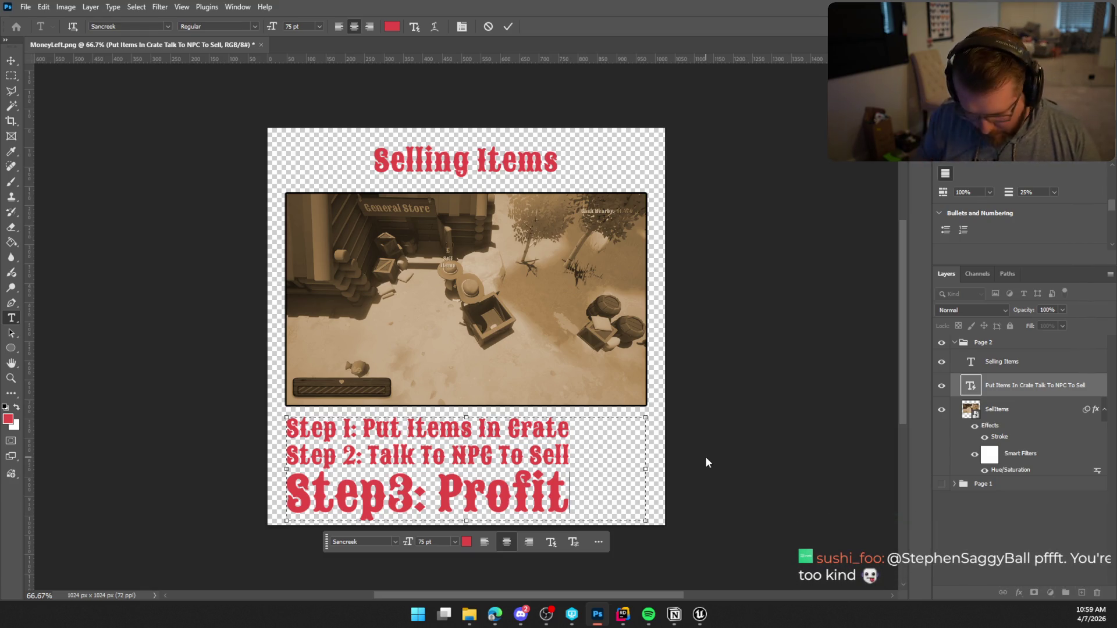
key(Left)
key(Left)
key(Left)
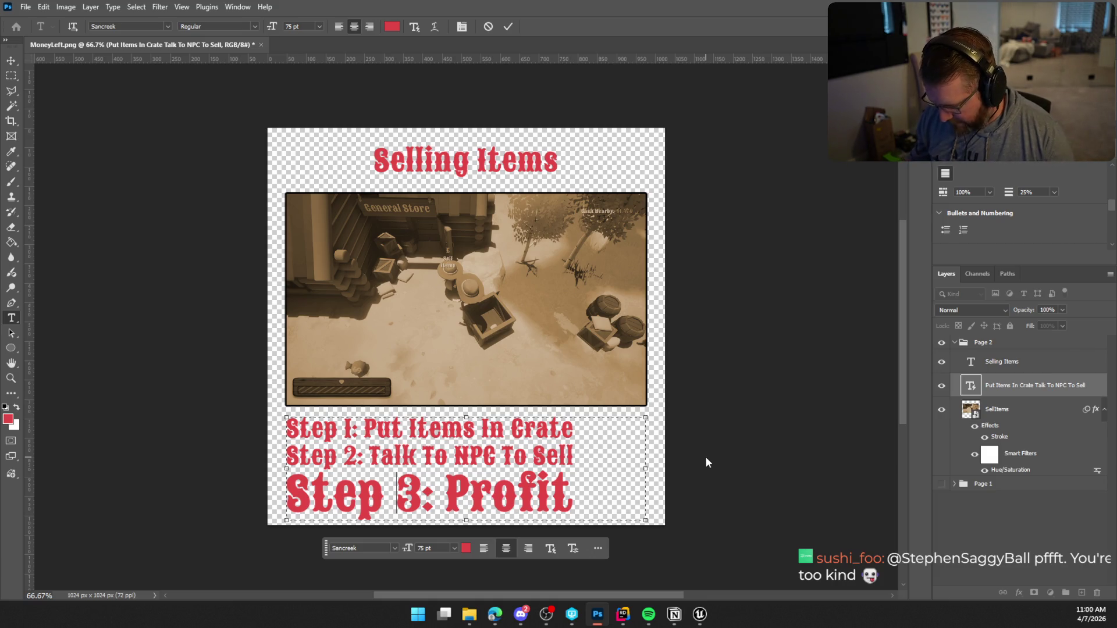
Step: Try right alignment on the step text, then keep it centred
scroll(1062, 215, up, 5)
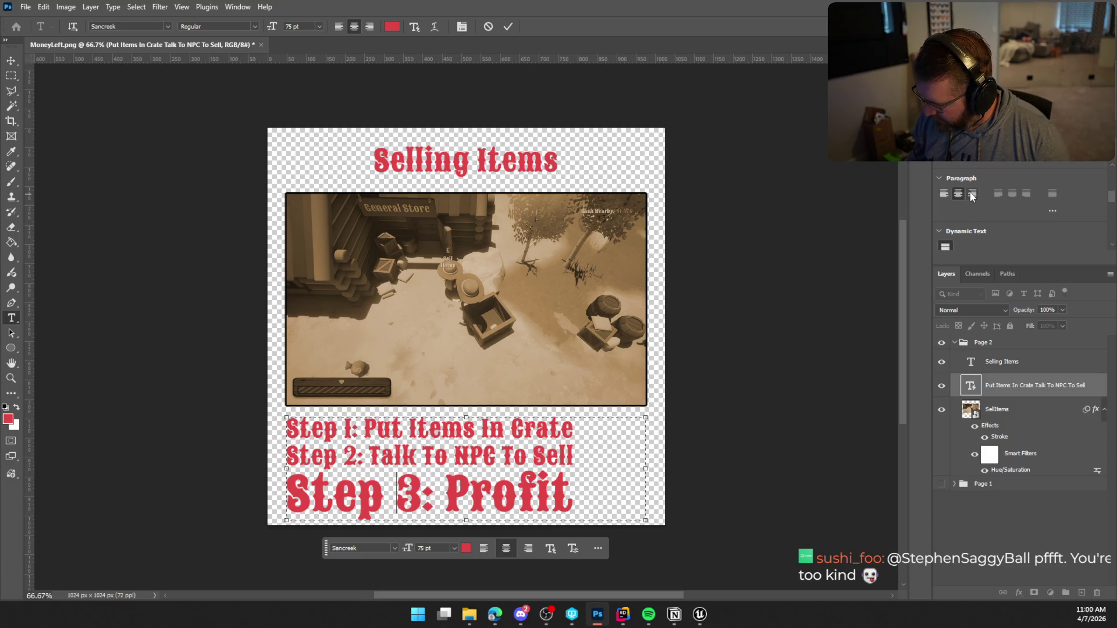
click(972, 196)
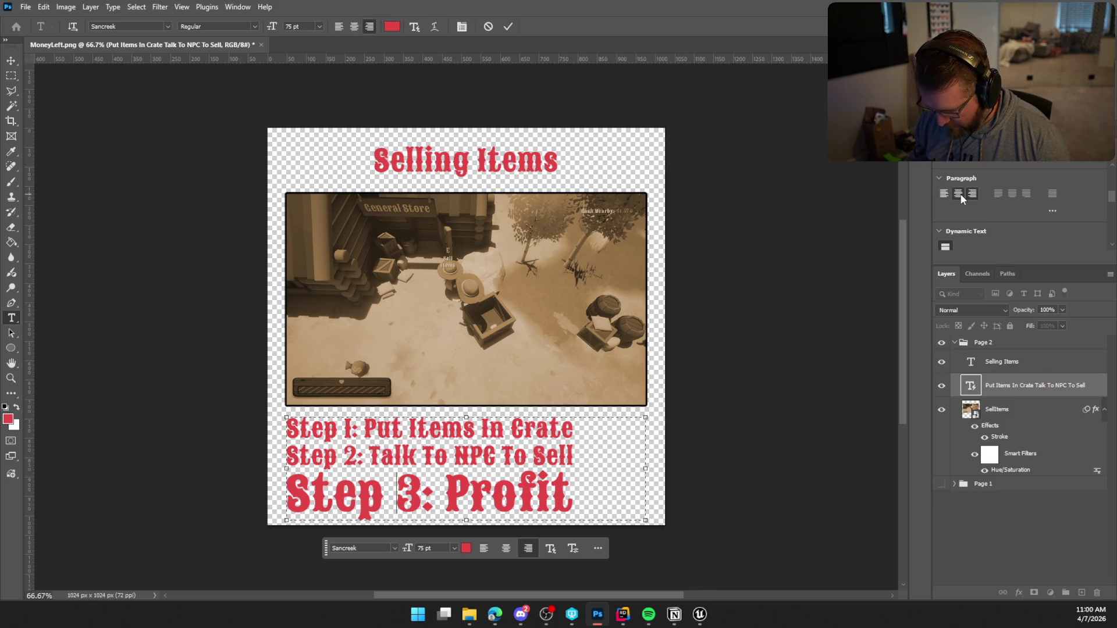
click(959, 196)
key(ctrl+a)
click(529, 549)
click(506, 549)
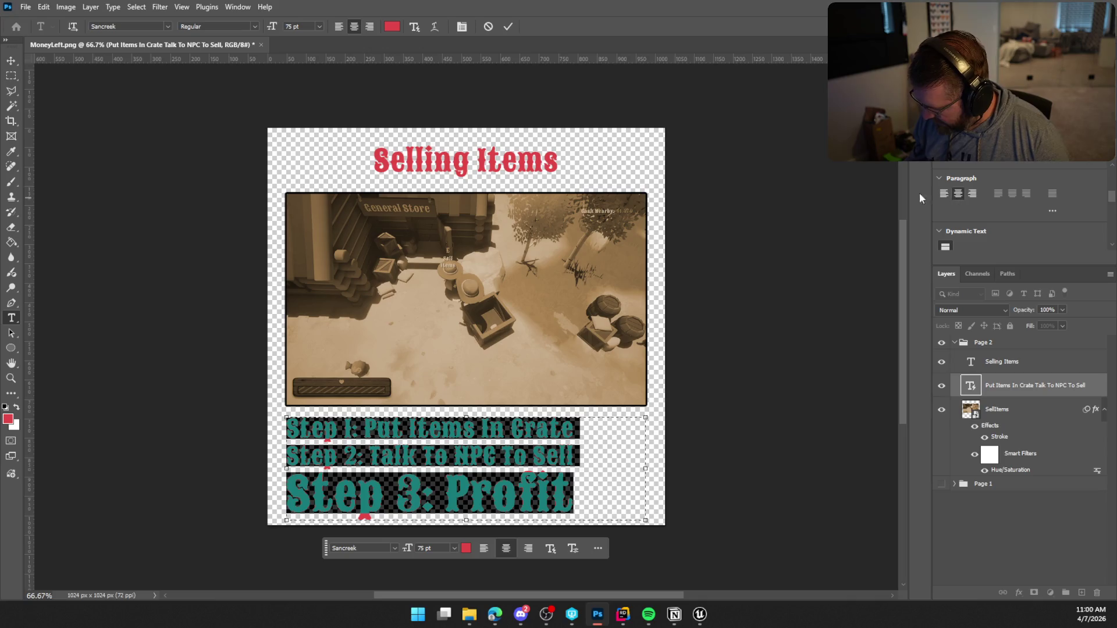
Step: Commit the step text and move the block slightly right beneath the sepia screenshot
click(10, 65)
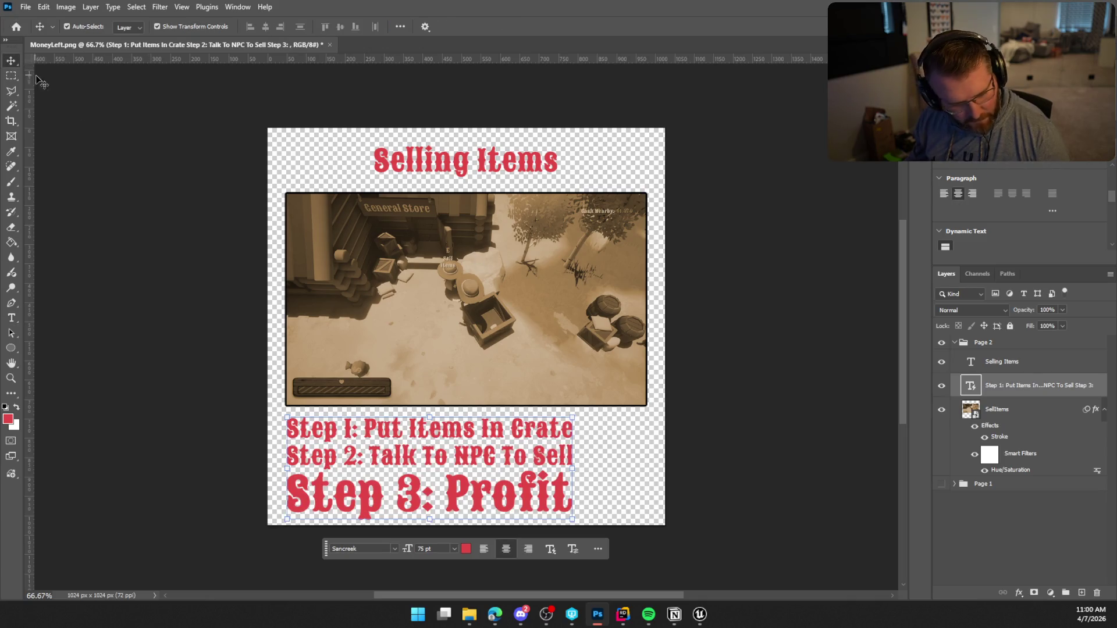
key(ctrl+t)
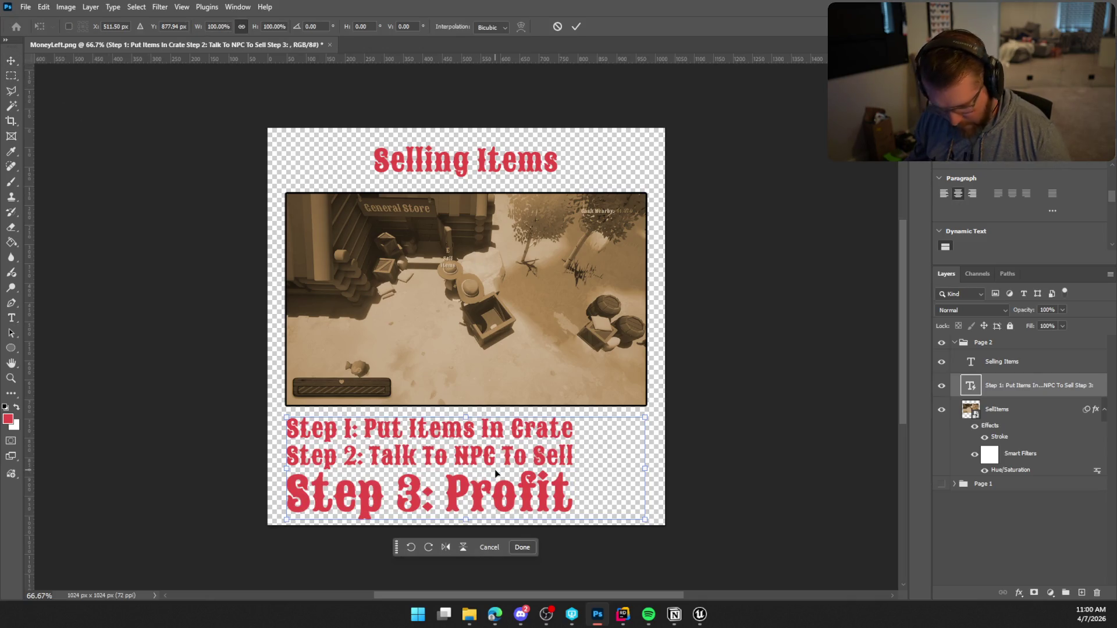
drag(497, 467, 530, 465)
key(Return)
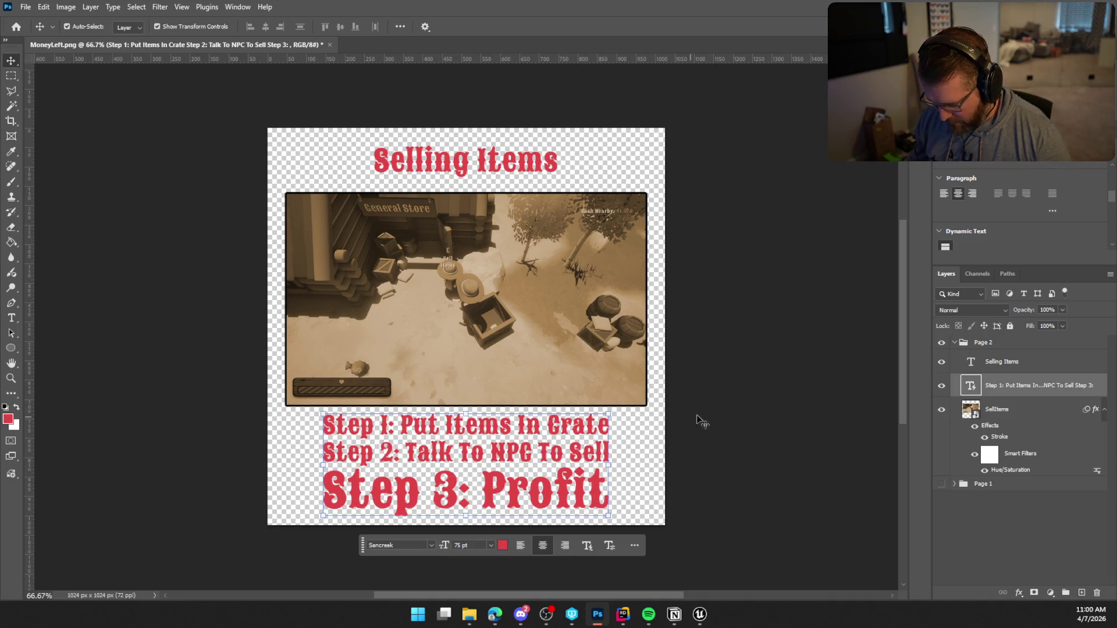
Step: Reopen the step text for editing with the caret at the end of the second line
click(726, 404)
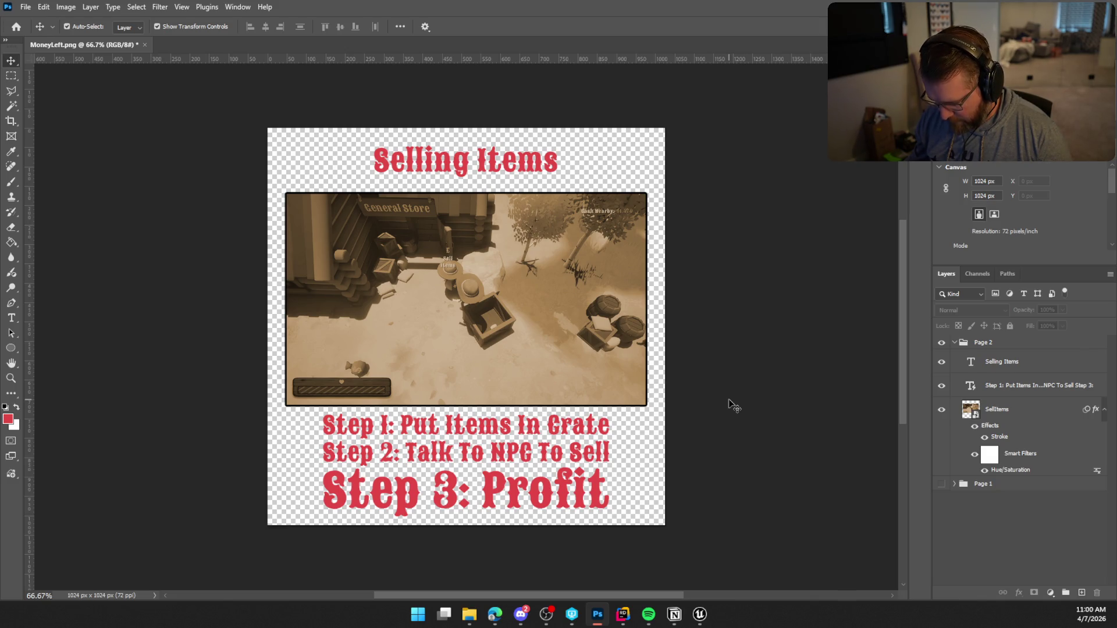
click(590, 448)
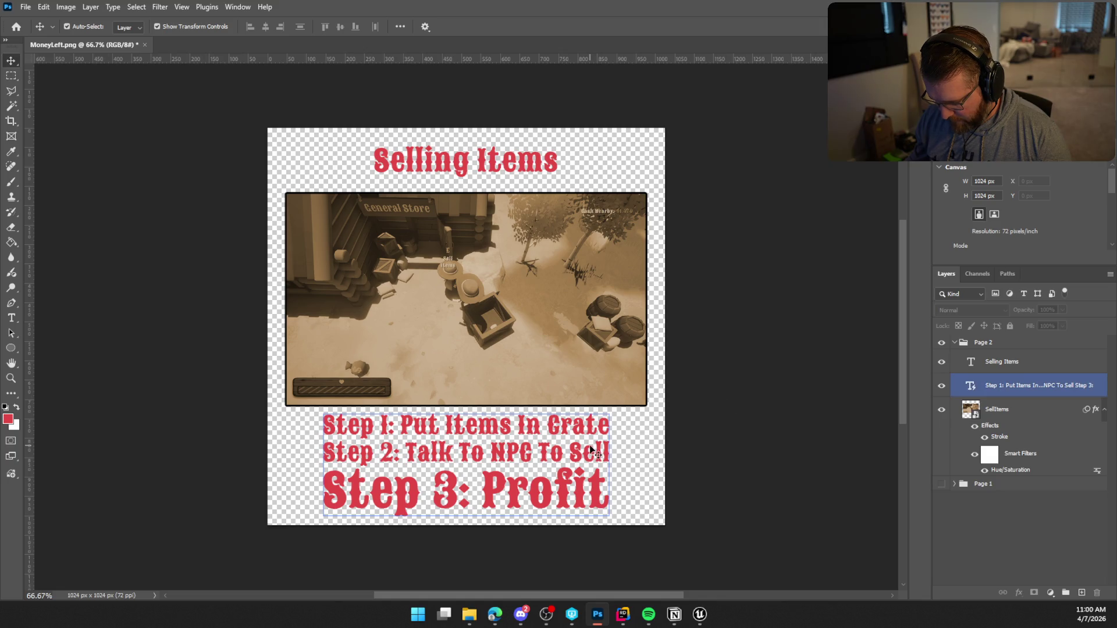
double_click(590, 448)
click(615, 449)
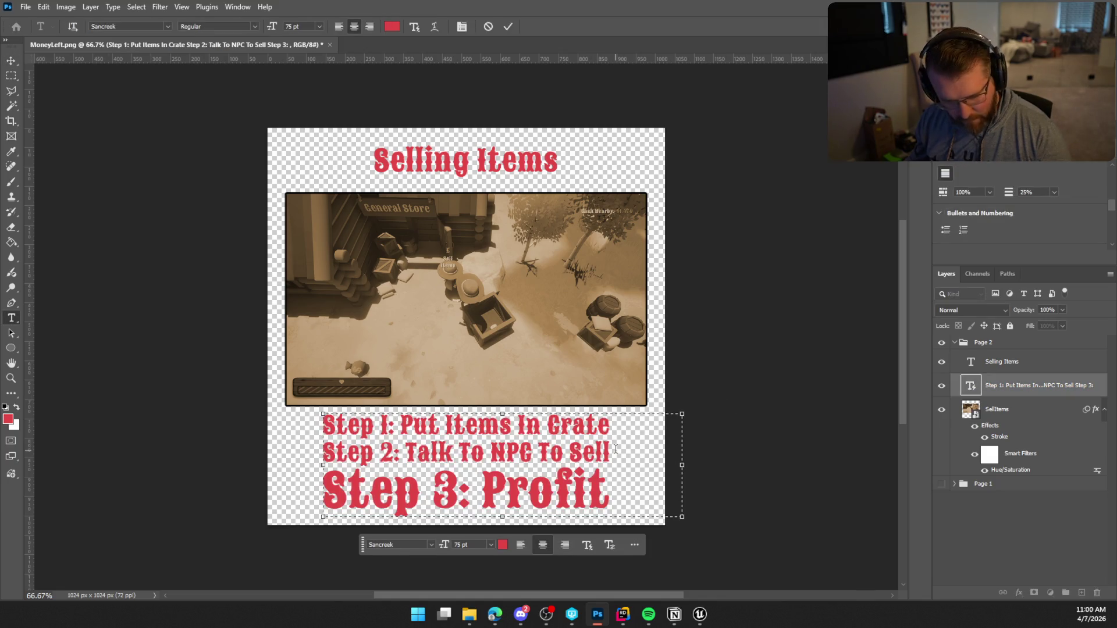
Step: Delete 'To Sell' so line 2 reads 'Step 2: Talk To NPC', and commit
key(BackSpace)
key(BackSpace)
key(BackSpace)
key(BackSpace)
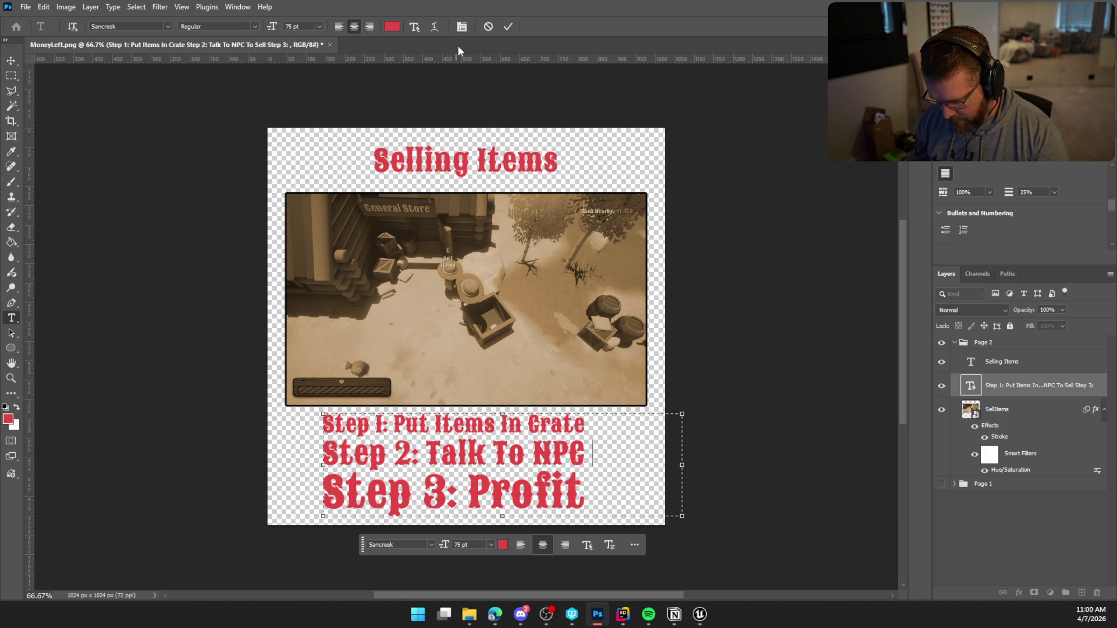
click(508, 27)
click(737, 465)
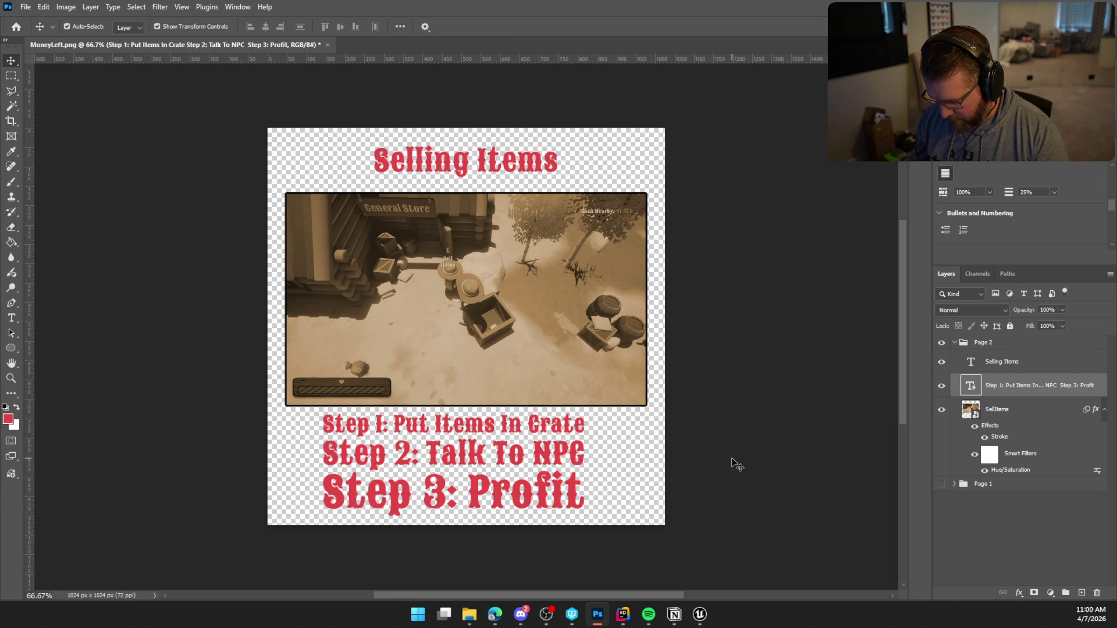
Step: Move the step text right until it lines up with the page centre guide
drag(545, 451, 564, 450)
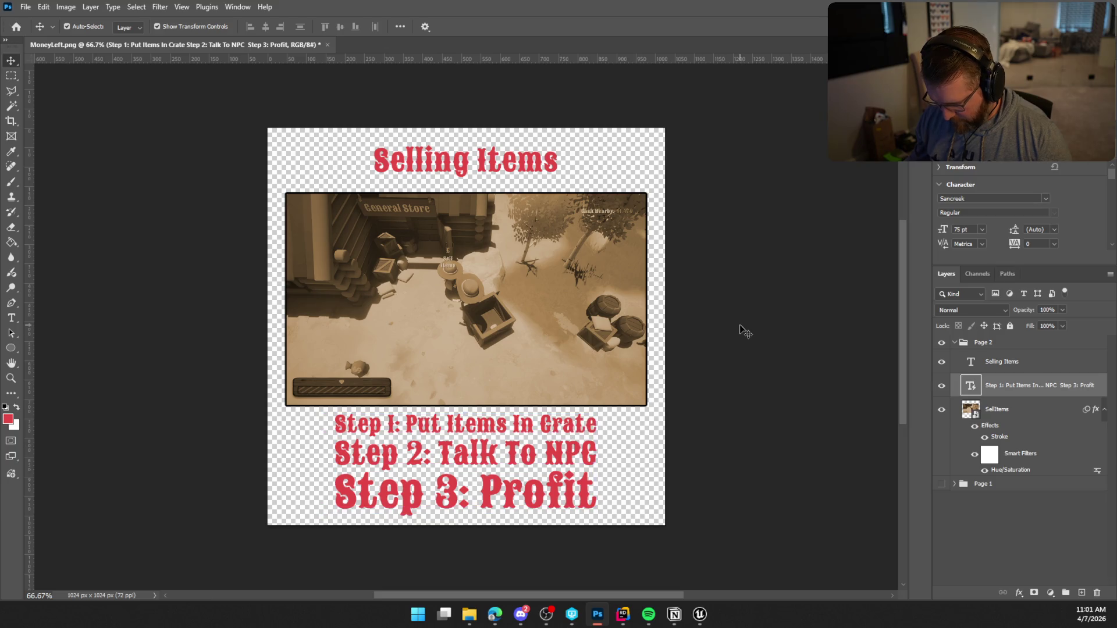
click(743, 329)
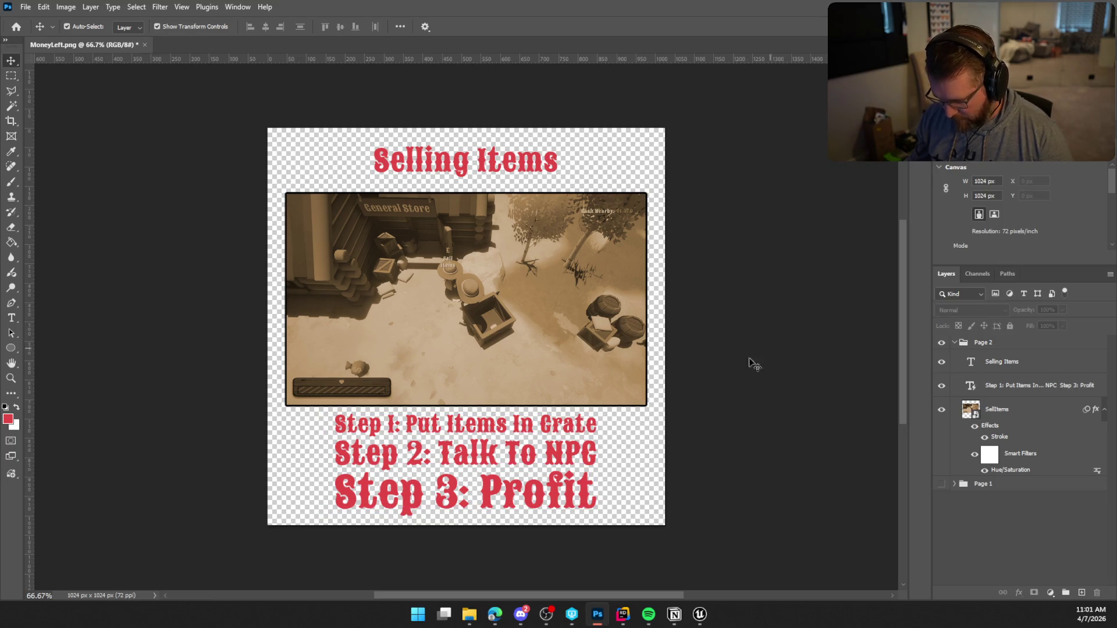
click(530, 452)
mouse_move(476, 462)
mouse_down()
mouse_move(486, 464)
mouse_move(477, 444)
mouse_move(477, 463)
mouse_up()
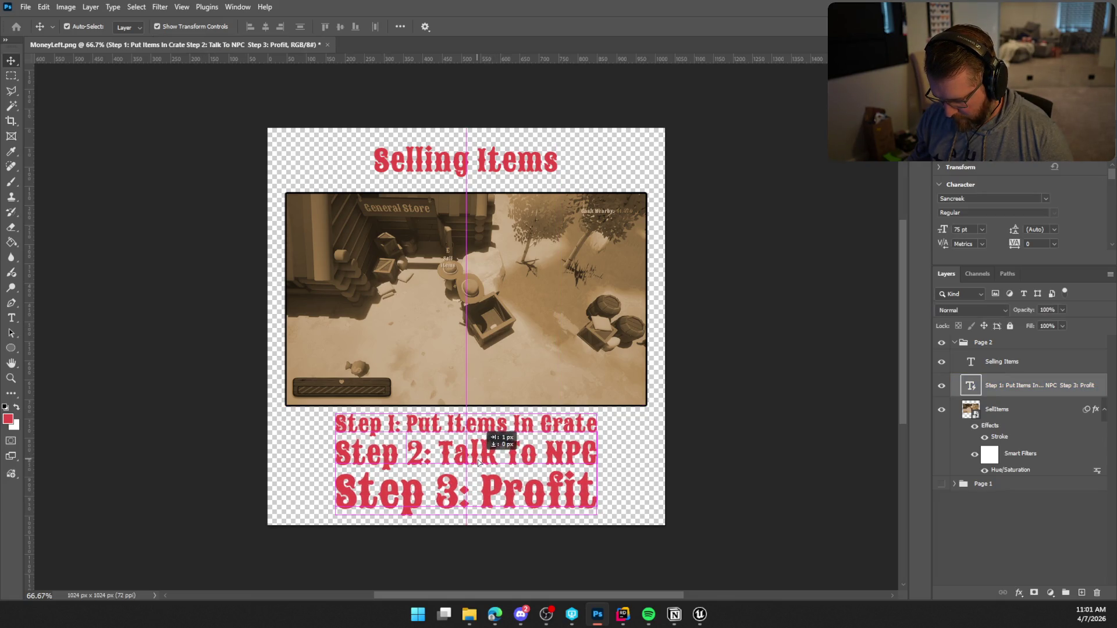
click(747, 389)
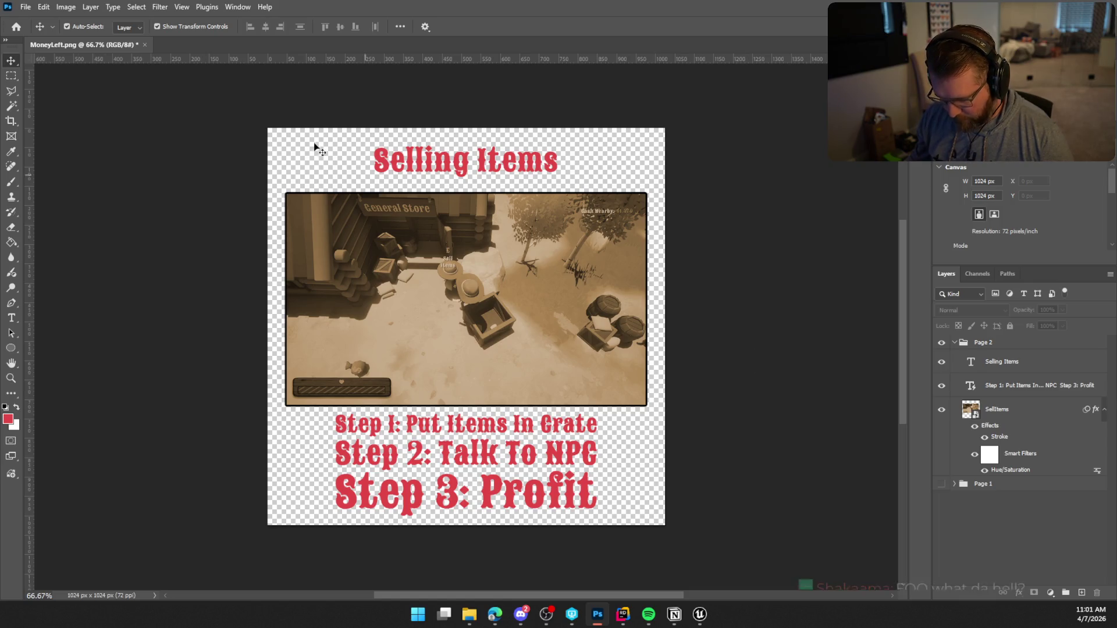
click(26, 7)
Step: Quick Export the page as a PNG named MoneyRight.png in the Tutorial Pages folder
mouse_move(96, 215)
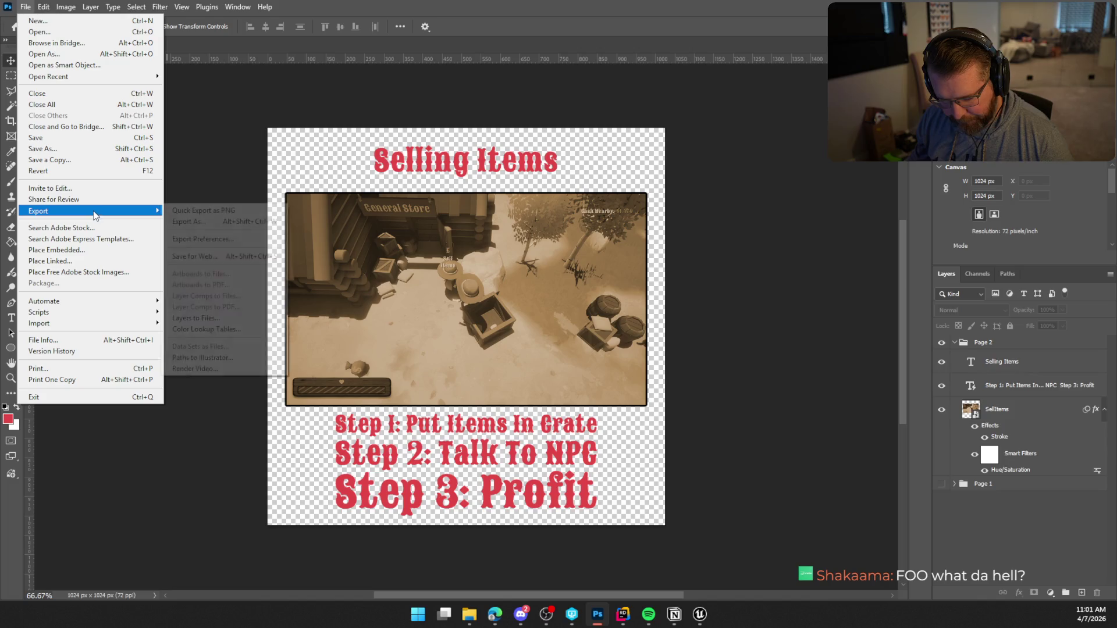
click(216, 210)
click(114, 421)
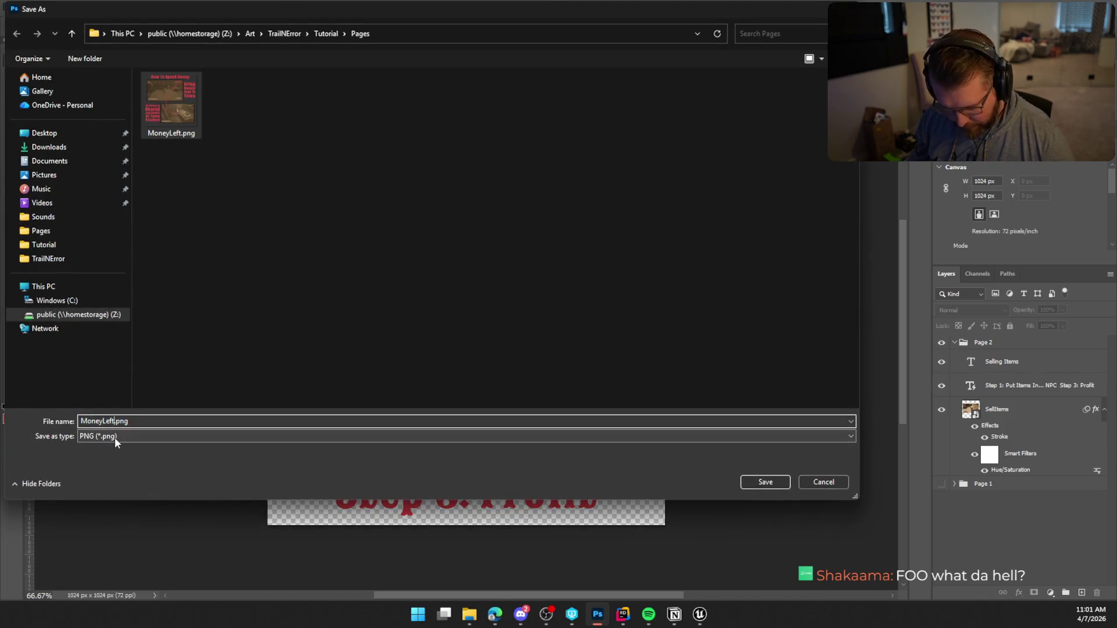
key(BackSpace)
key(BackSpace)
text(Right)
key(Return)
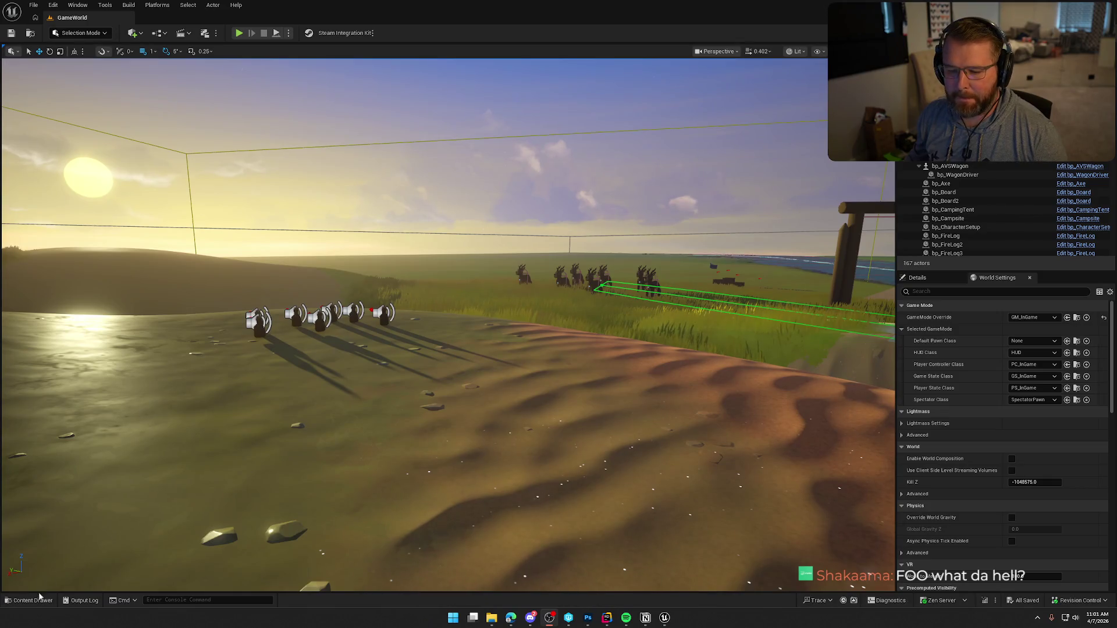
Step: Import MoneyRight.png from the Pages folder into Textures/Tutorial and dock its texture editor tab
click(39, 599)
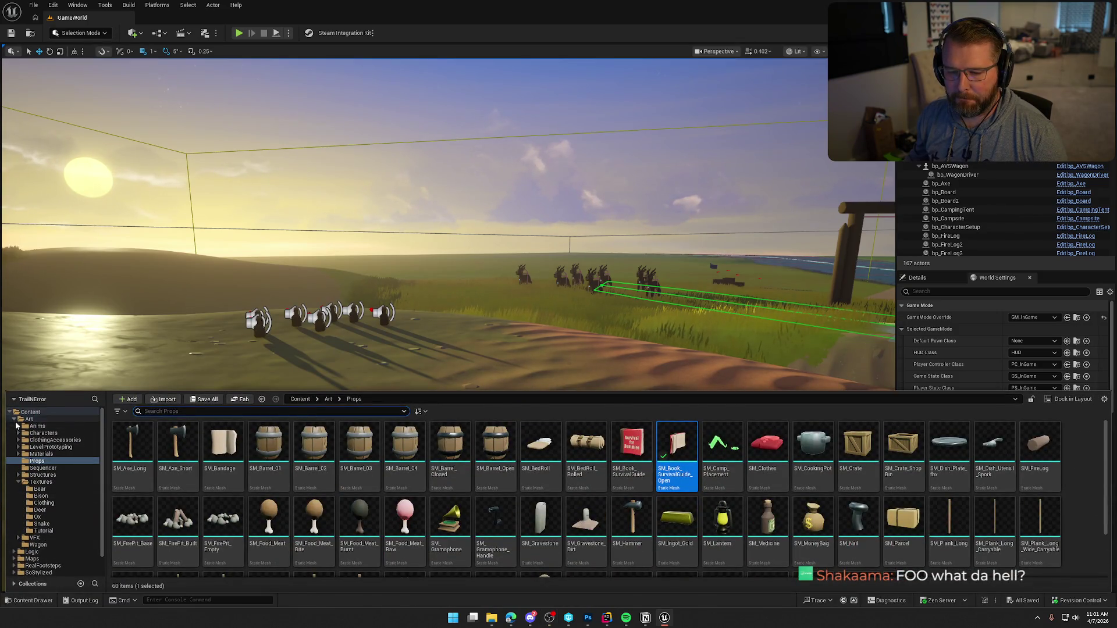
click(43, 531)
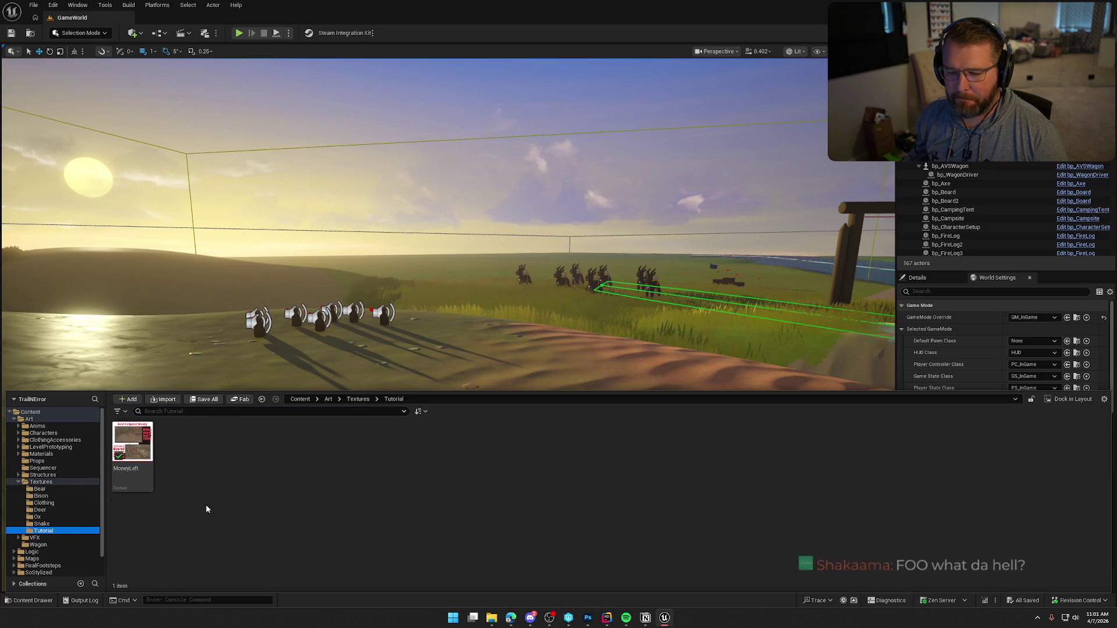
click(499, 620)
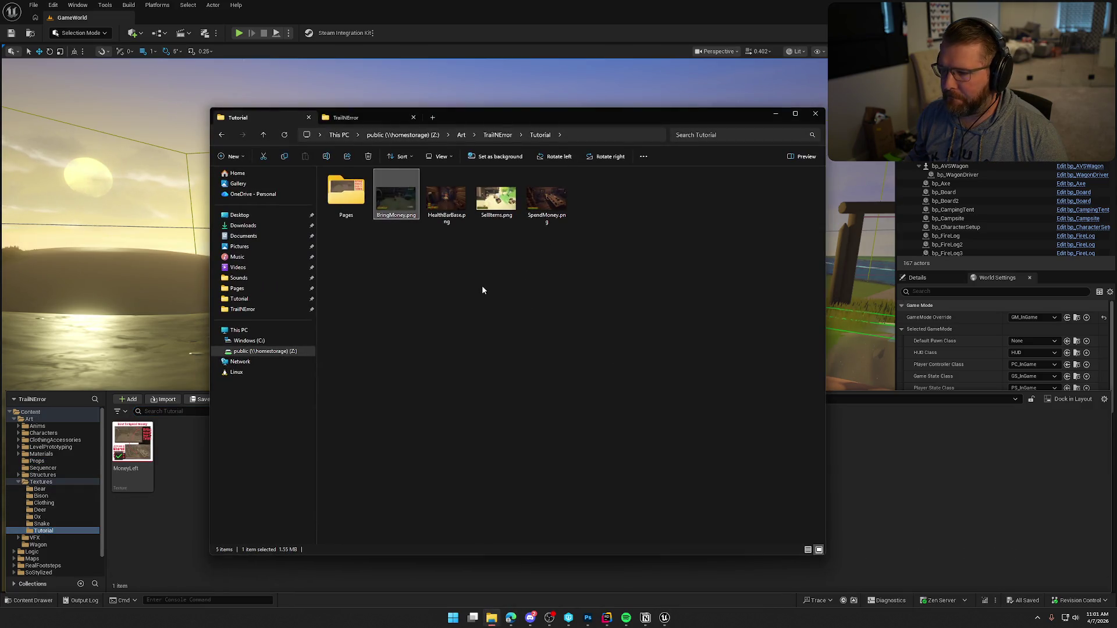
double_click(346, 195)
click(397, 197)
mouse_move(397, 197)
mouse_down()
mouse_move(197, 526)
mouse_move(174, 495)
mouse_up()
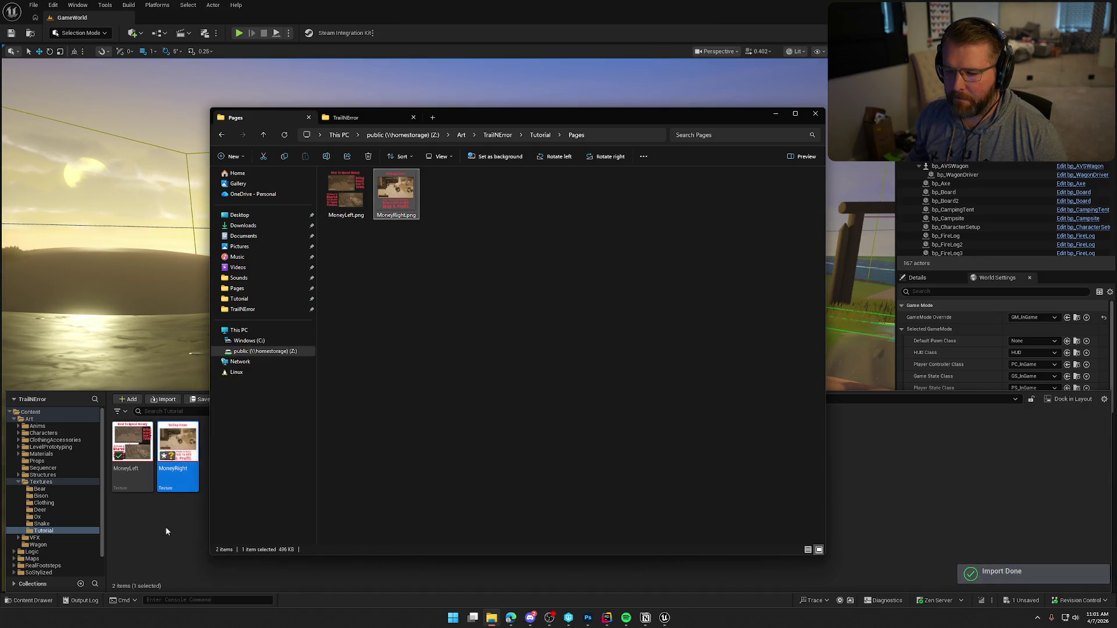
click(169, 531)
drag(138, 444, 176, 447)
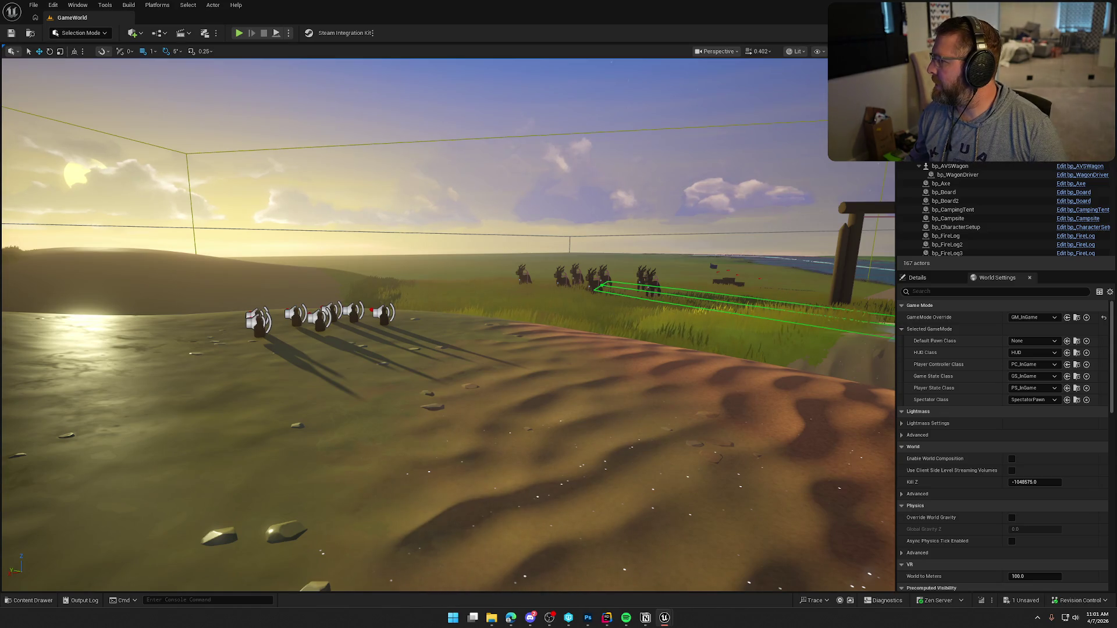
mouse_move(442, 64)
mouse_down()
mouse_move(233, 35)
mouse_move(214, 23)
mouse_up()
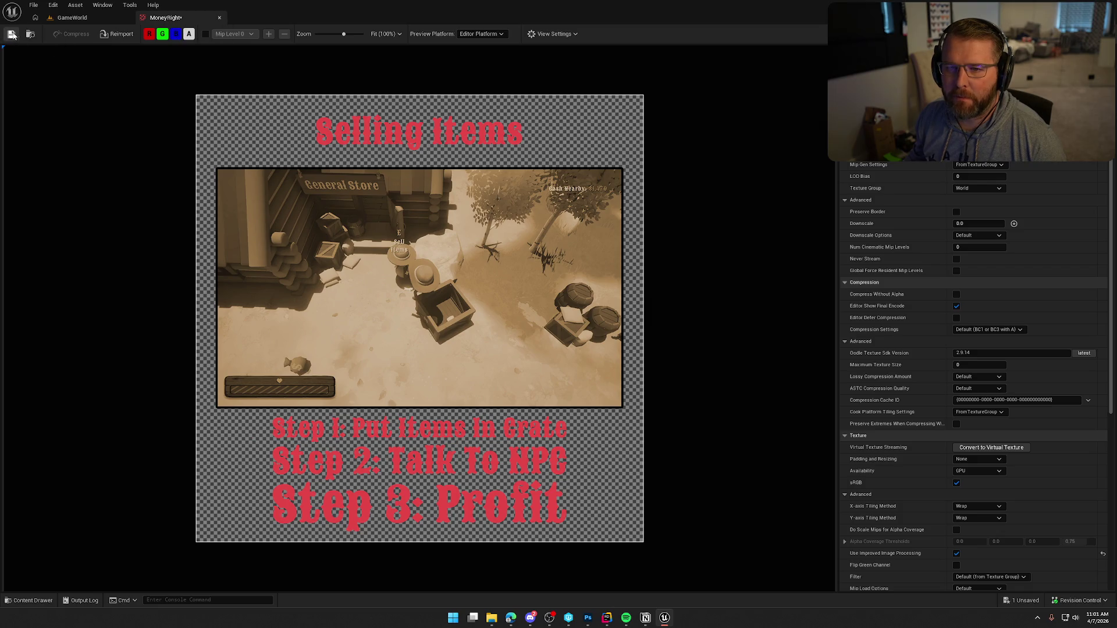
Step: Close the texture preview and open the bp_Player blueprint from the Logic/Player folder
middle_click(167, 21)
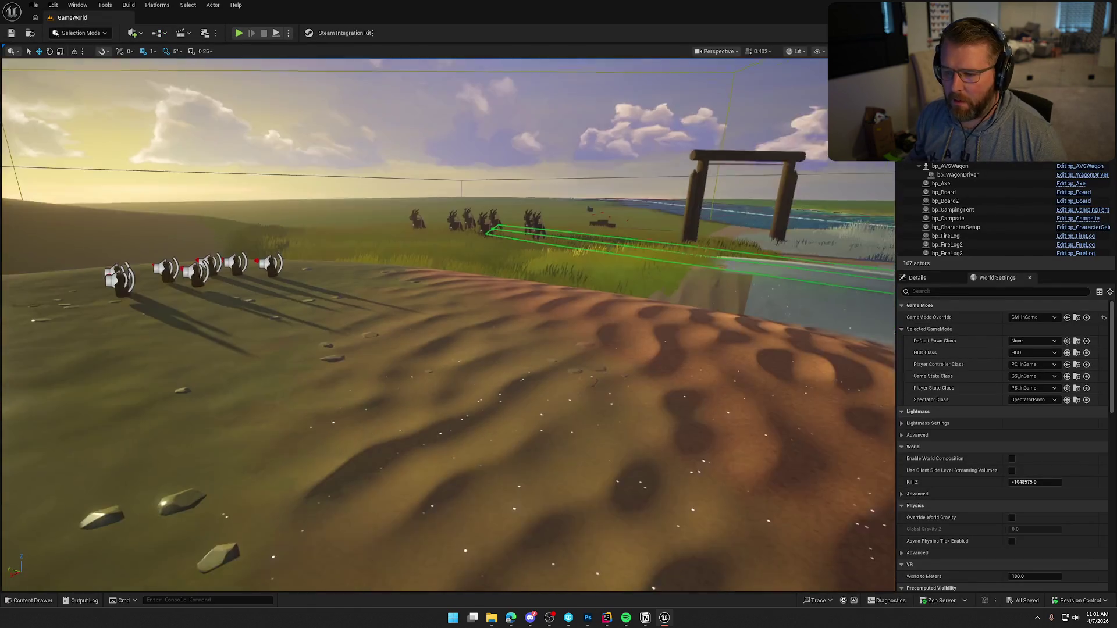
click(29, 600)
scroll(52, 499, down, 1)
click(32, 528)
double_click(544, 452)
double_click(177, 442)
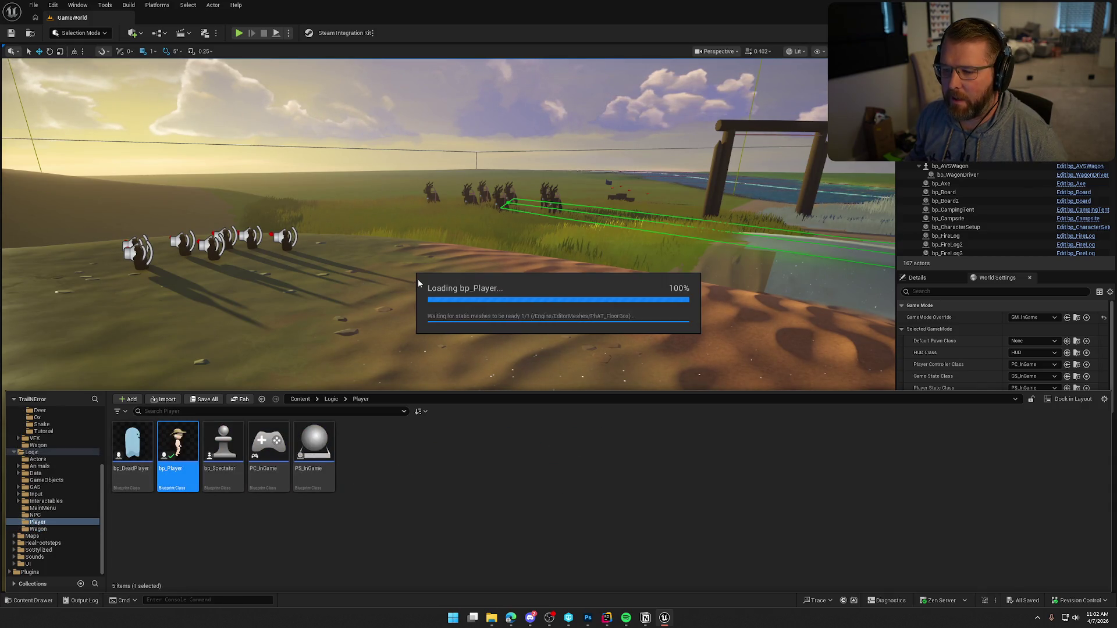
Step: Set MoneyRight as Index 0 of the RightPageContent texture array
scroll(65, 474, down, 5)
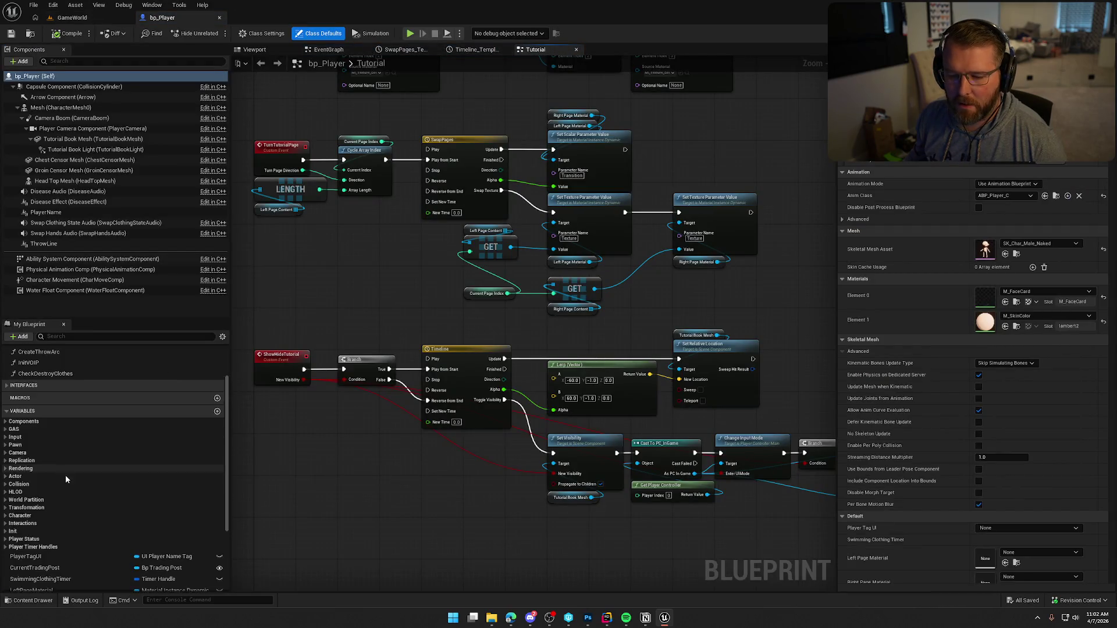
click(58, 515)
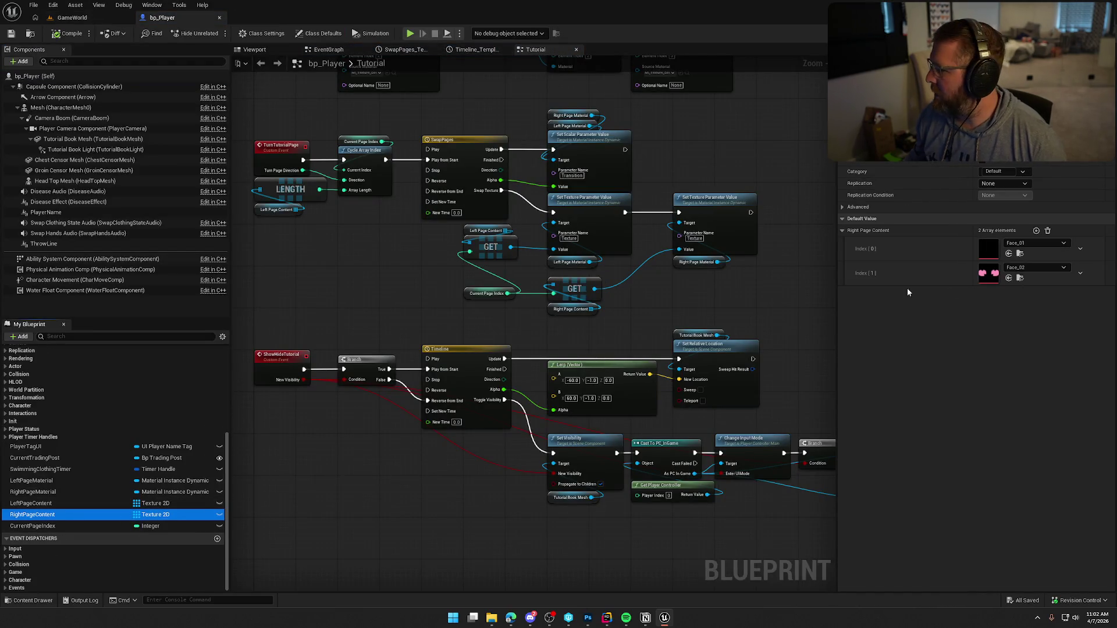
key(ctrl+space)
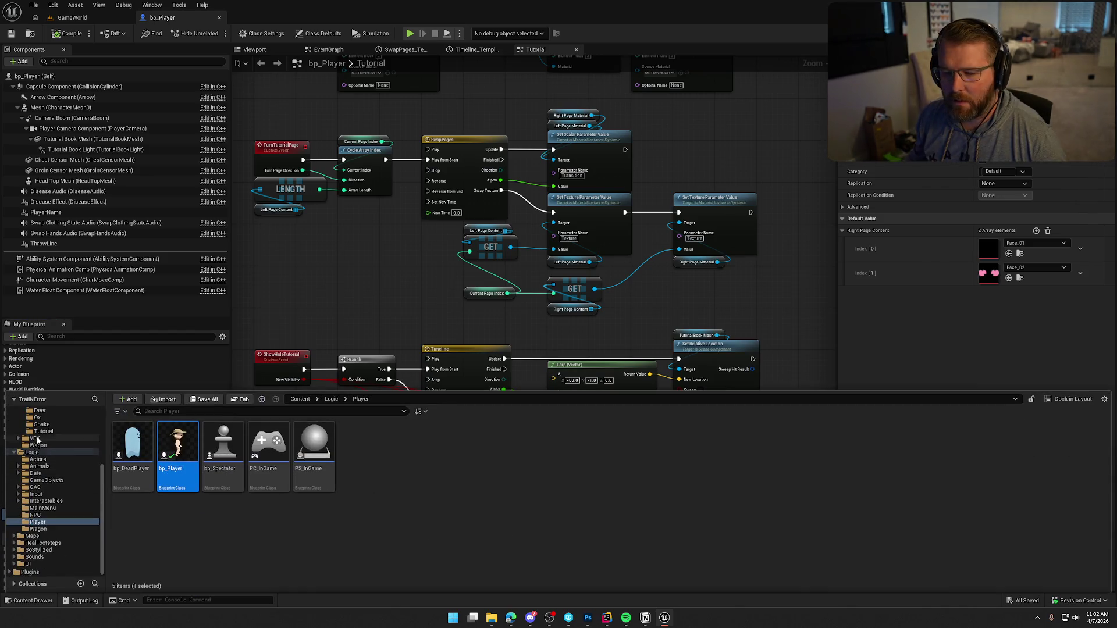
click(43, 431)
mouse_move(183, 449)
mouse_down()
mouse_move(938, 245)
mouse_move(990, 250)
mouse_up()
Step: Save bp_Player, return to the GameWorld level, and start Play
click(68, 33)
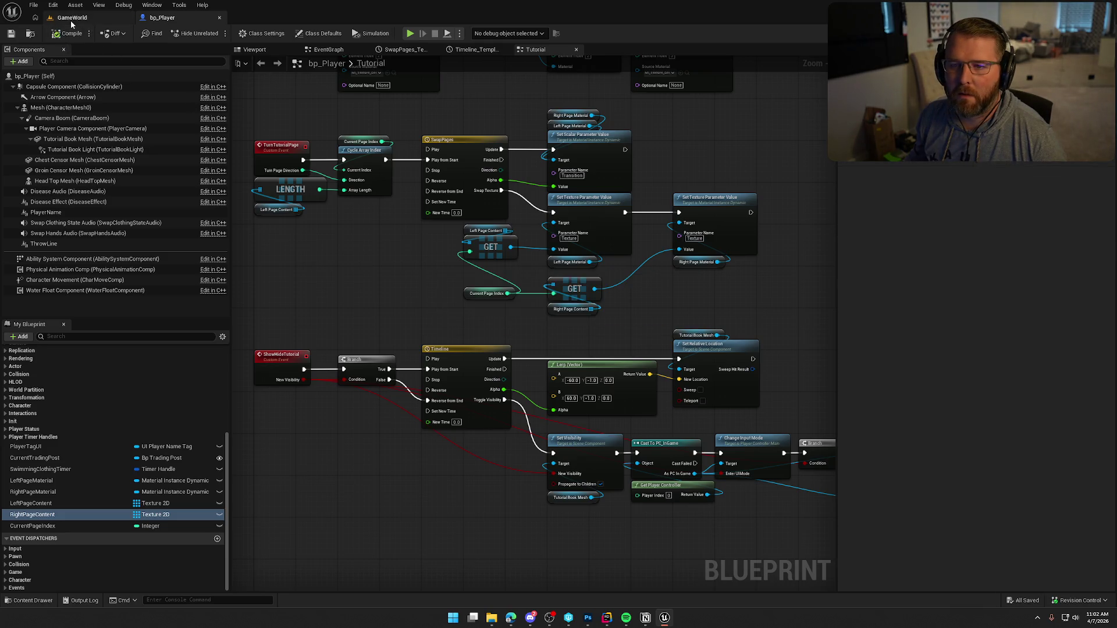
click(72, 17)
click(239, 33)
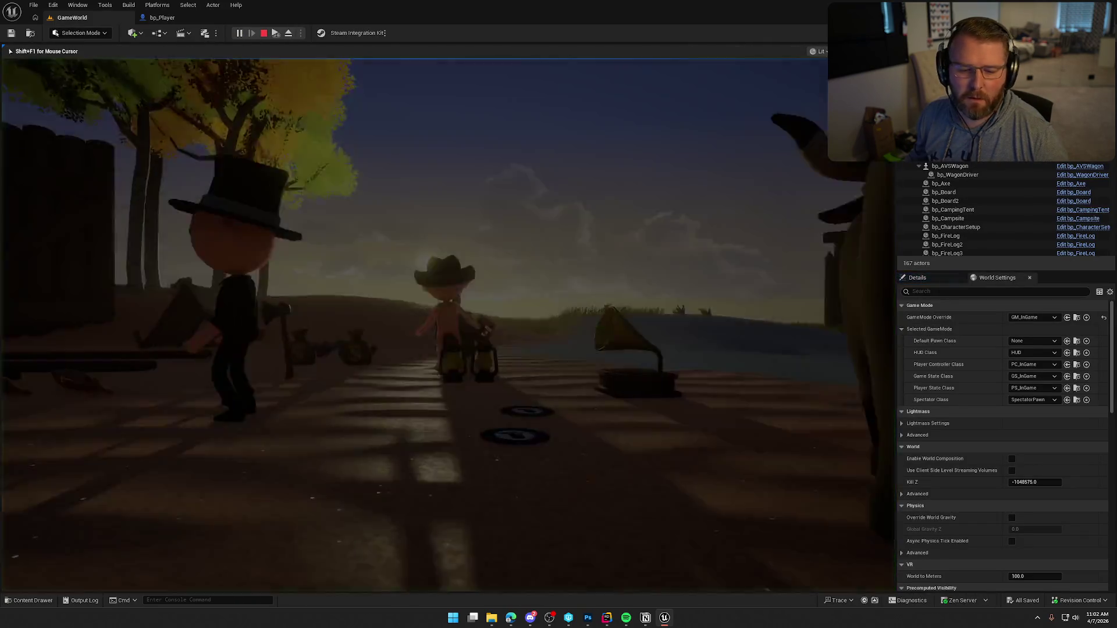
Step: Pick up the tutorial book, read the How To Spend Money and Selling Items pages, then stop playing
key(e)
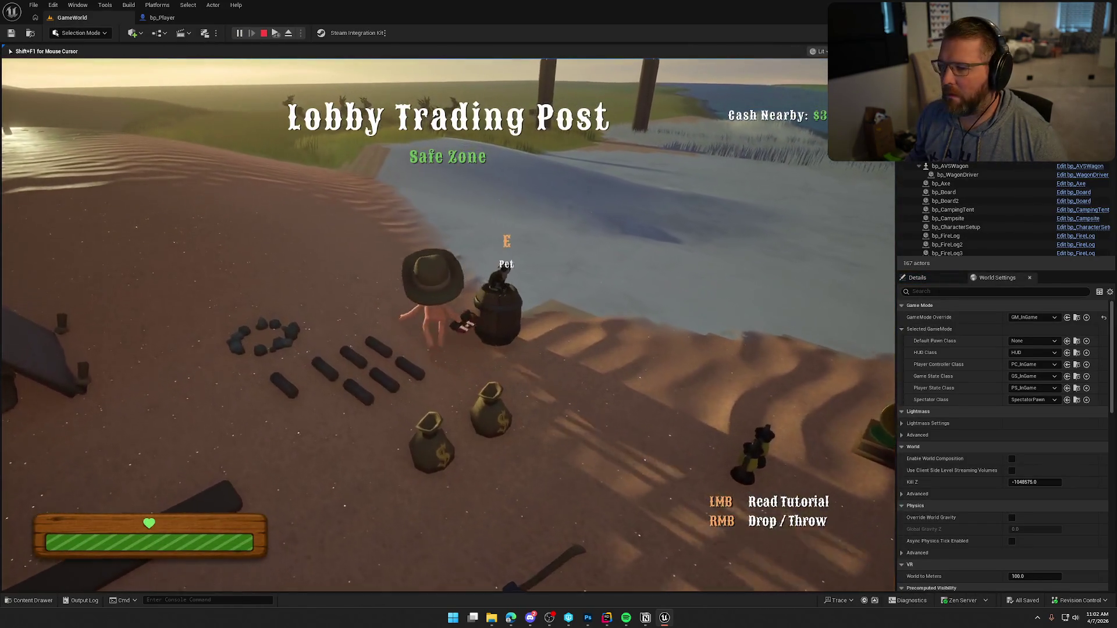
key(w)
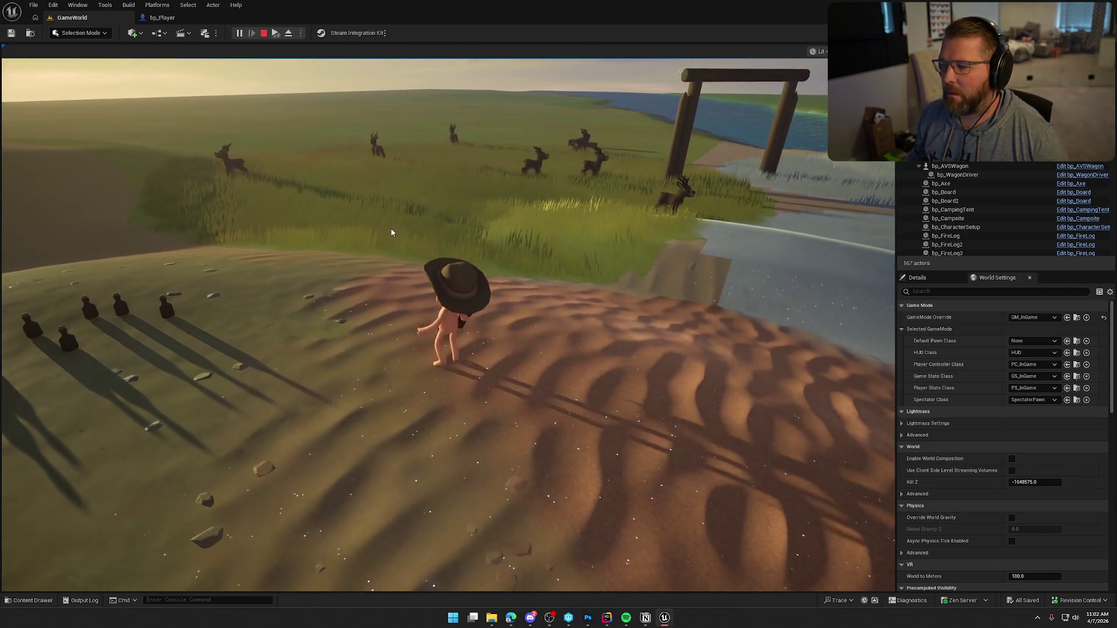
click(512, 338)
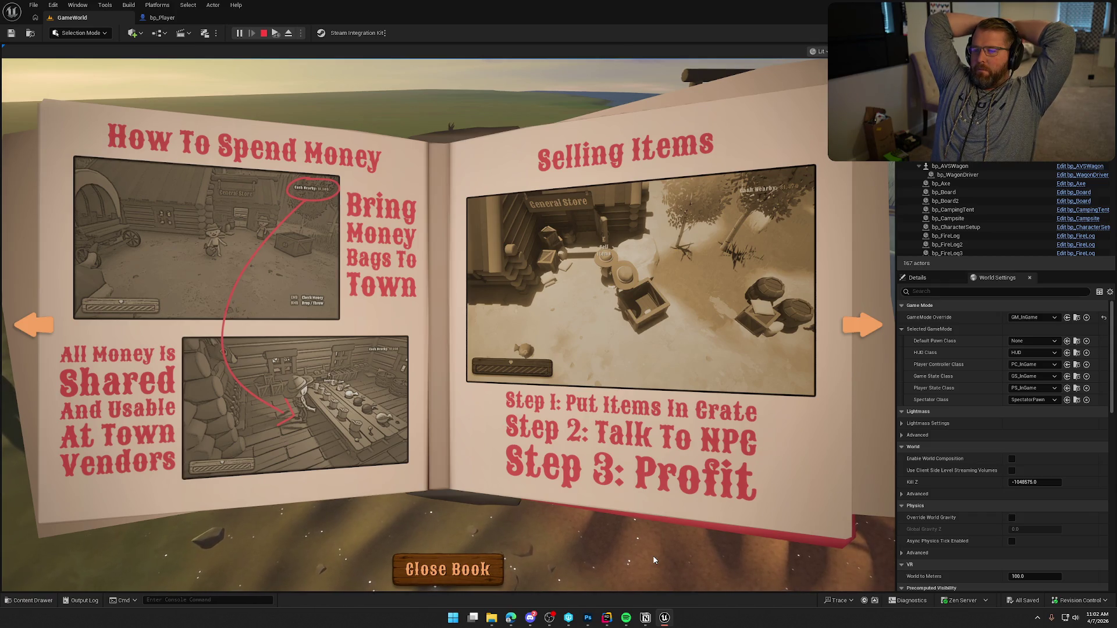
key(Escape)
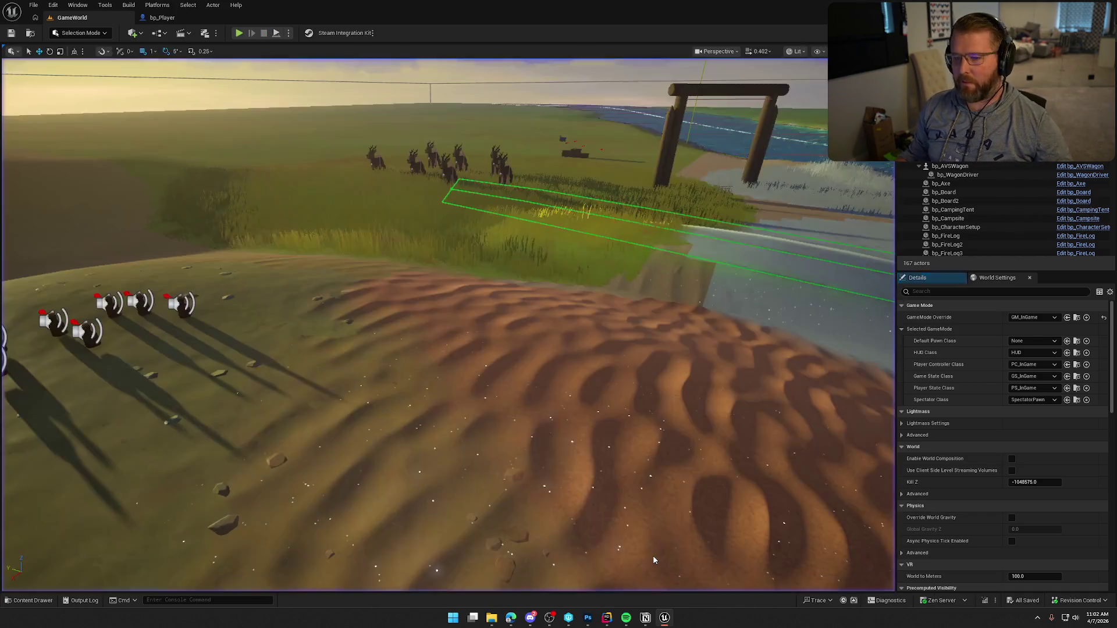
Step: Reimport the MoneyLeft texture from its updated PNG in the Tutorial textures folder
key(ctrl+space)
click(136, 446)
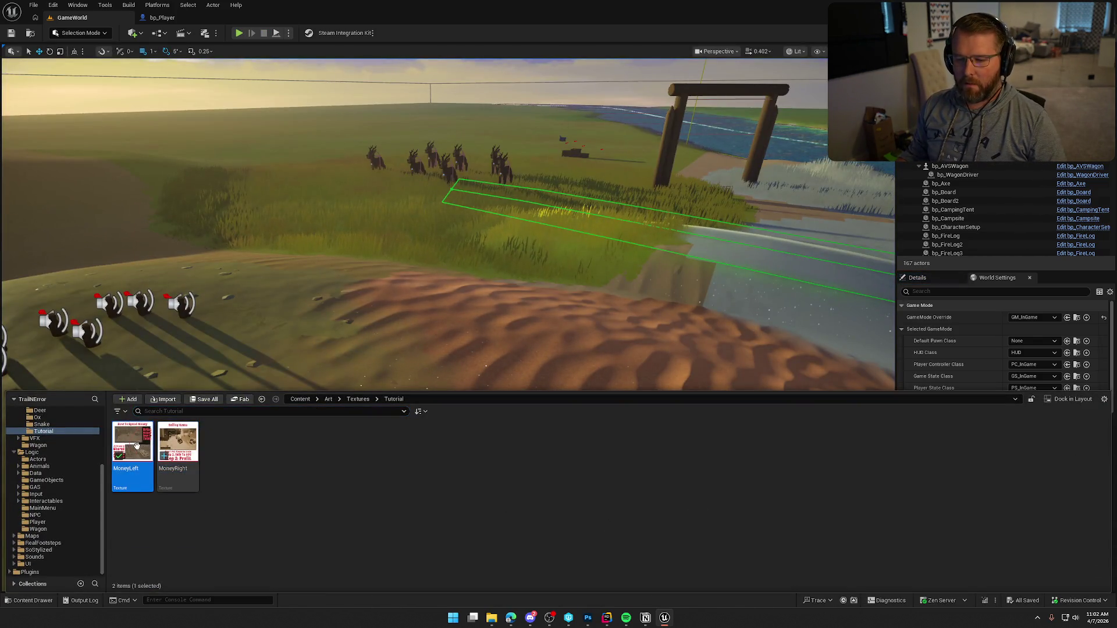
right_click(136, 445)
click(166, 177)
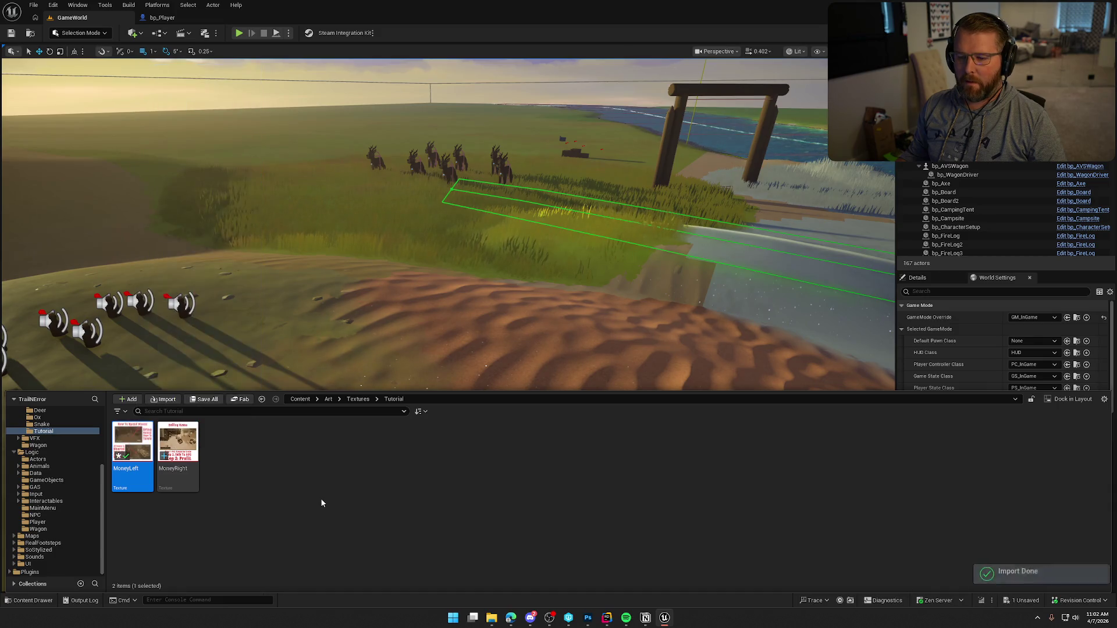
click(321, 503)
Step: Play-test by opening the tutorial book to check the updated page, then close it and stop
key(alt+p)
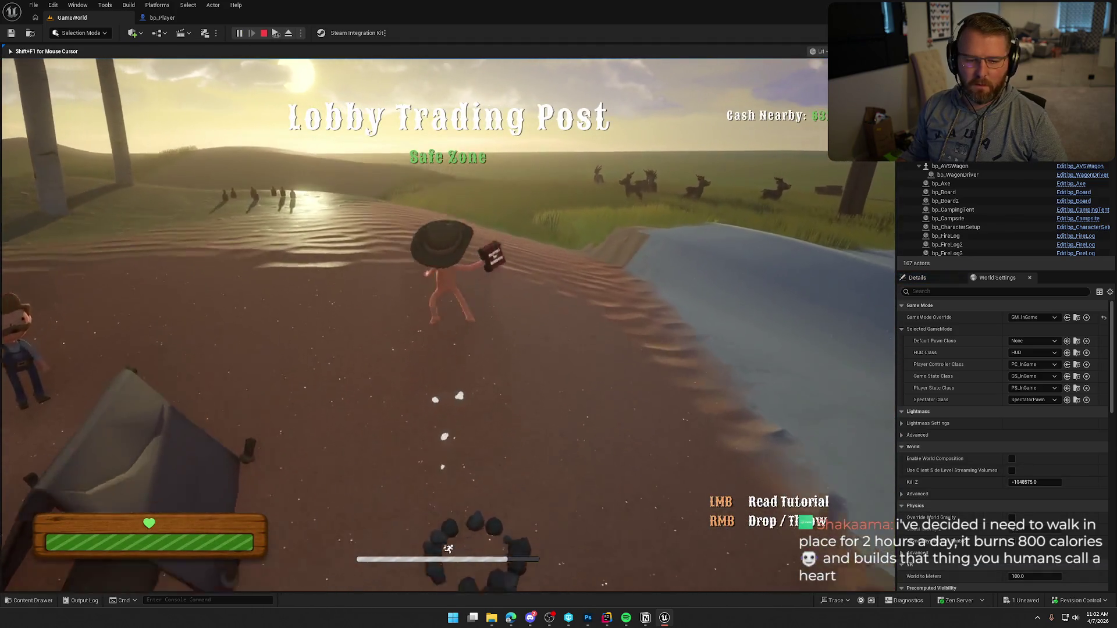
key(w)
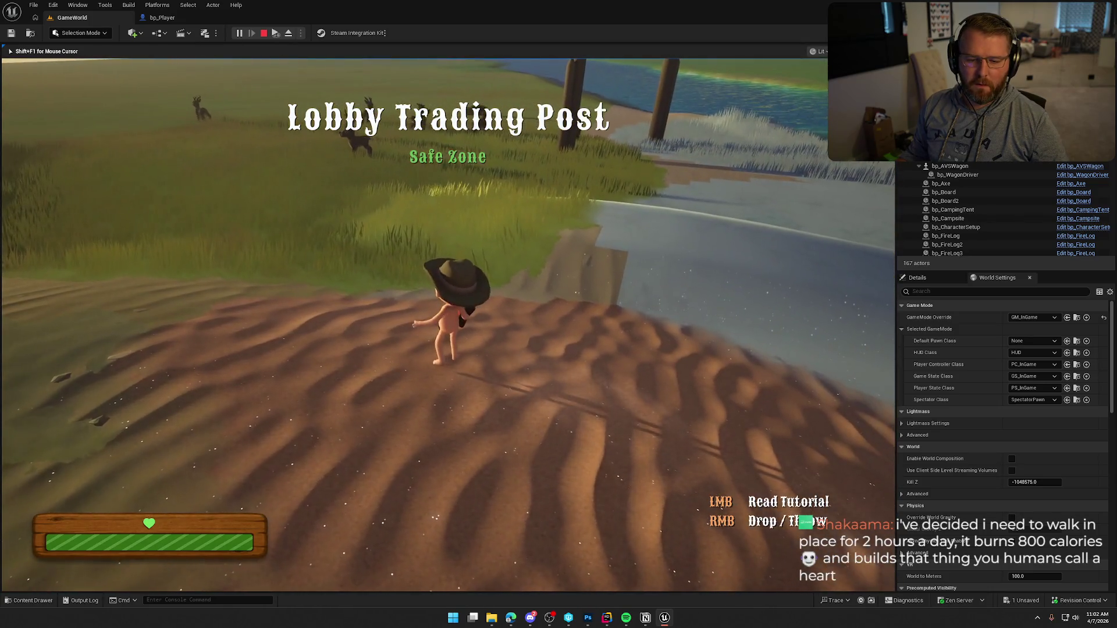
click(532, 283)
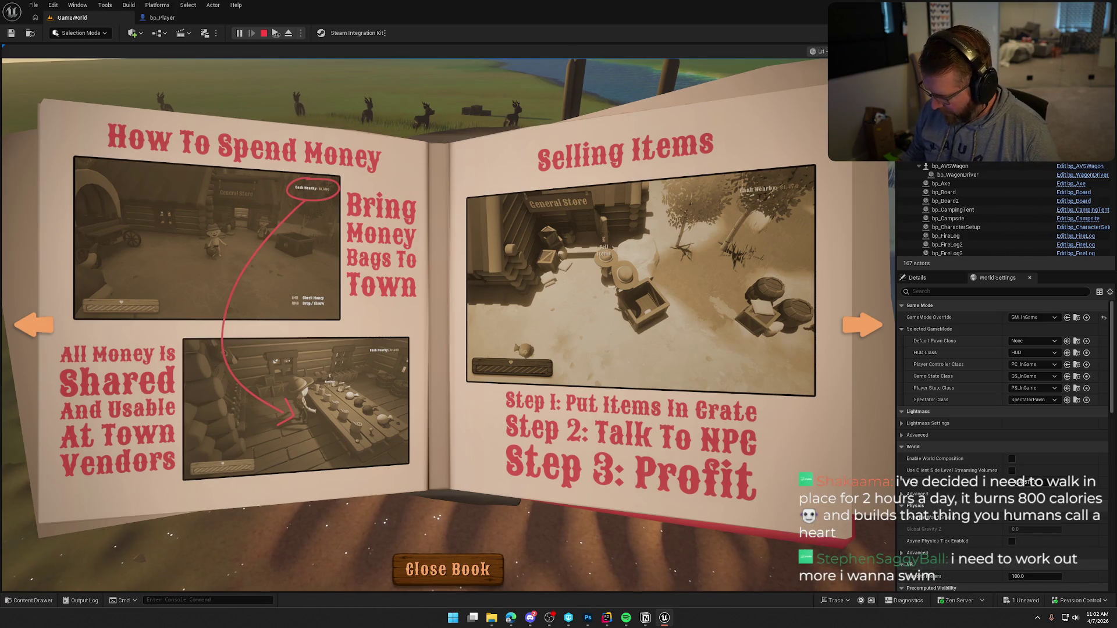
key(alt+Tab)
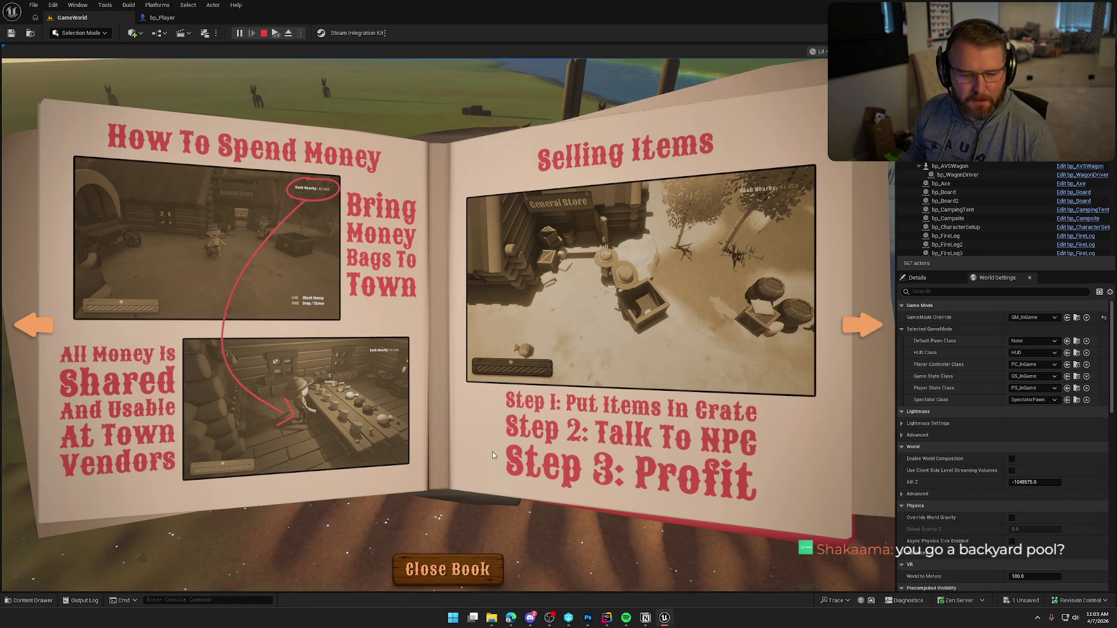
click(462, 554)
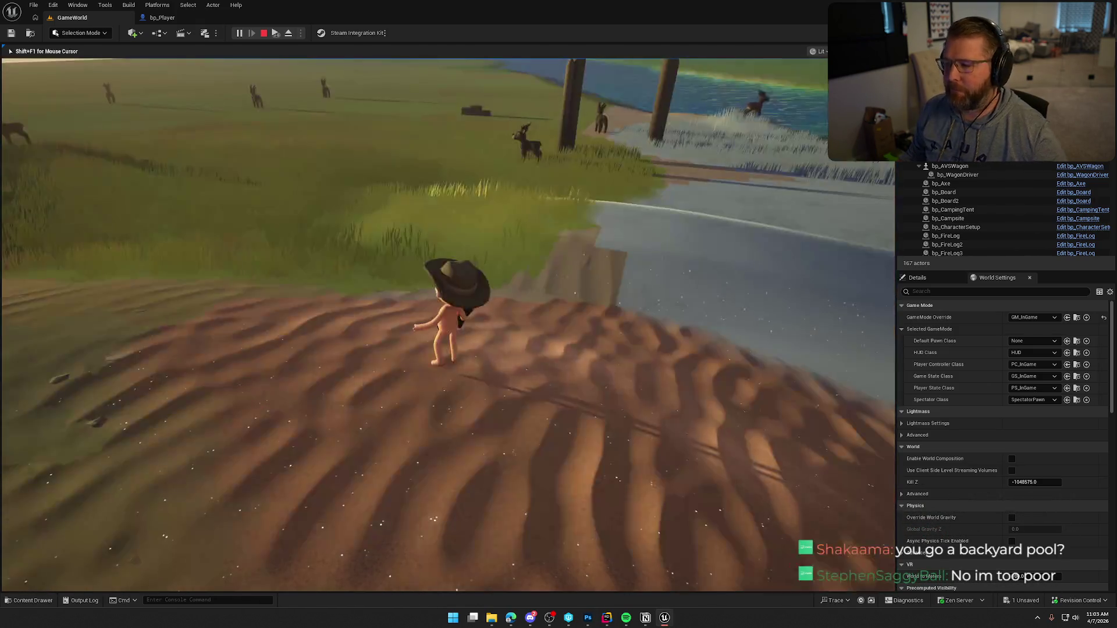
key(Escape)
key(ctrl+space)
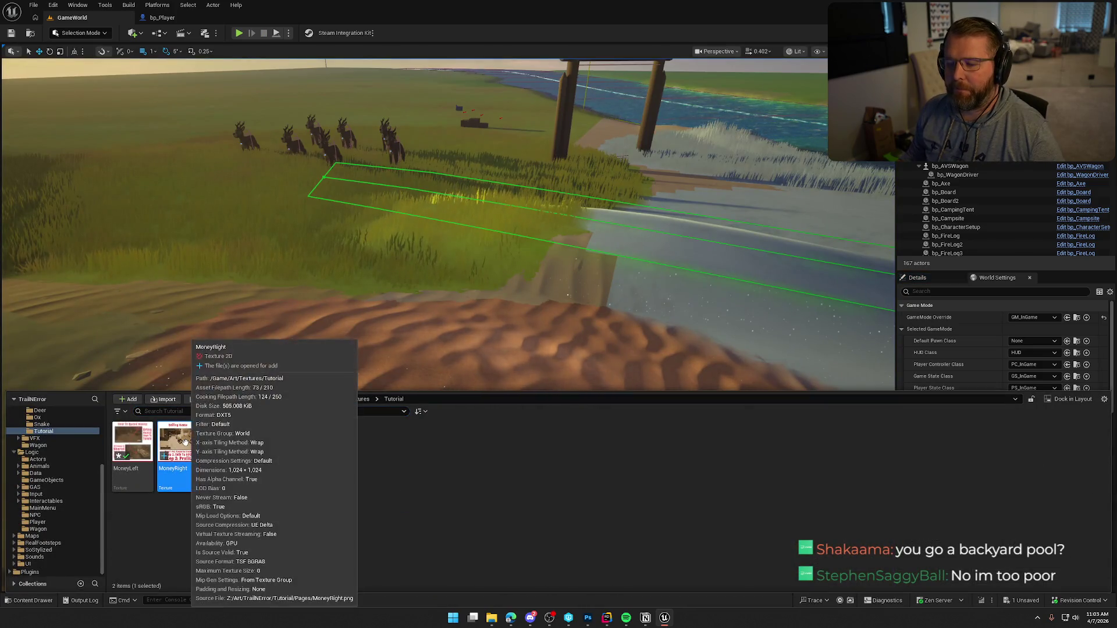
Step: Reimport the MoneyRight texture from its updated file and save all assets
right_click(185, 442)
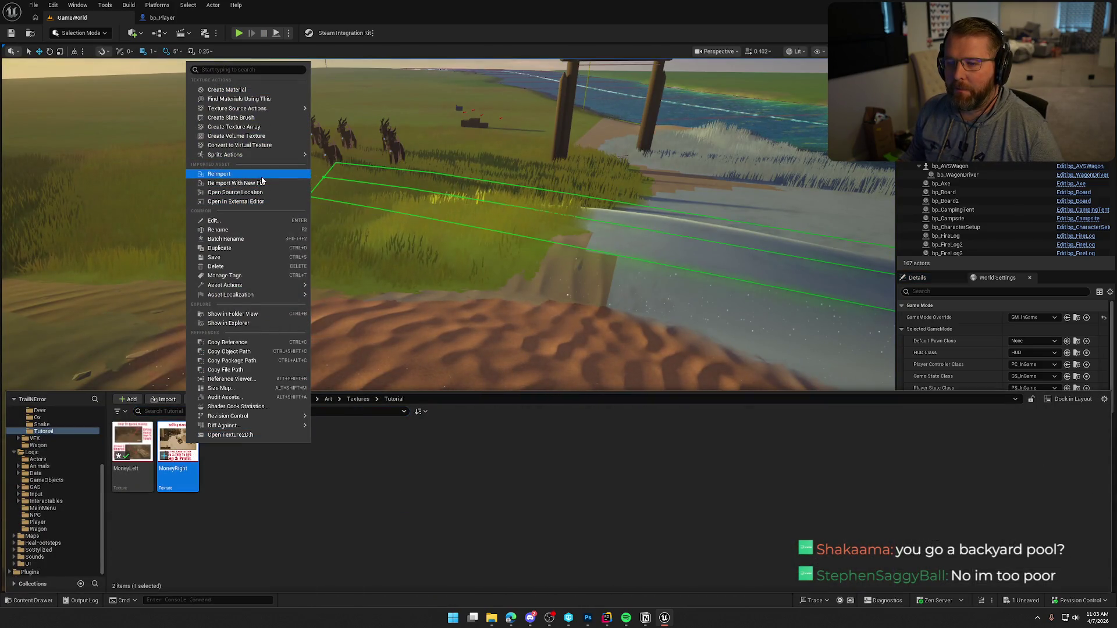
click(219, 174)
click(411, 486)
key(ctrl+shift+s)
click(408, 254)
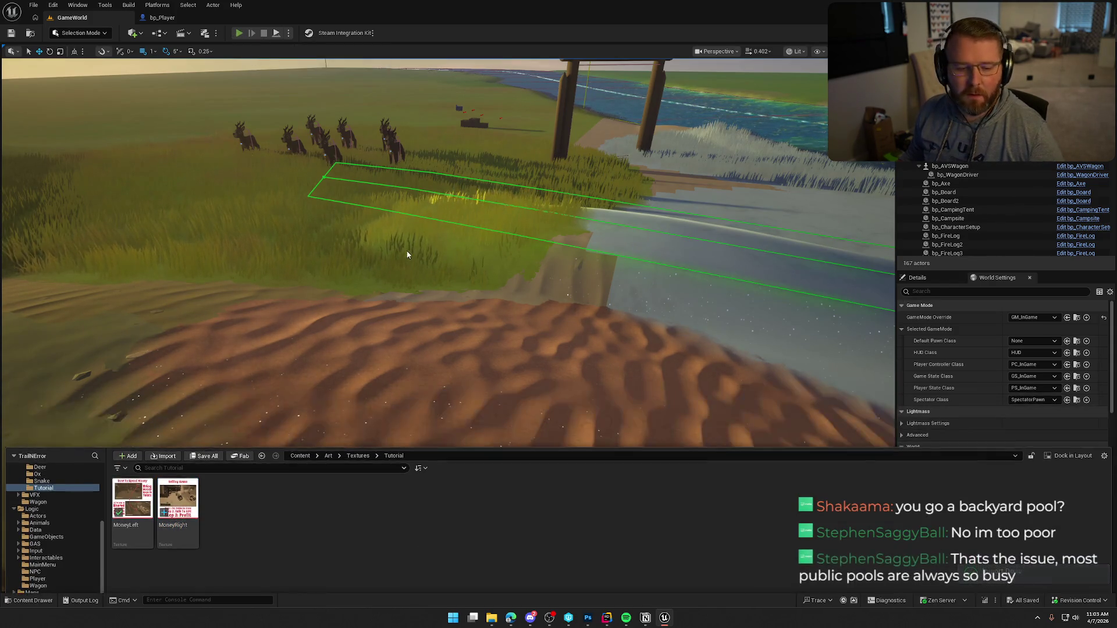
Step: Play-test the book, flipping spreads back to How To Spend Money and Selling Items, then stop
key(alt+p)
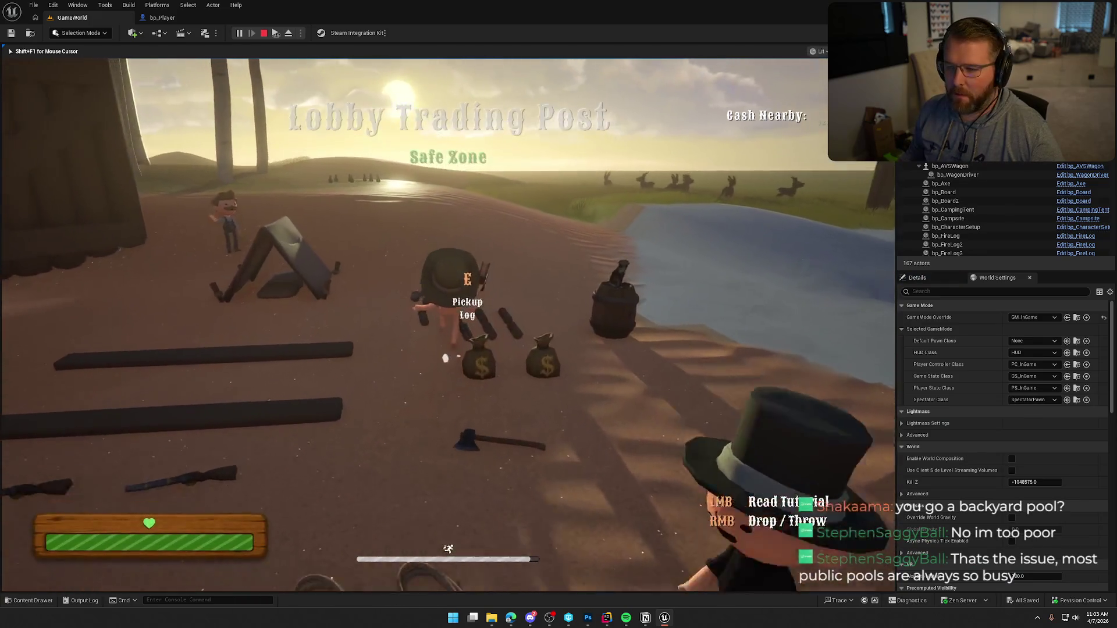
key(w)
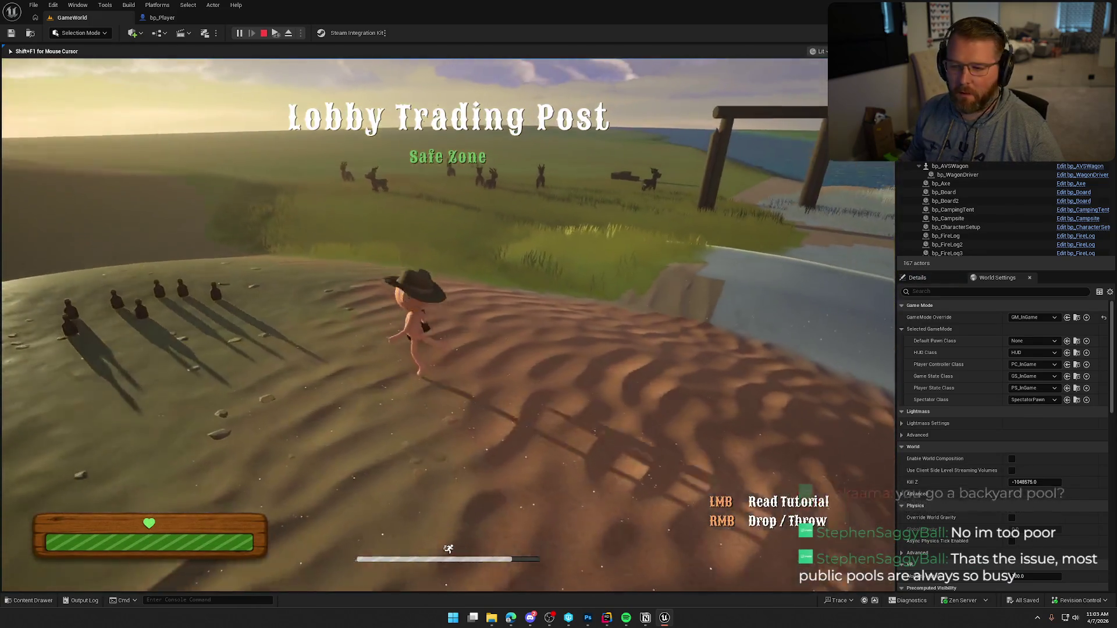
click(551, 471)
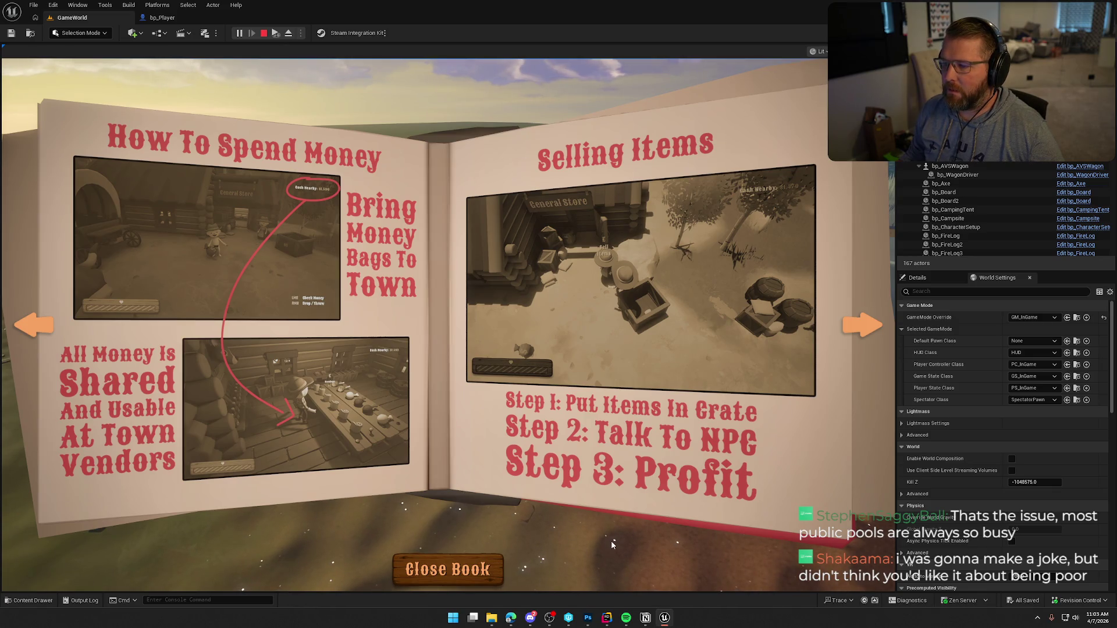
click(874, 330)
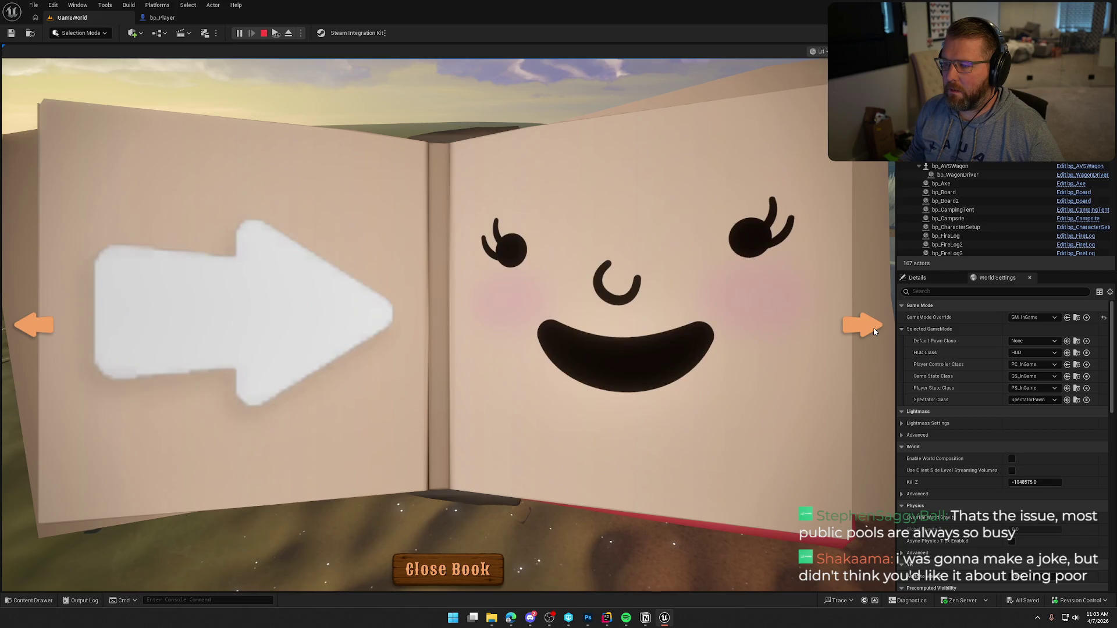
click(874, 331)
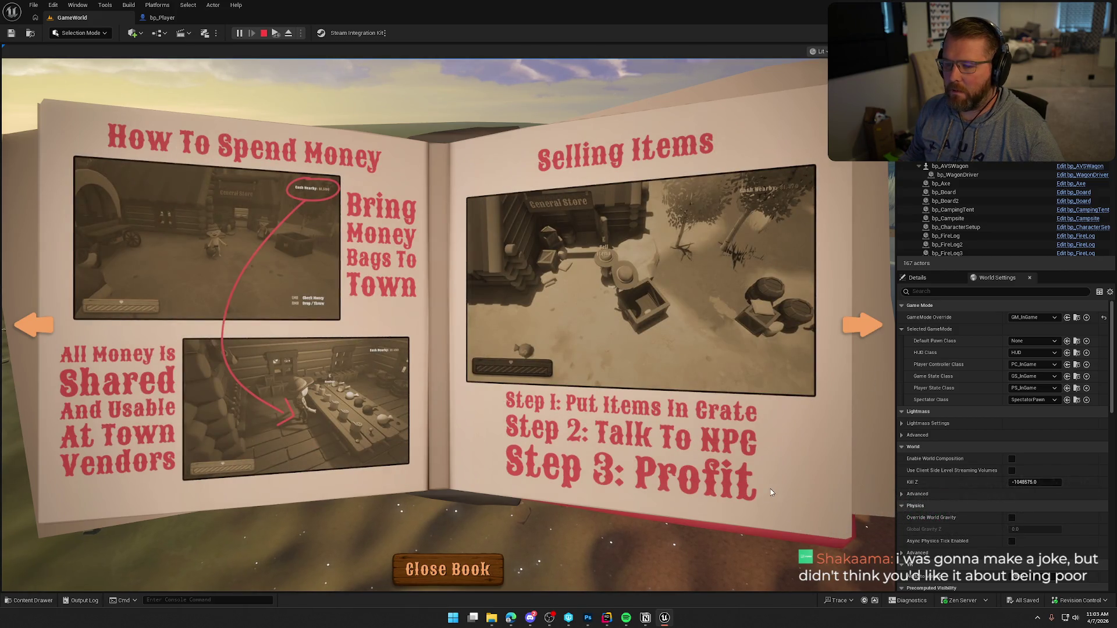
key(Escape)
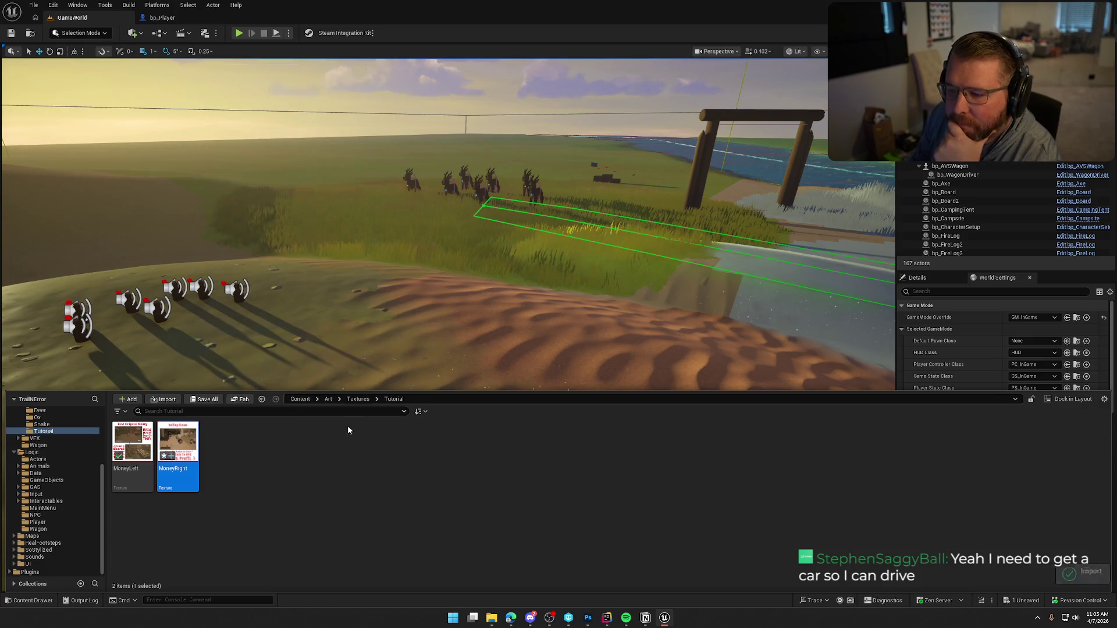
Step: Start a play session in the editor and walk the character past the money bags toward the deer
key(alt+p)
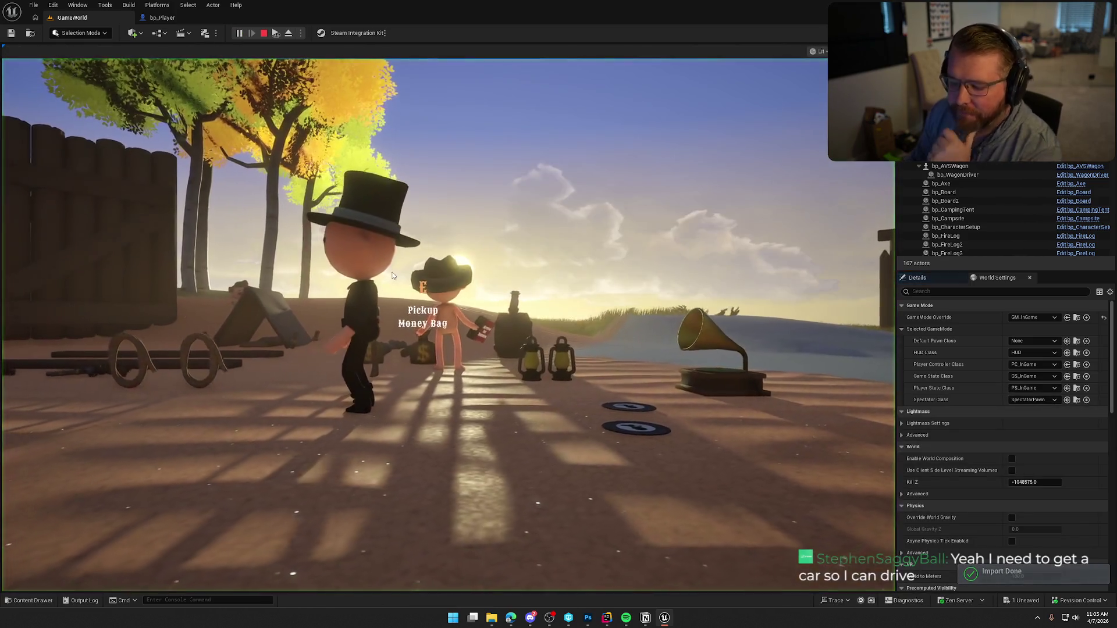
key(w)
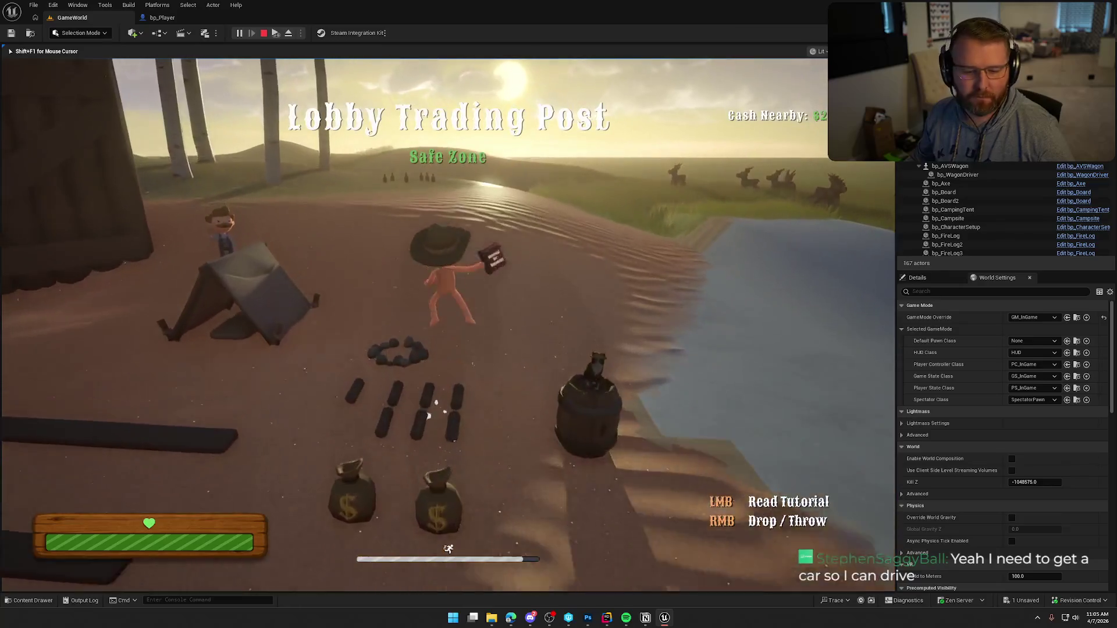
key(w)
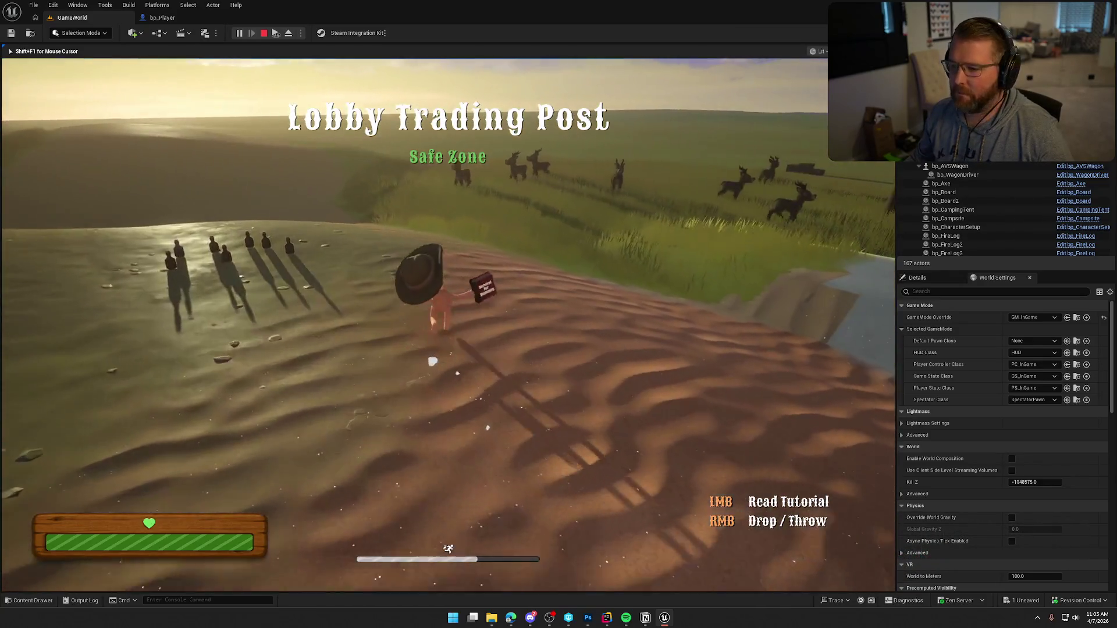
Step: Open the tutorial book and page to the How To Spend Money and Selling Items spread
click(448, 325)
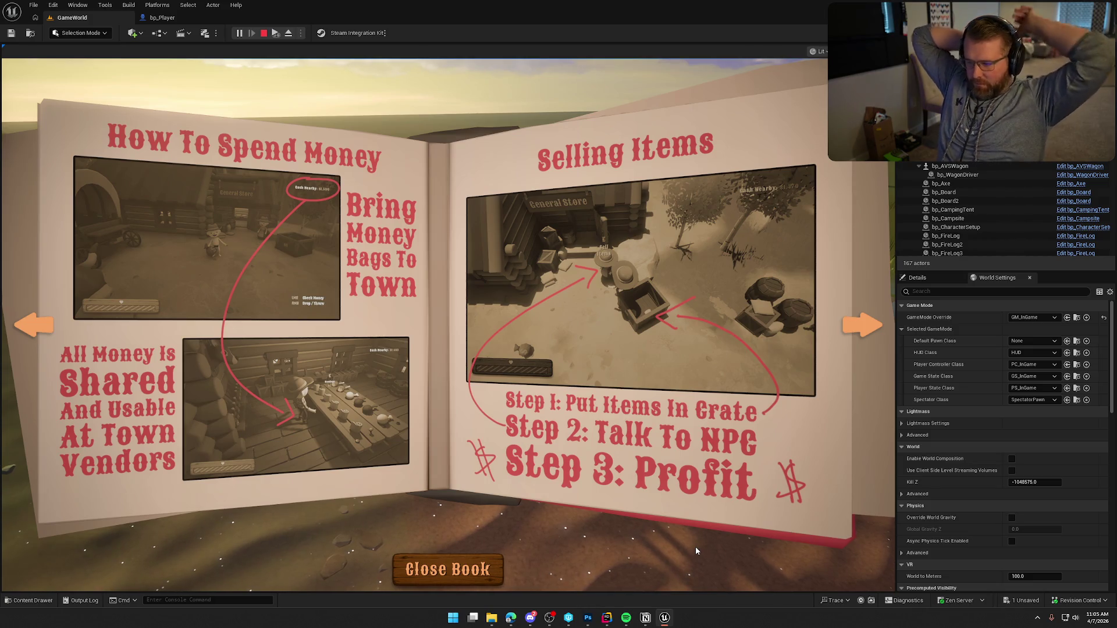
click(850, 325)
click(849, 327)
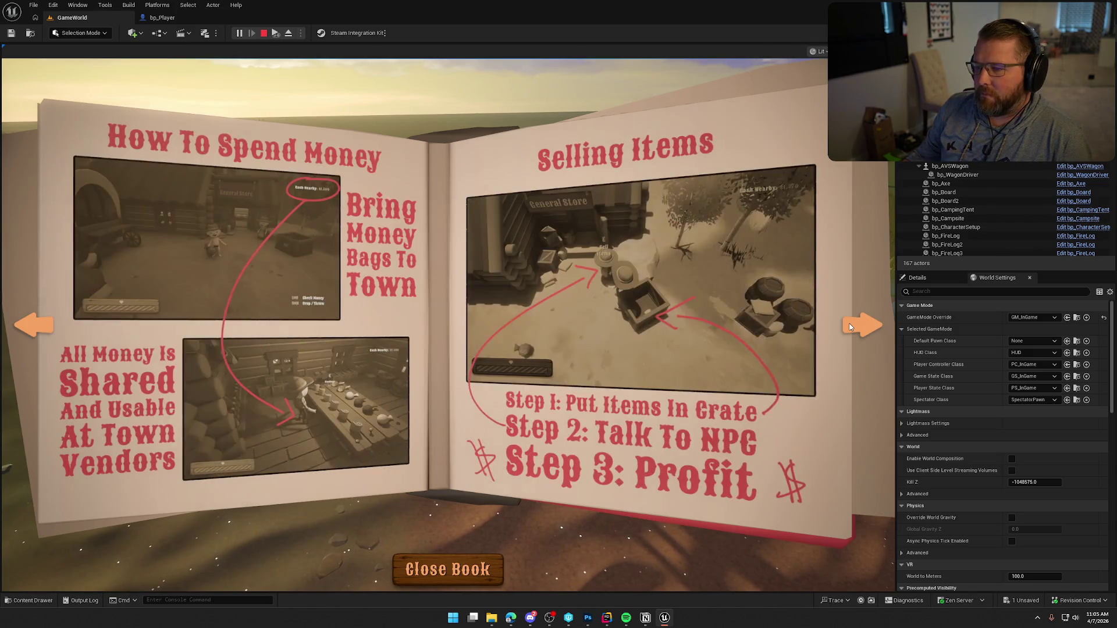
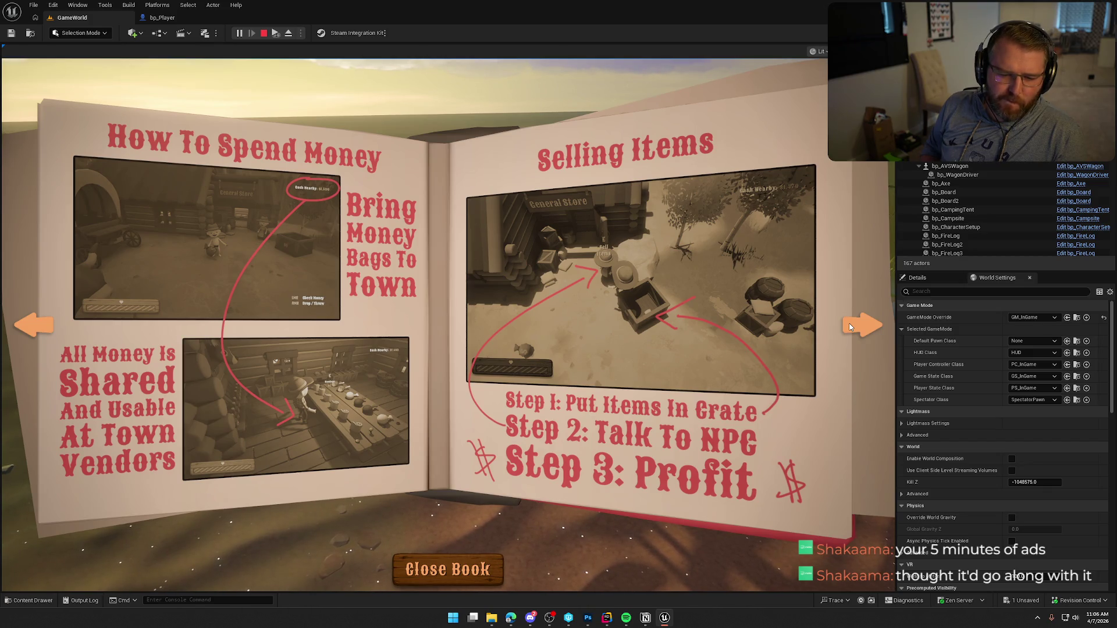
Step: Flip through the tutorial book pages in play mode, then close and reopen the book
click(850, 327)
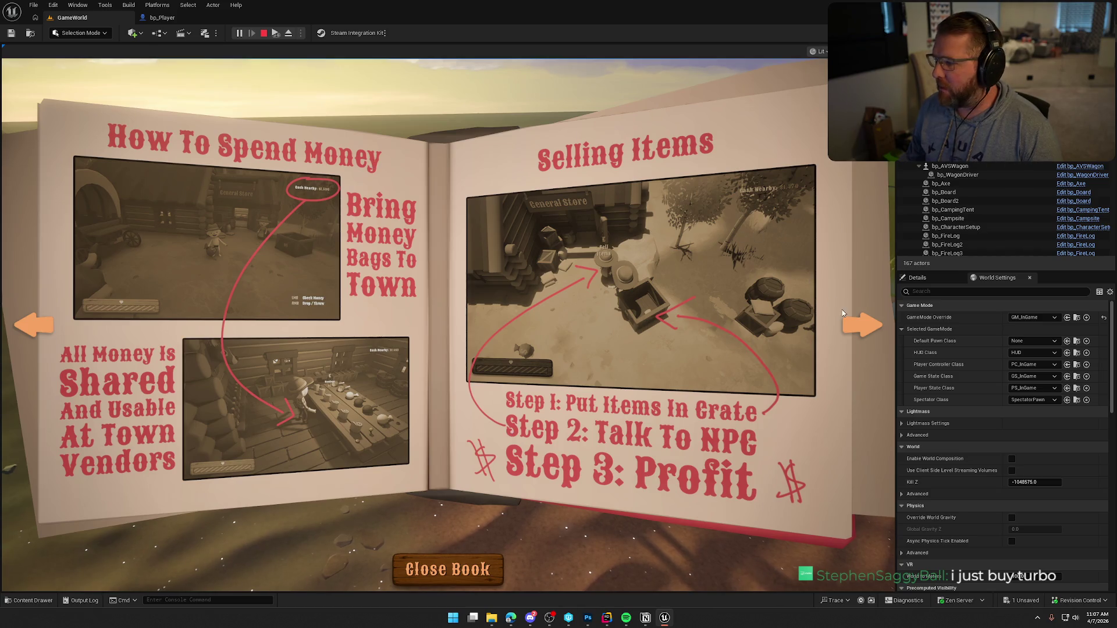
click(863, 319)
click(862, 319)
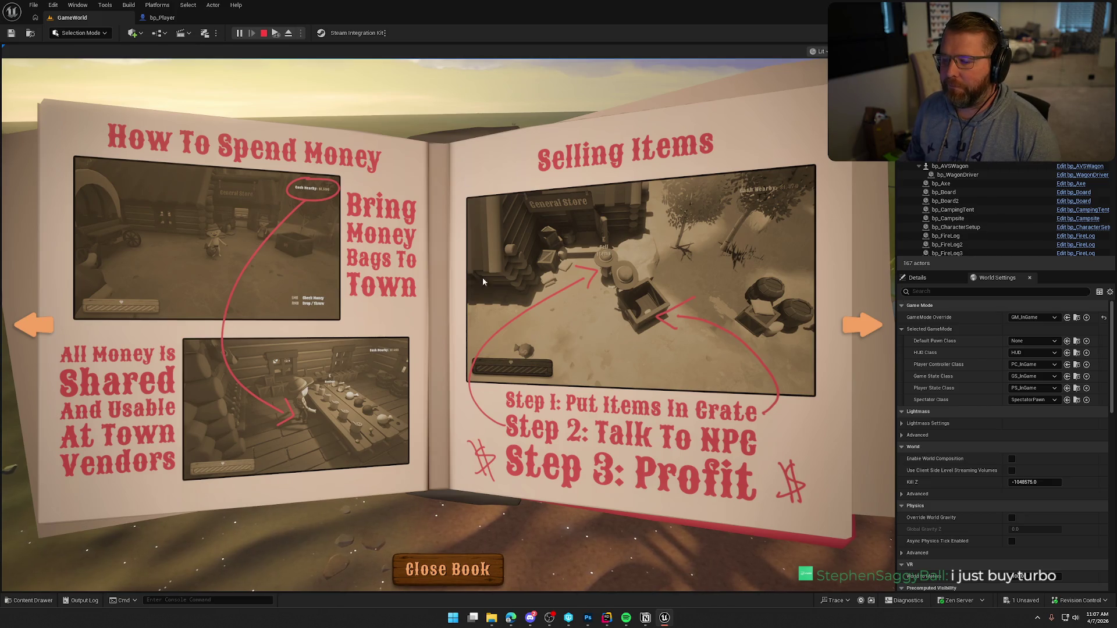
click(459, 573)
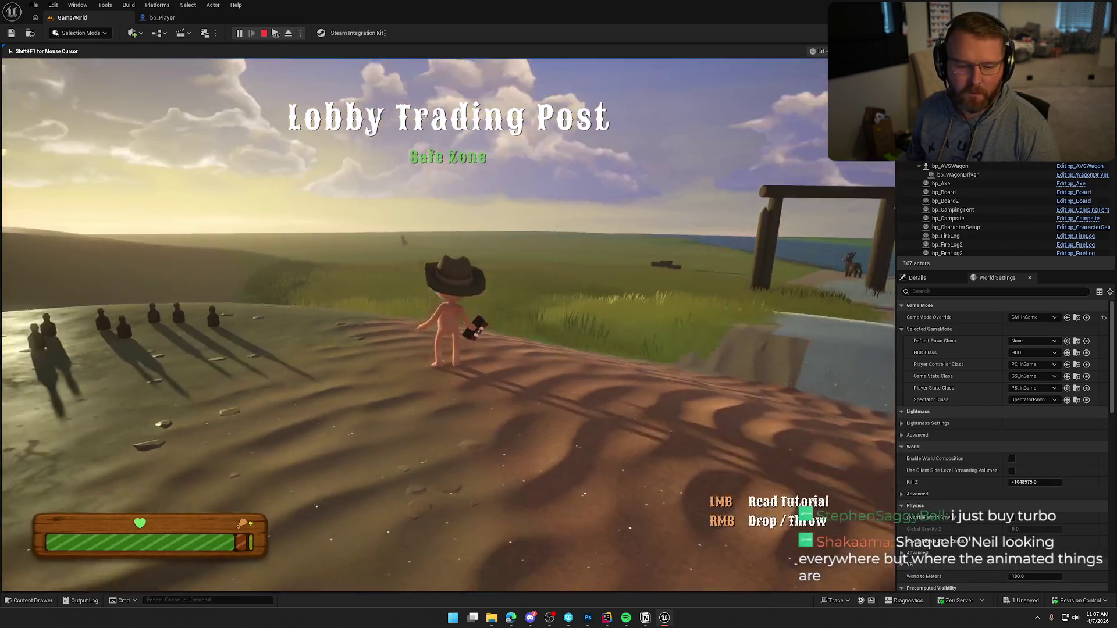
click(483, 558)
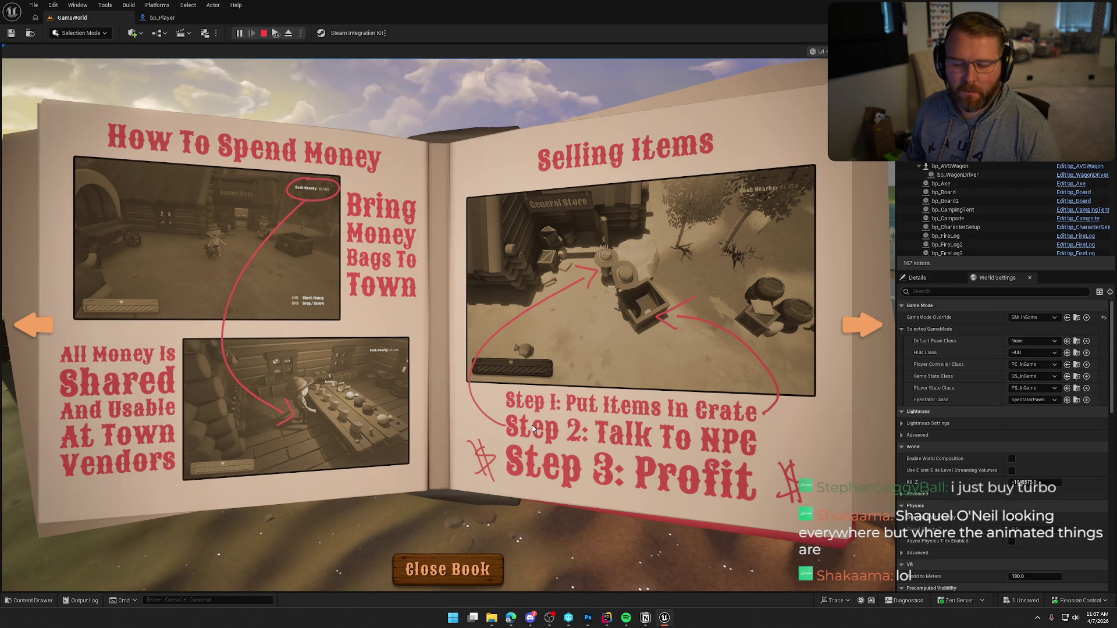
Step: Turn another page, close the book, and stop the play session to return to editing
click(867, 320)
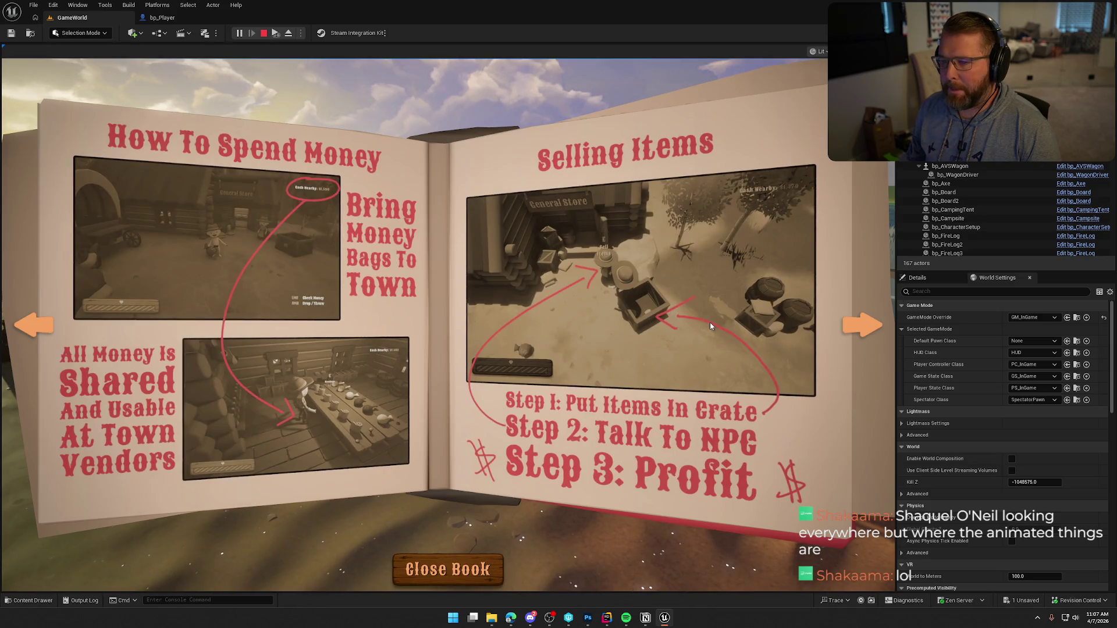
click(486, 560)
click(487, 560)
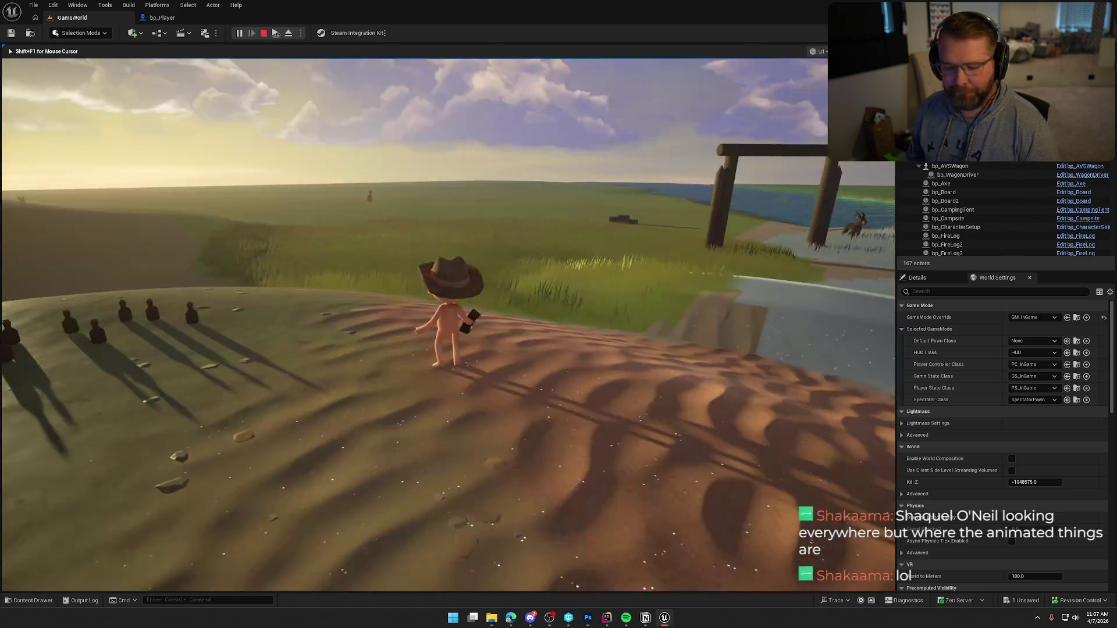
key(Escape)
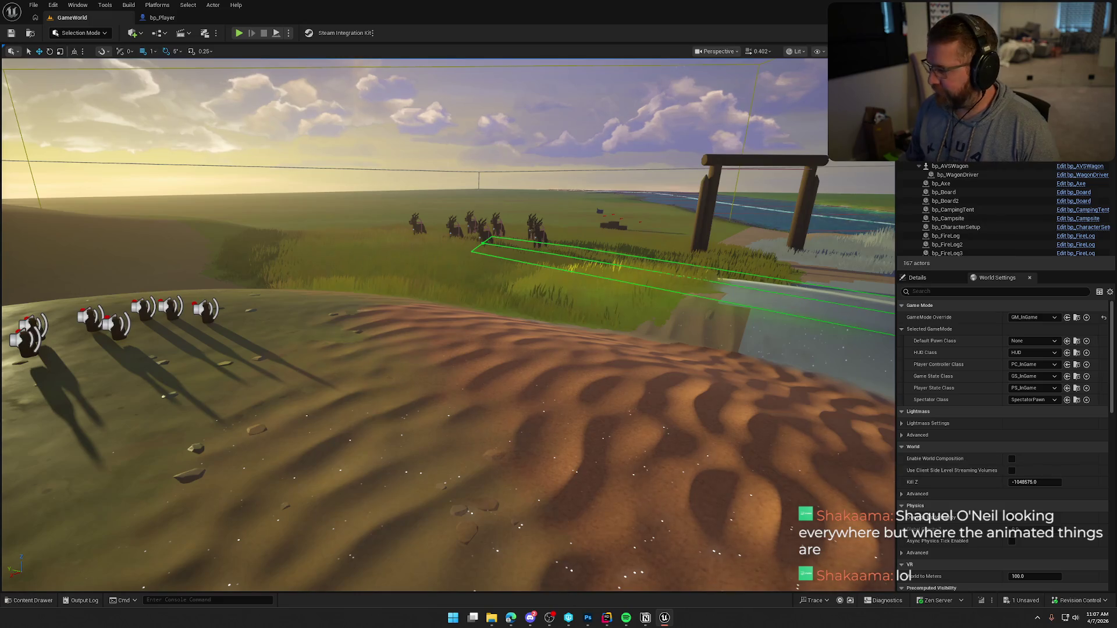
click(588, 618)
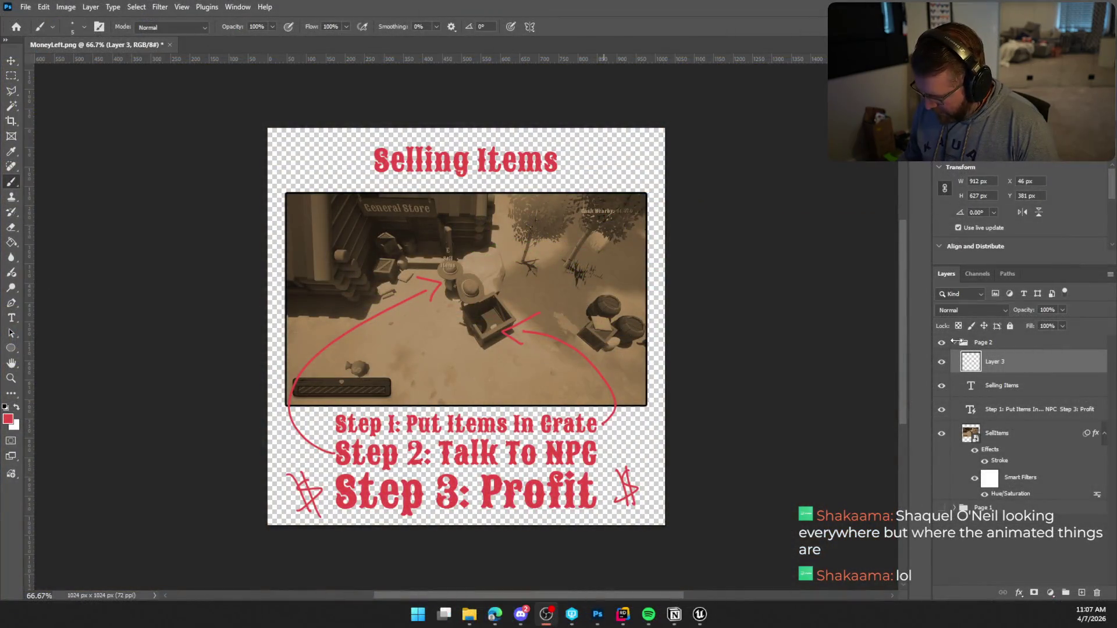
Step: Collapse and hide the Page 2 group and deselect all layers
click(955, 342)
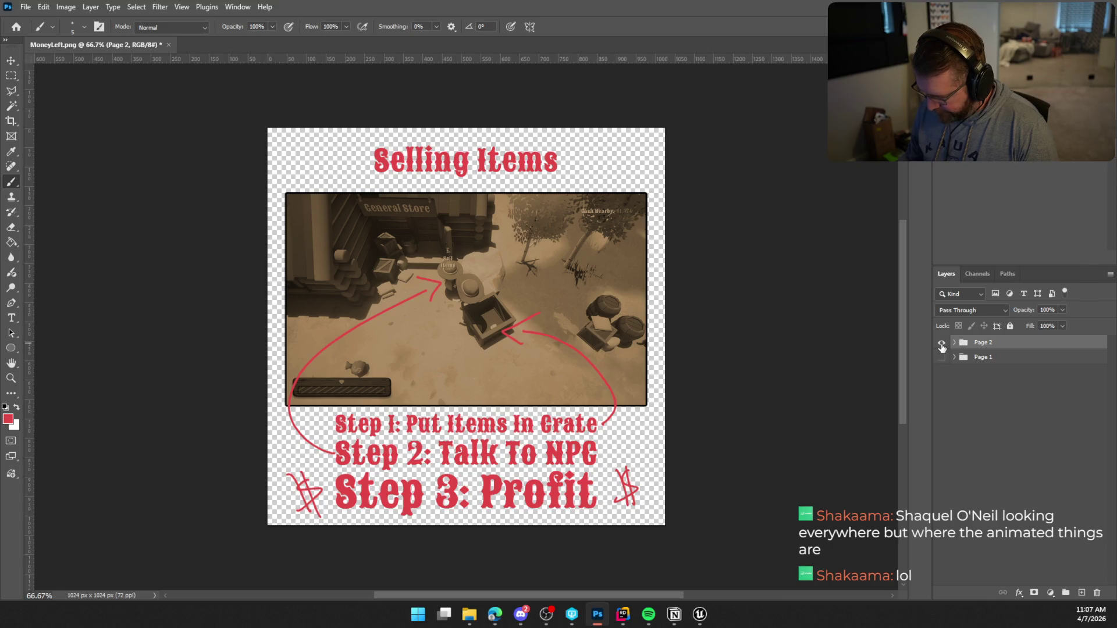
click(941, 344)
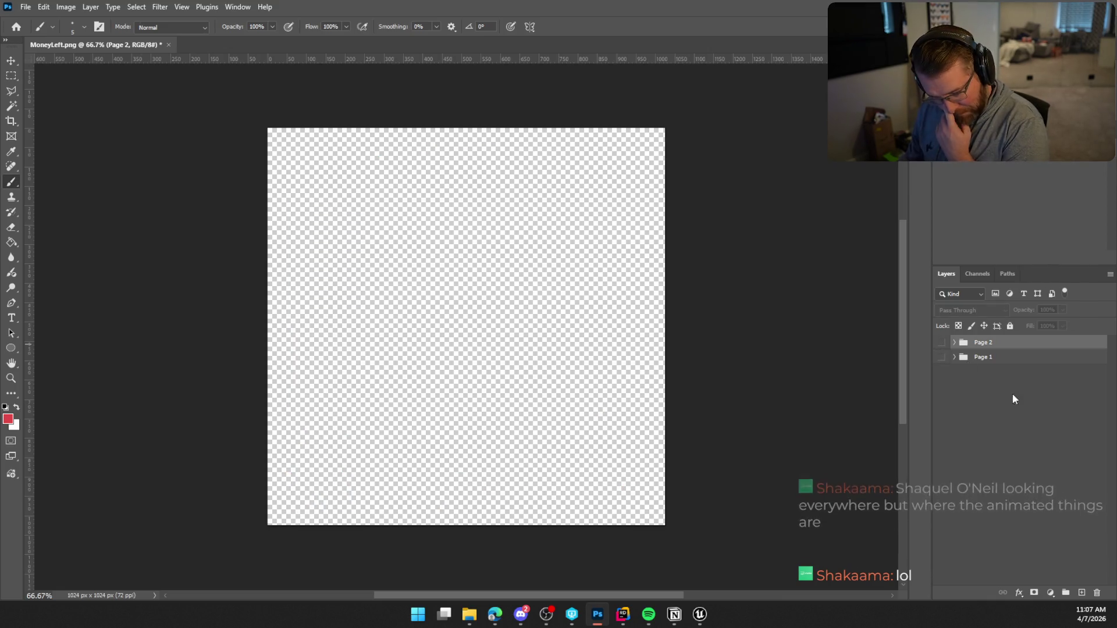
click(1045, 420)
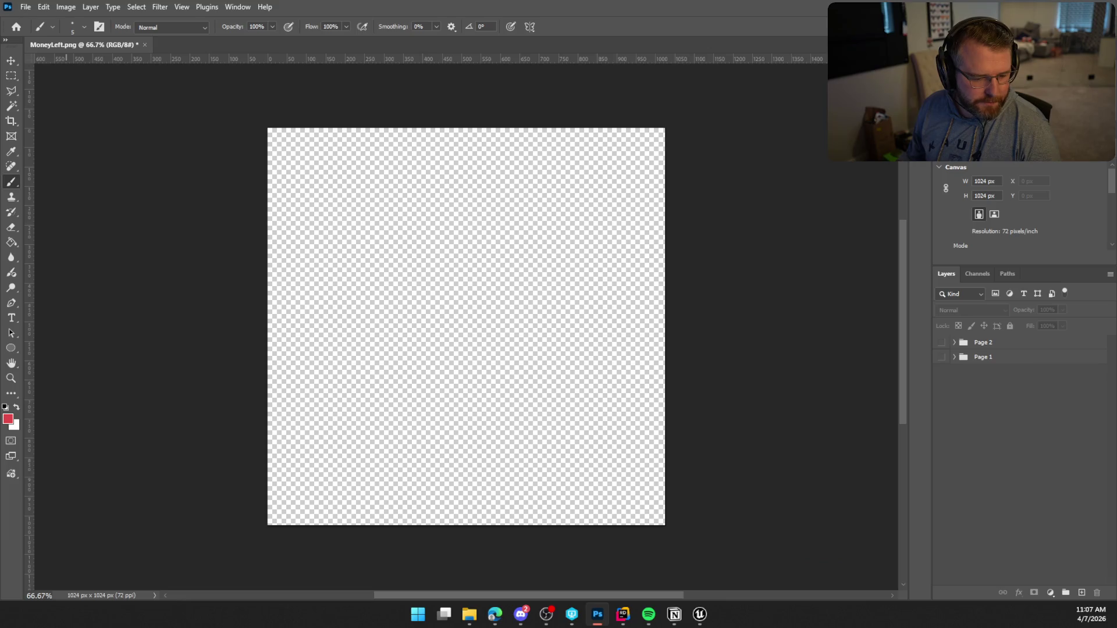
key(alt+Tab)
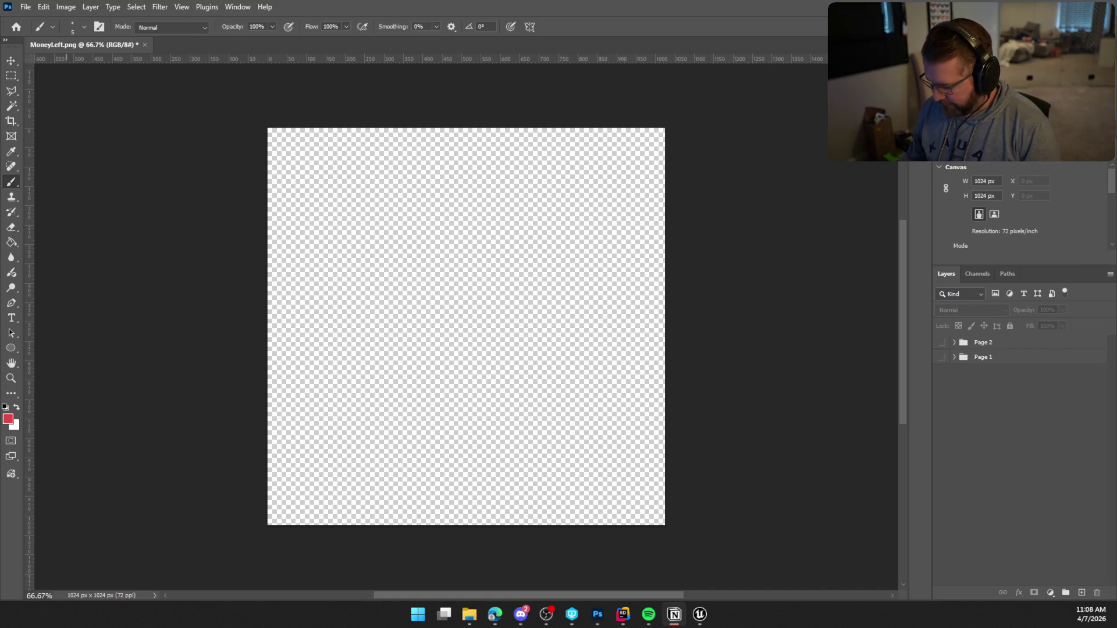
click(1024, 439)
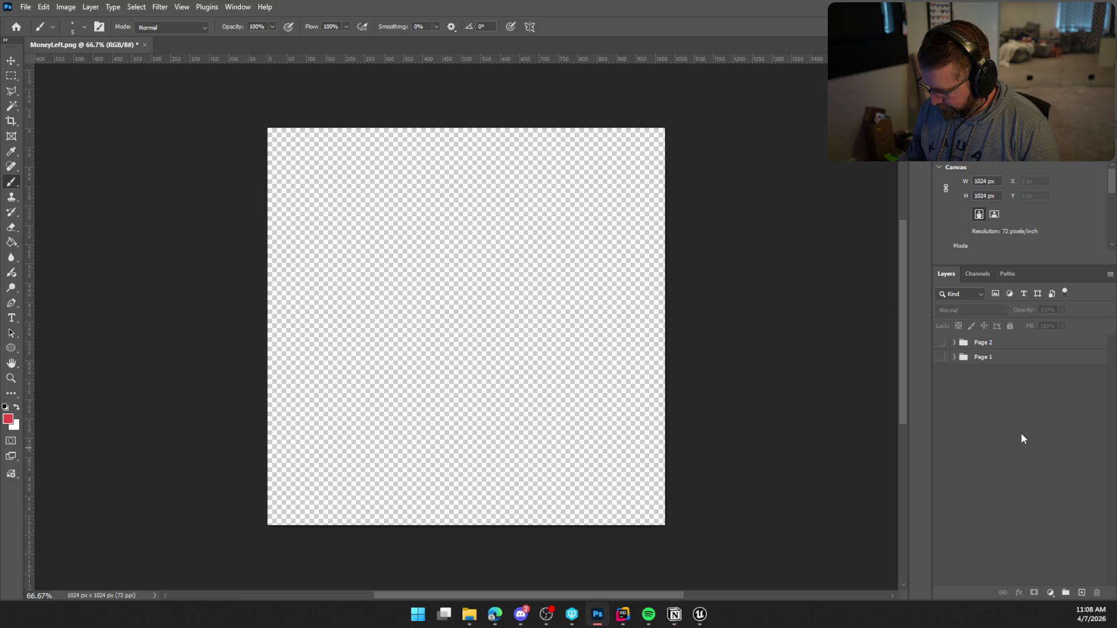
Step: Create a new empty layer group named 'Page 3'
click(1066, 593)
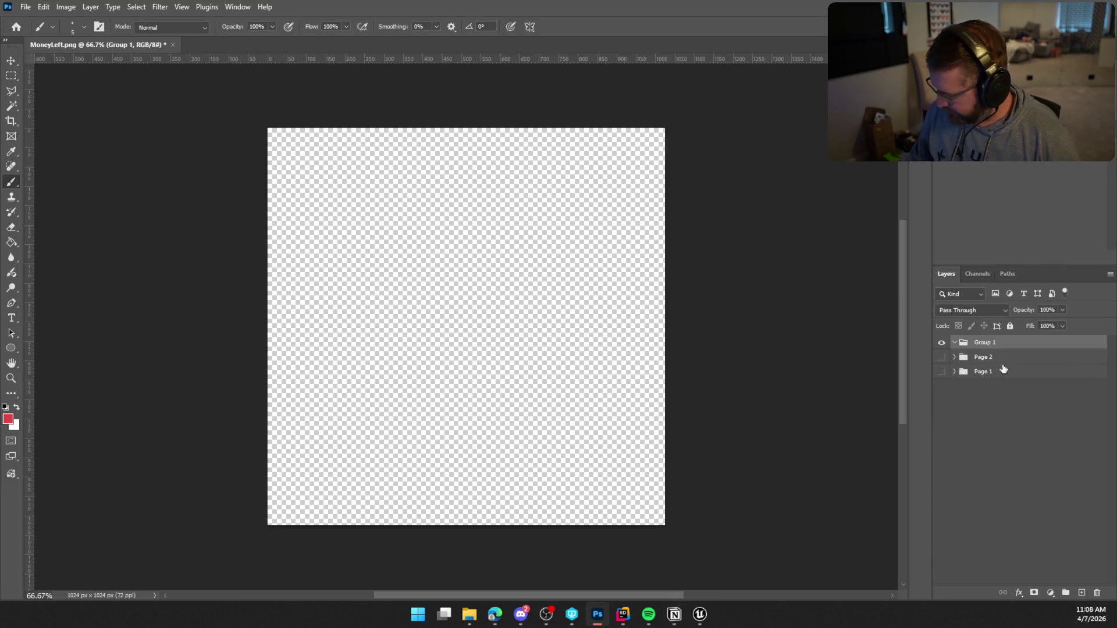
double_click(987, 344)
text(P)
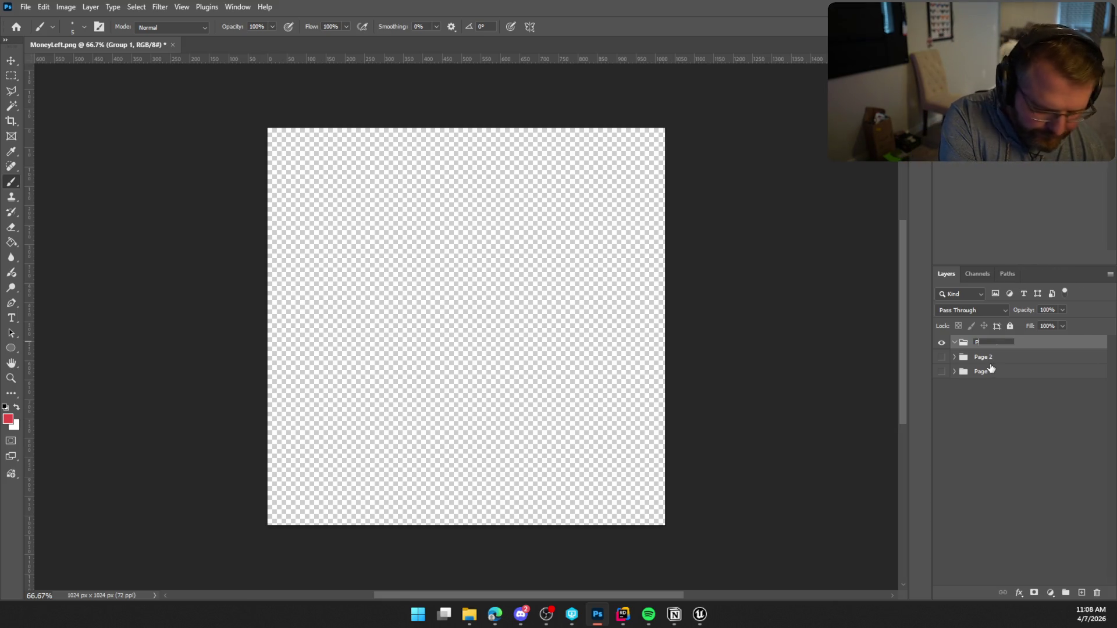
text(age 3)
key(Return)
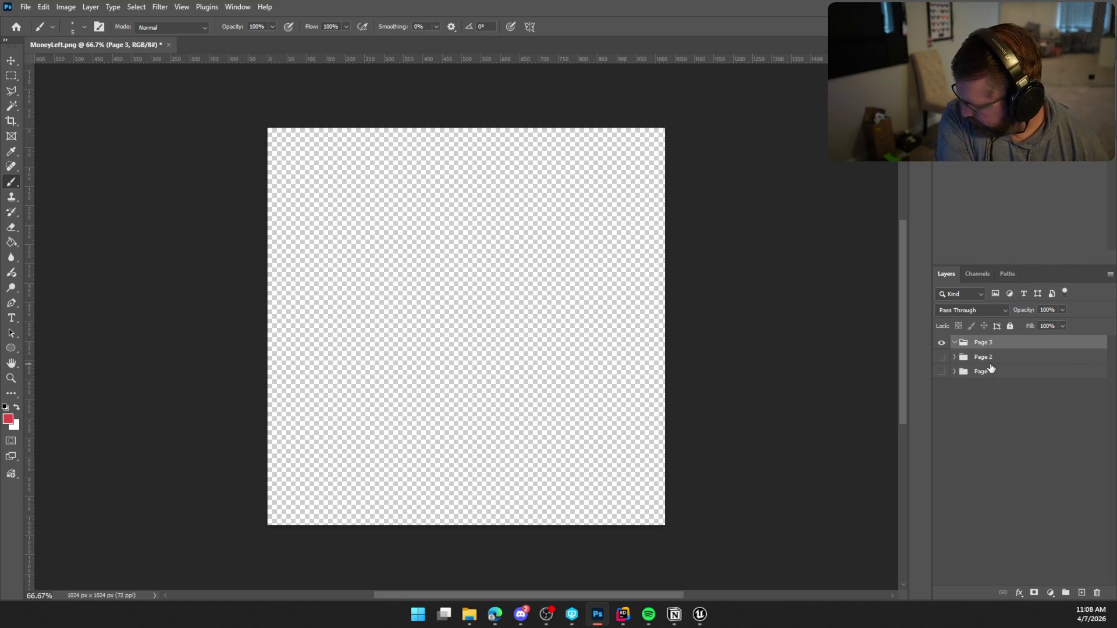
Step: Add a red 'Illness' text title and centre it horizontally at the top of the page
click(11, 318)
click(456, 150)
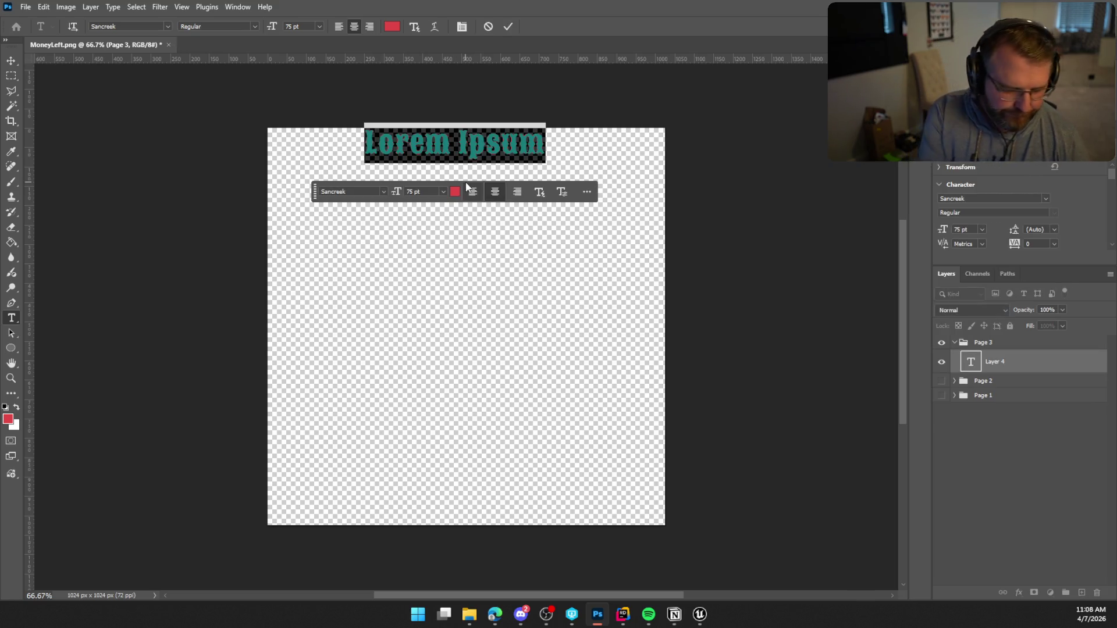
text(III)
text(ness)
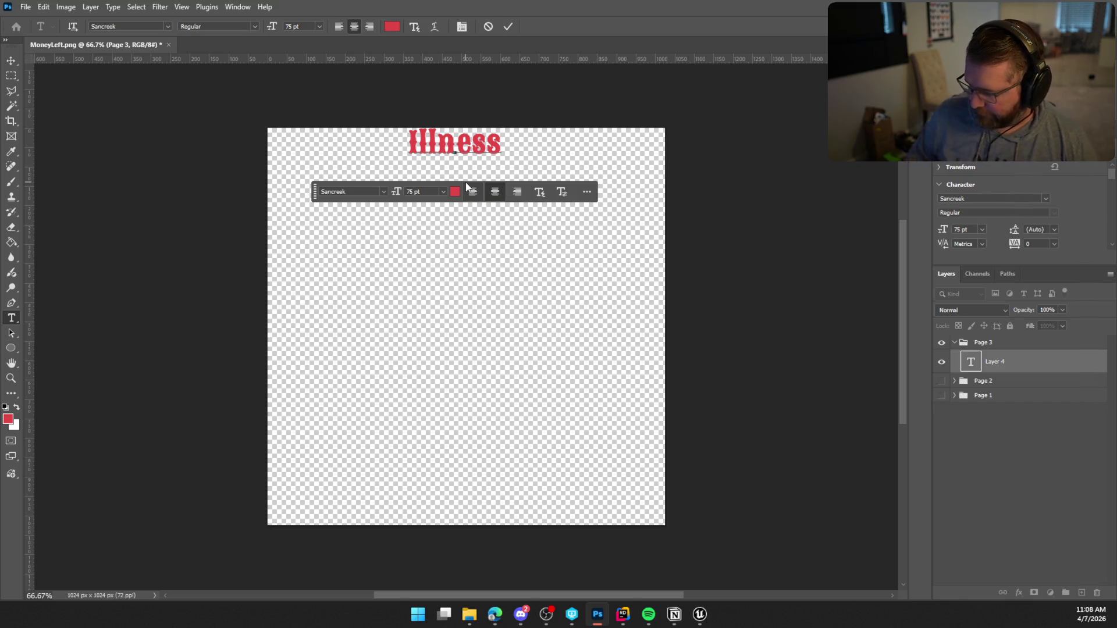
click(508, 27)
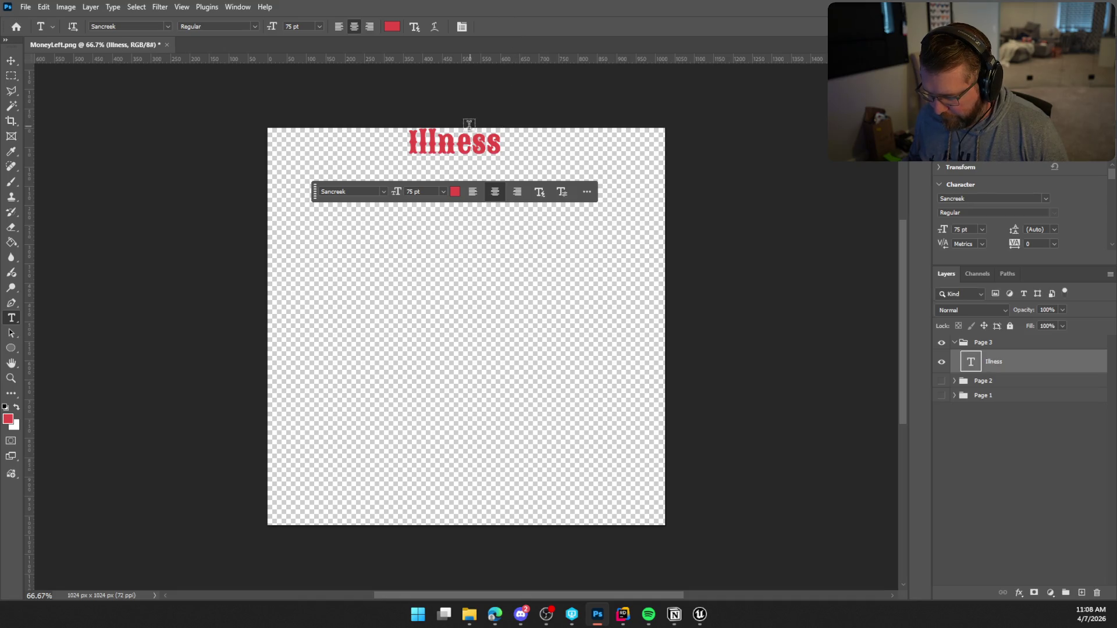
key(ctrl+t)
drag(470, 153, 482, 171)
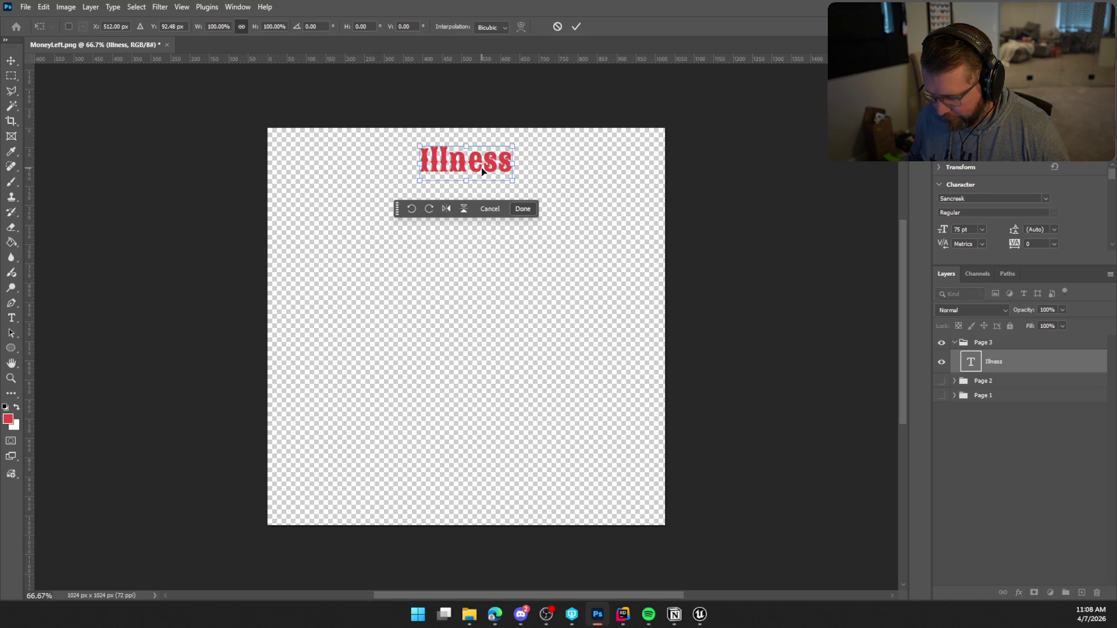
key(Return)
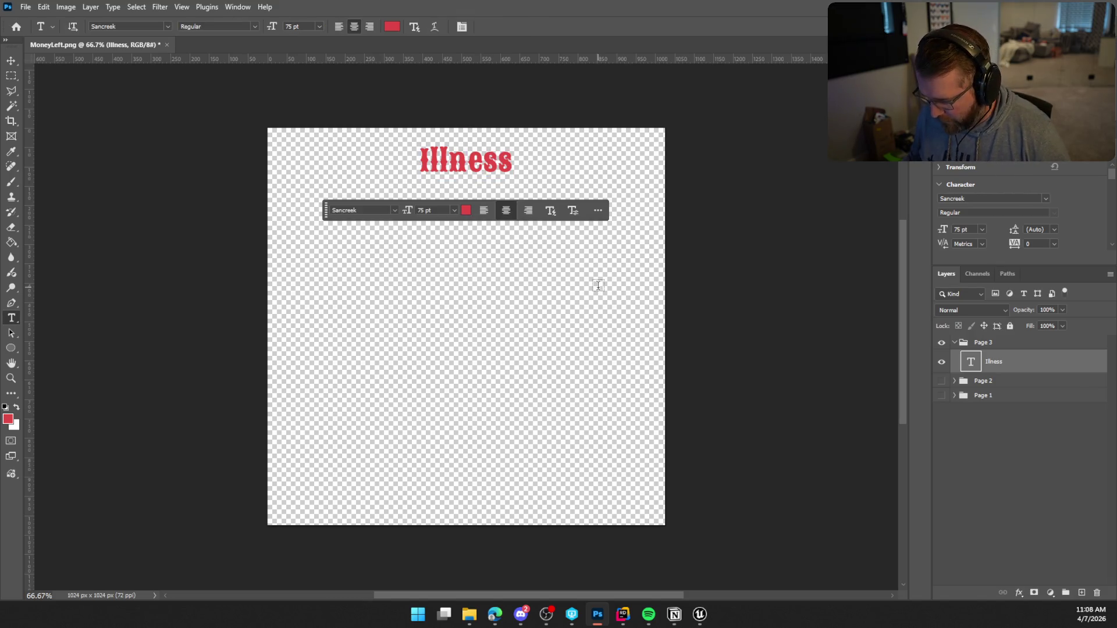
click(469, 614)
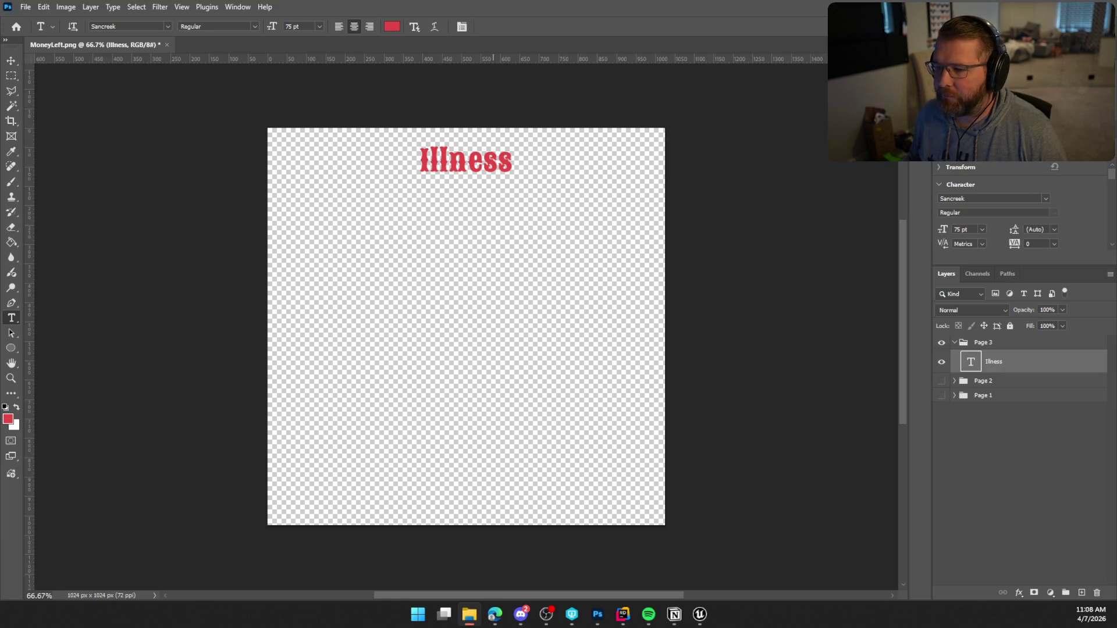
Step: Place HealthBarBase.png below the title, scaled to about 57% (860×511 px)
drag(393, 326, 442, 314)
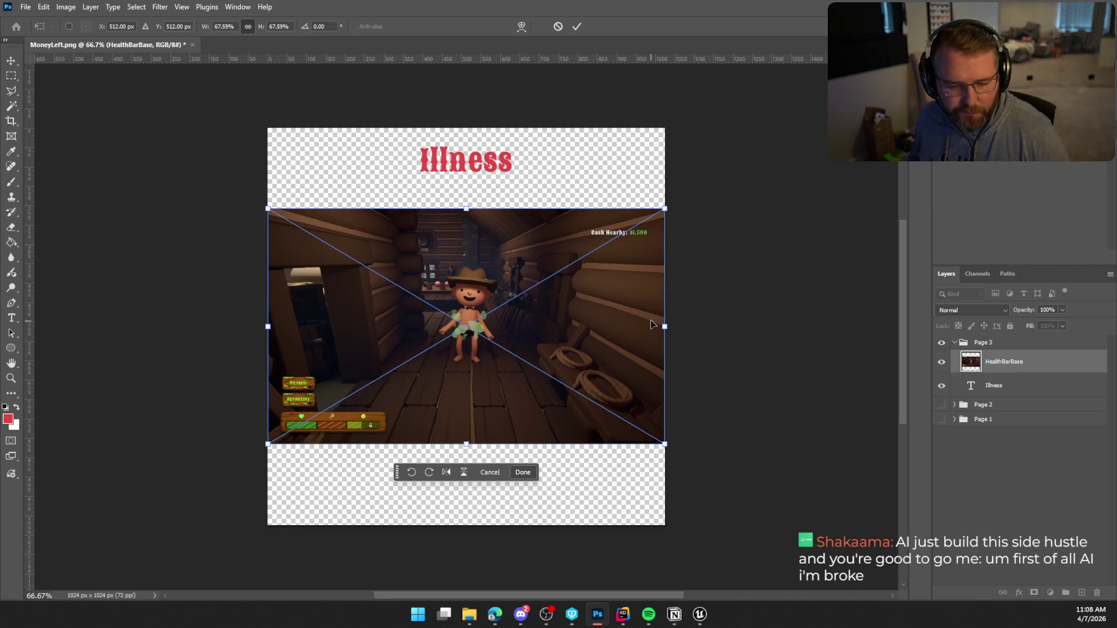
drag(664, 445, 632, 430)
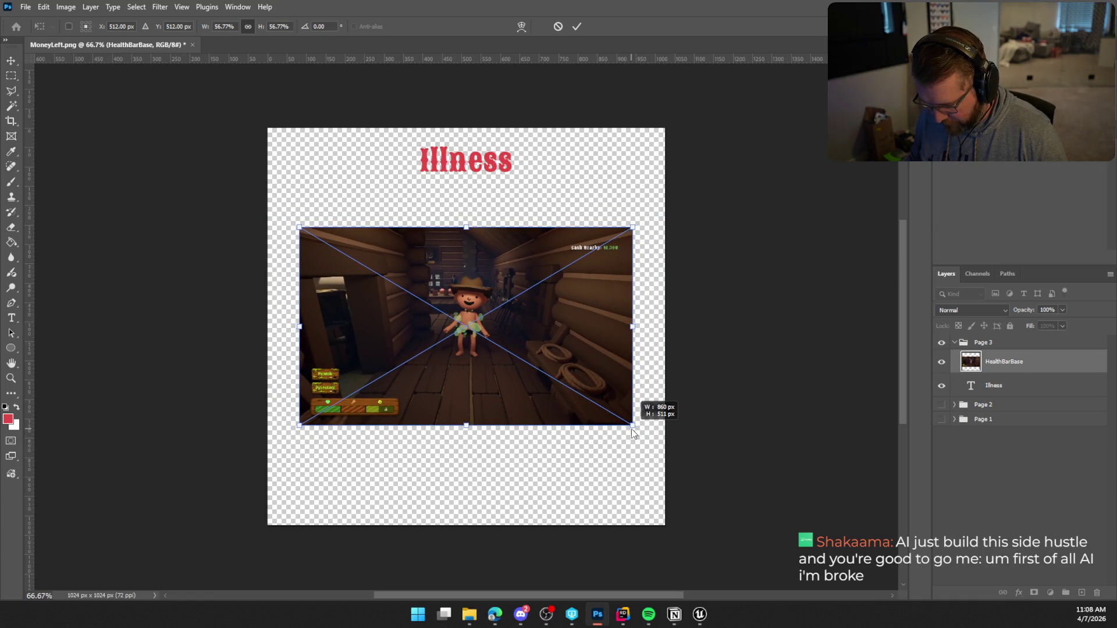
drag(600, 372, 598, 332)
key(Return)
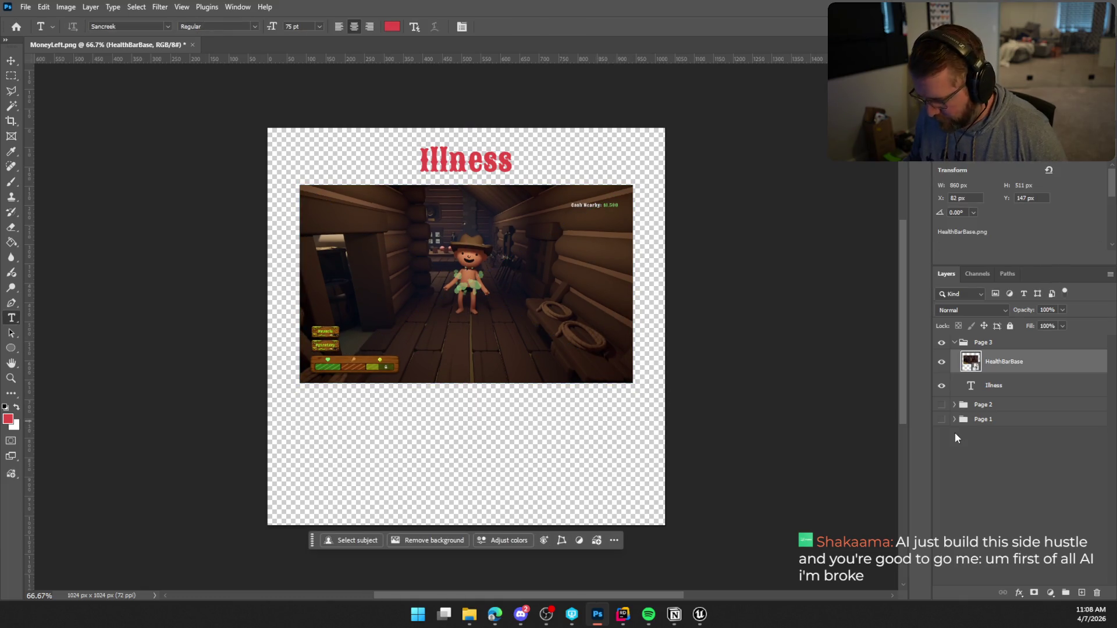
Step: Paste the copied stroke layer style onto the screenshot layer
right_click(1004, 364)
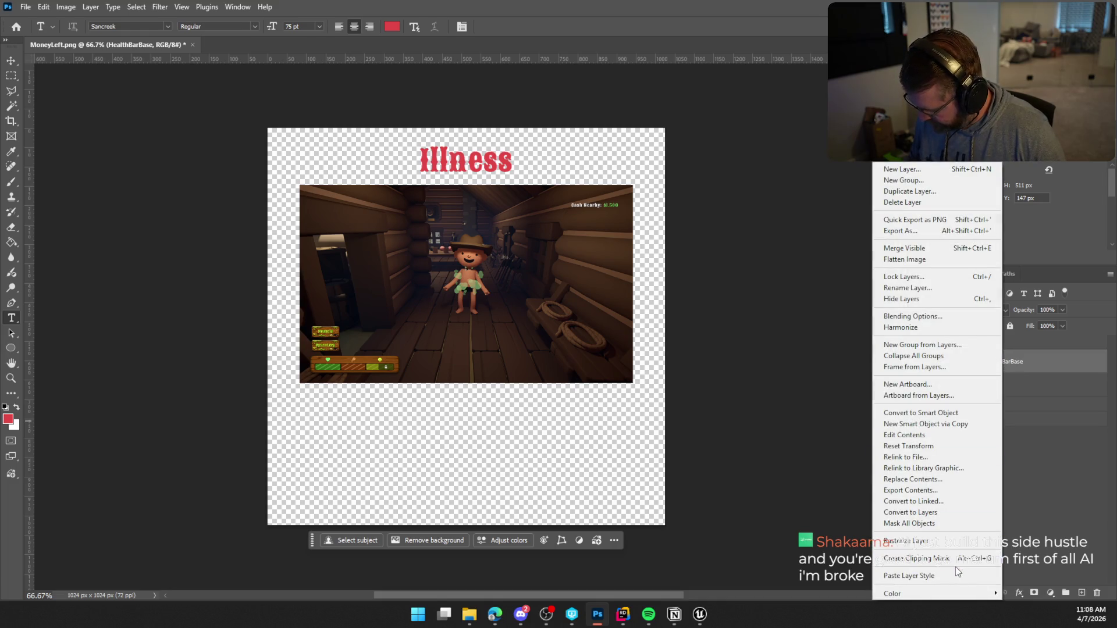
click(937, 576)
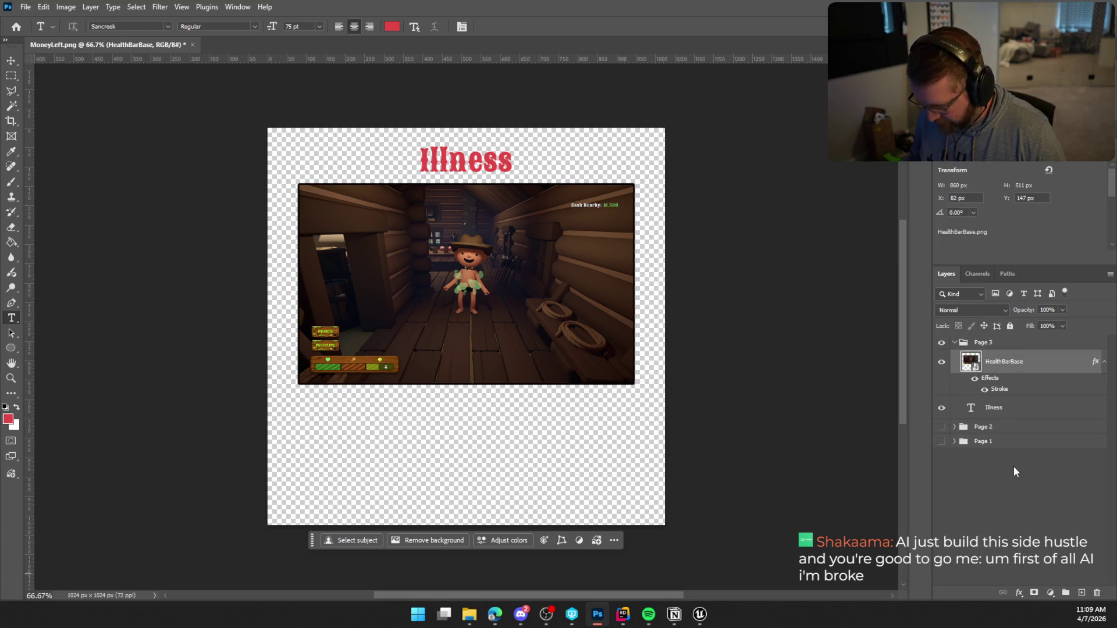
click(65, 7)
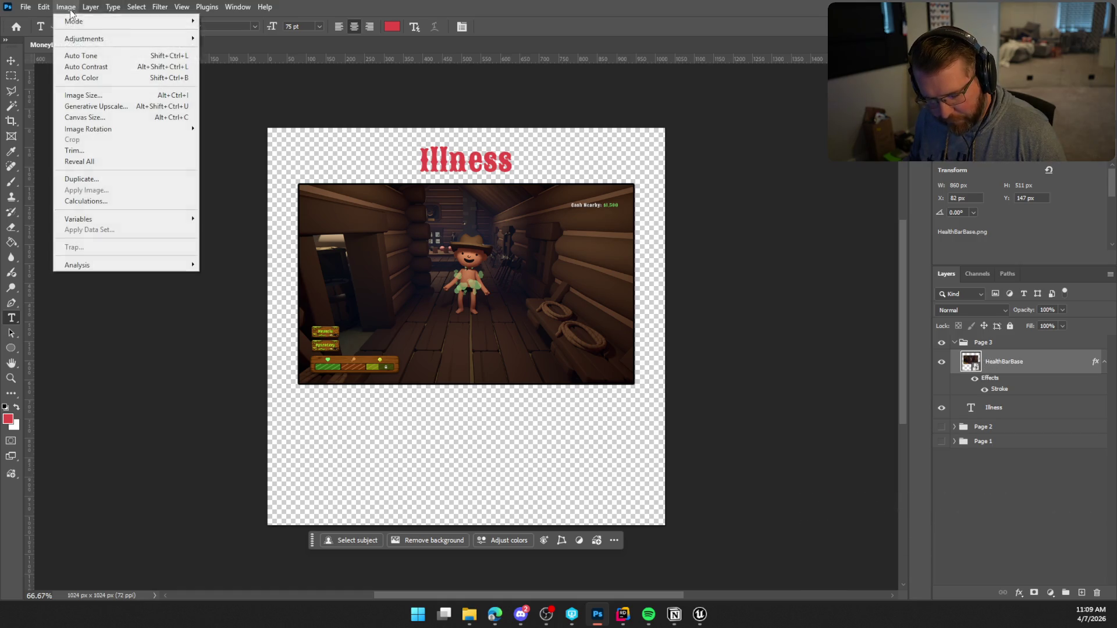
Step: Apply a Sepia-preset Hue/Saturation to the screenshot with saturation 31 and lightness 12
mouse_move(94, 44)
click(303, 103)
click(793, 114)
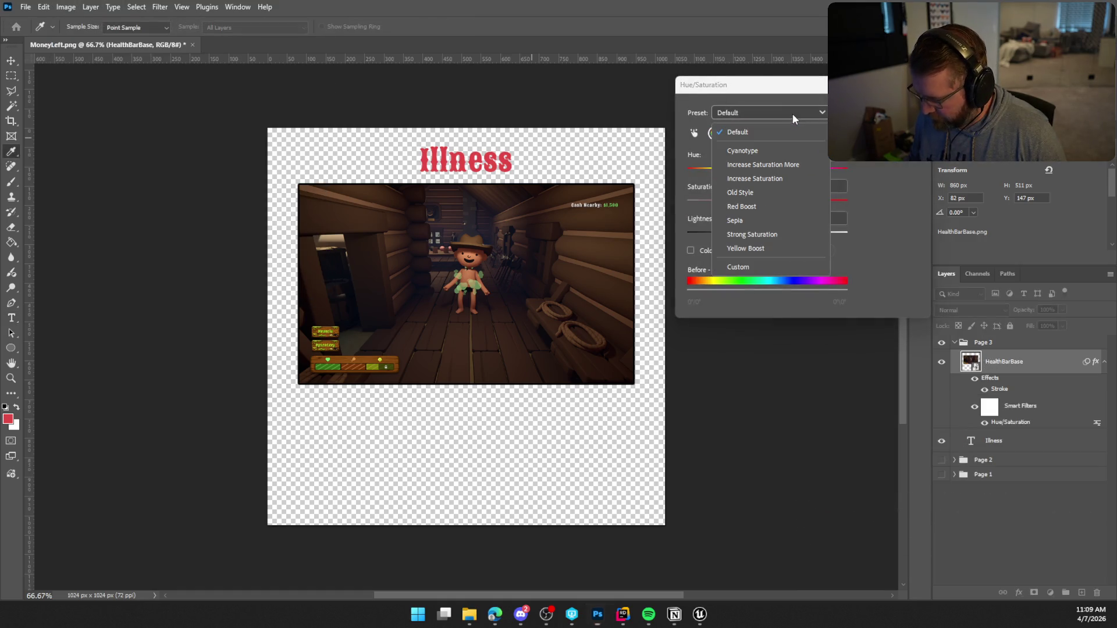
click(756, 220)
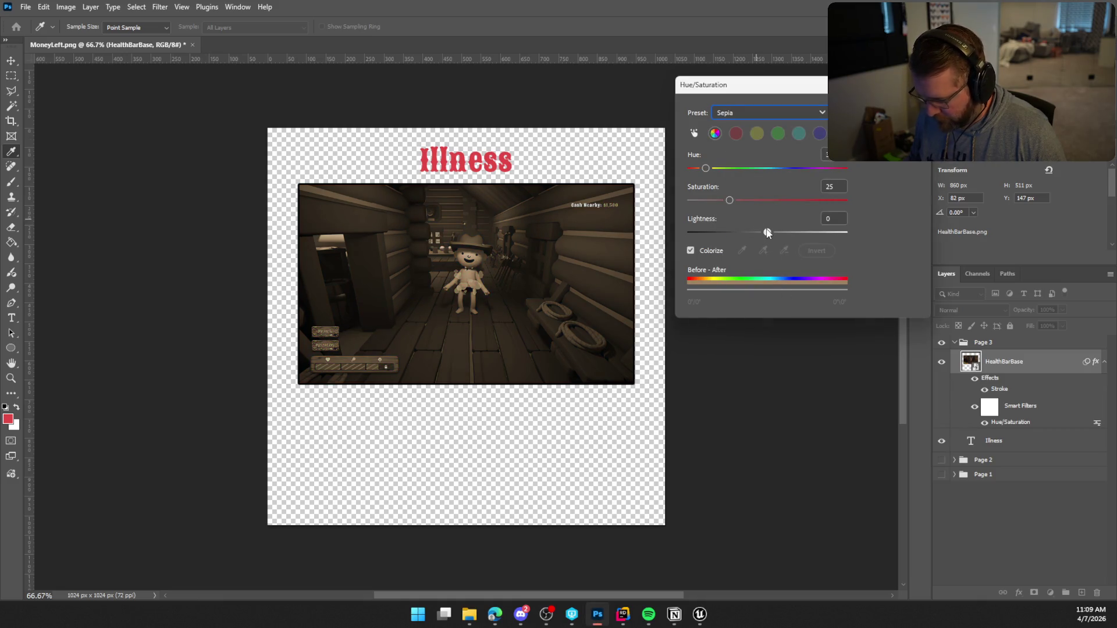
drag(767, 232, 771, 233)
drag(731, 200, 780, 231)
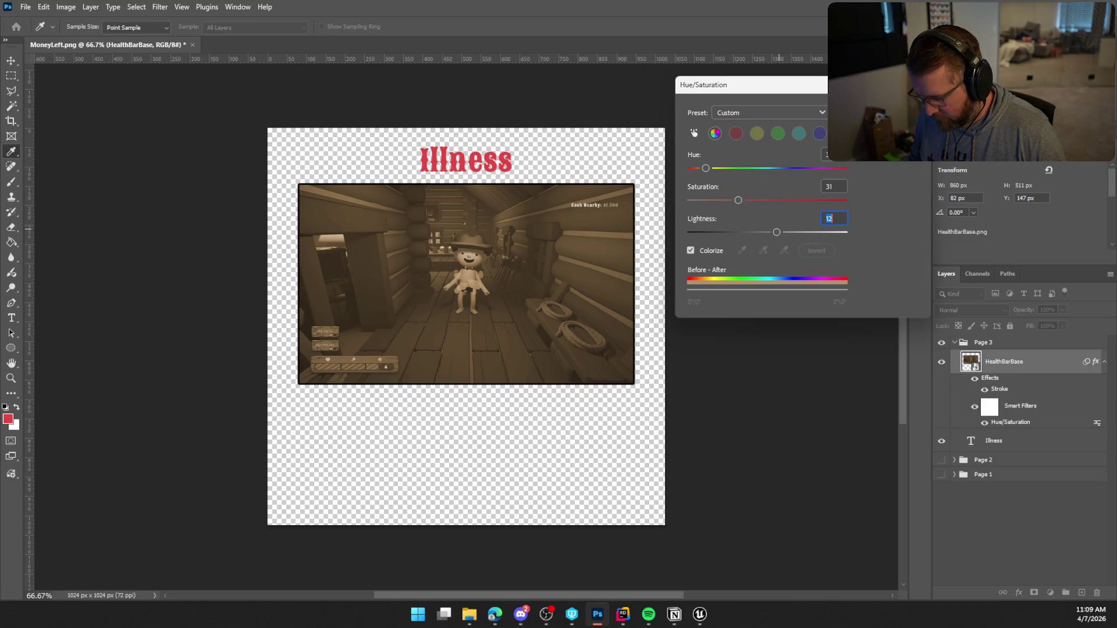
key(Return)
Step: Duplicate the HealthBarBase layer with Ctrl+J
right_click(1007, 365)
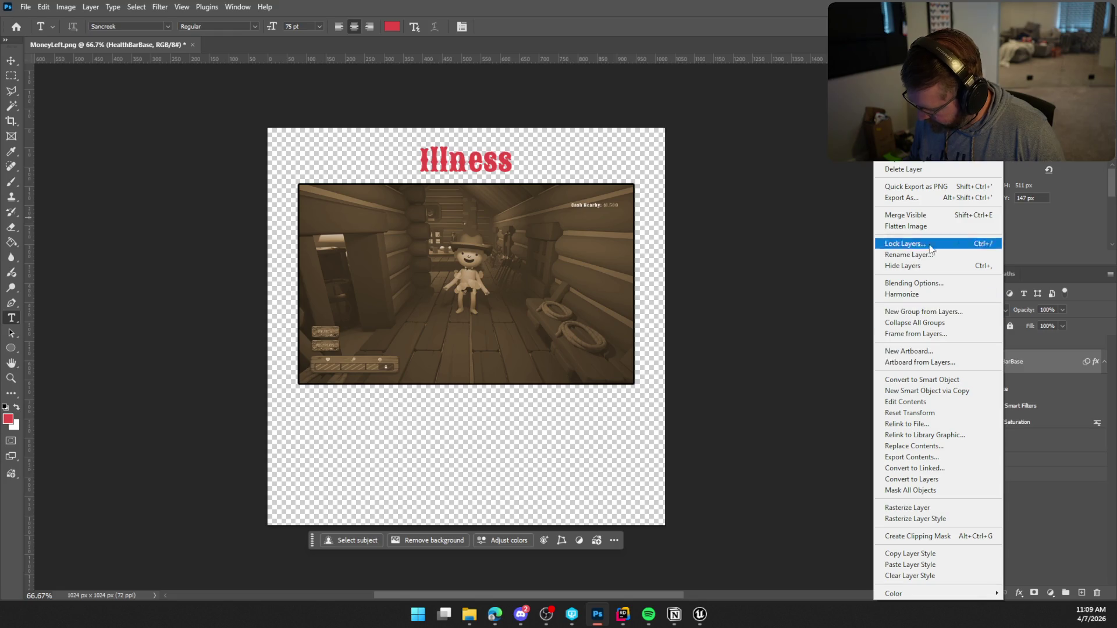
key(Escape)
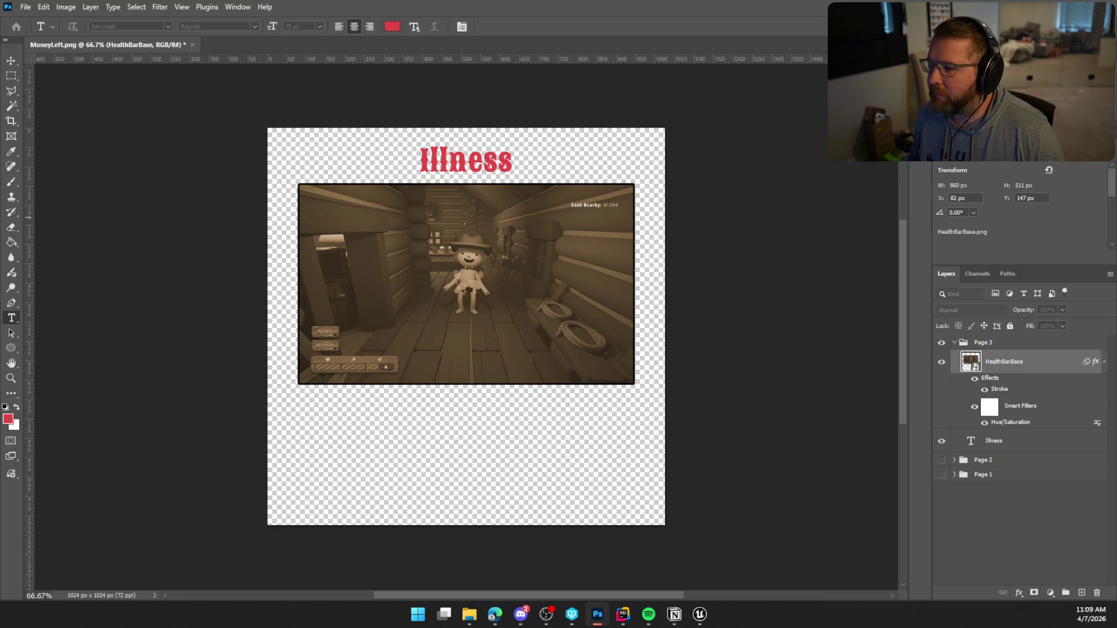
key(ctrl+j)
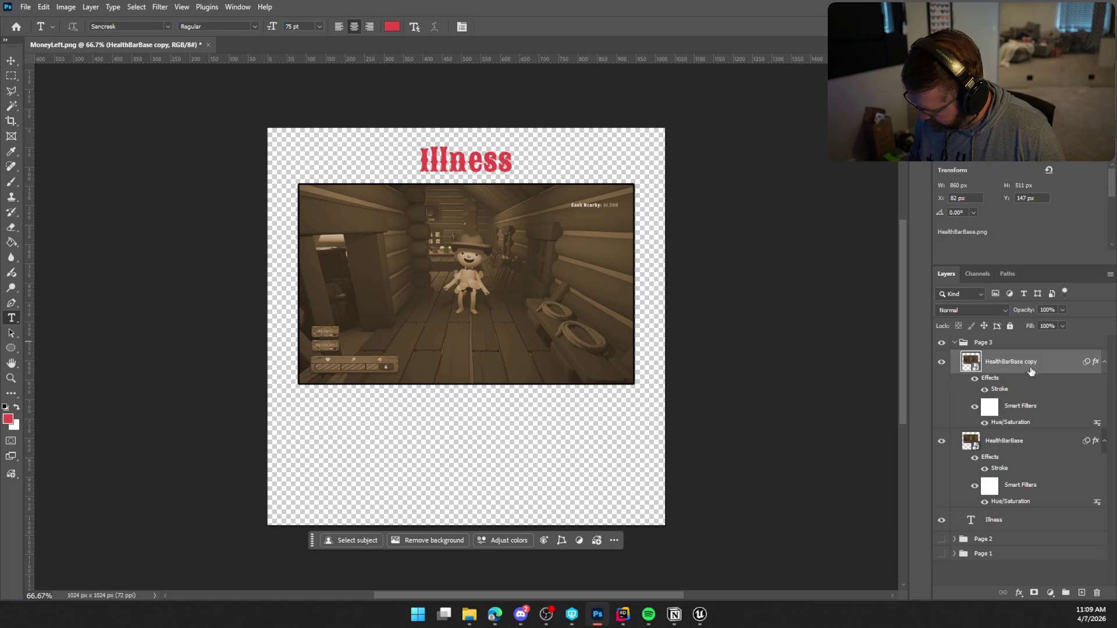
Step: Clear the copy's stroke style and sepia smart filter to restore full colour
right_click(1032, 367)
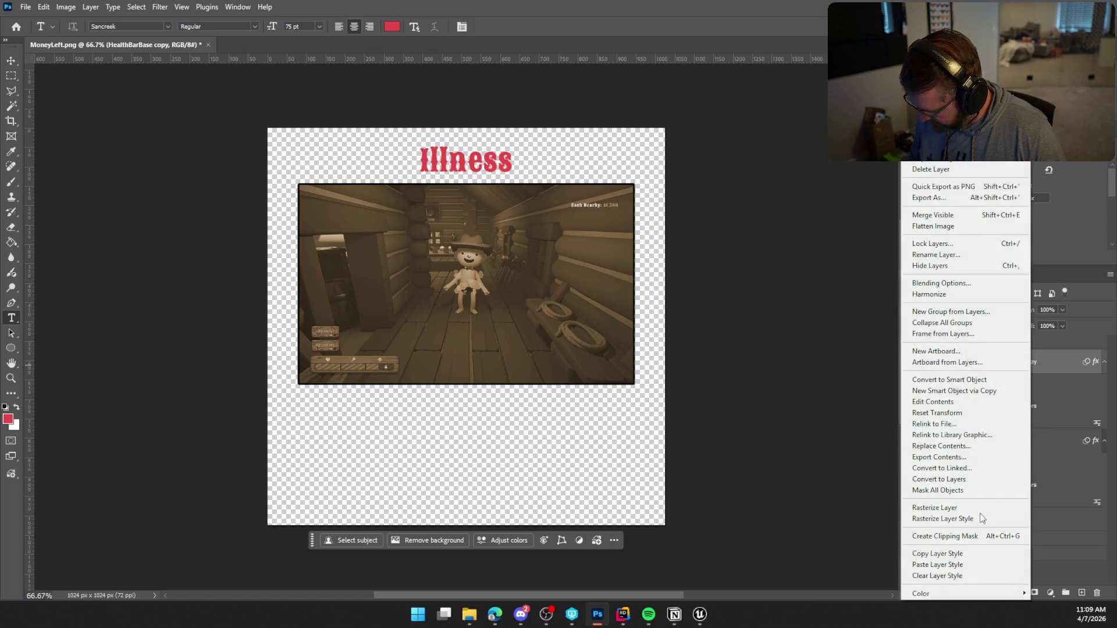
click(961, 575)
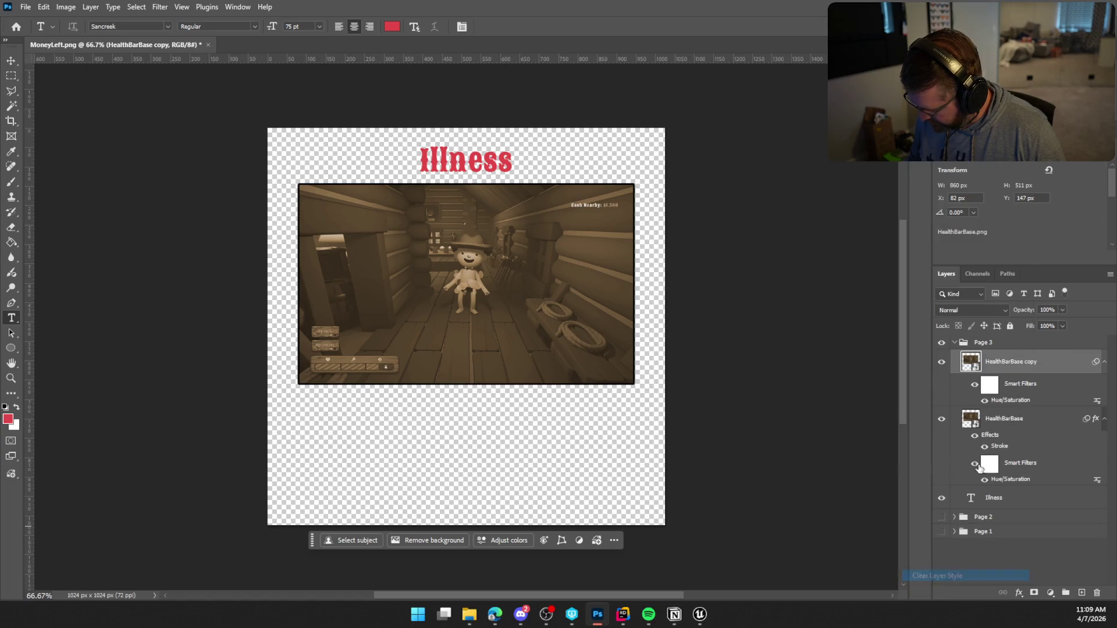
right_click(1012, 385)
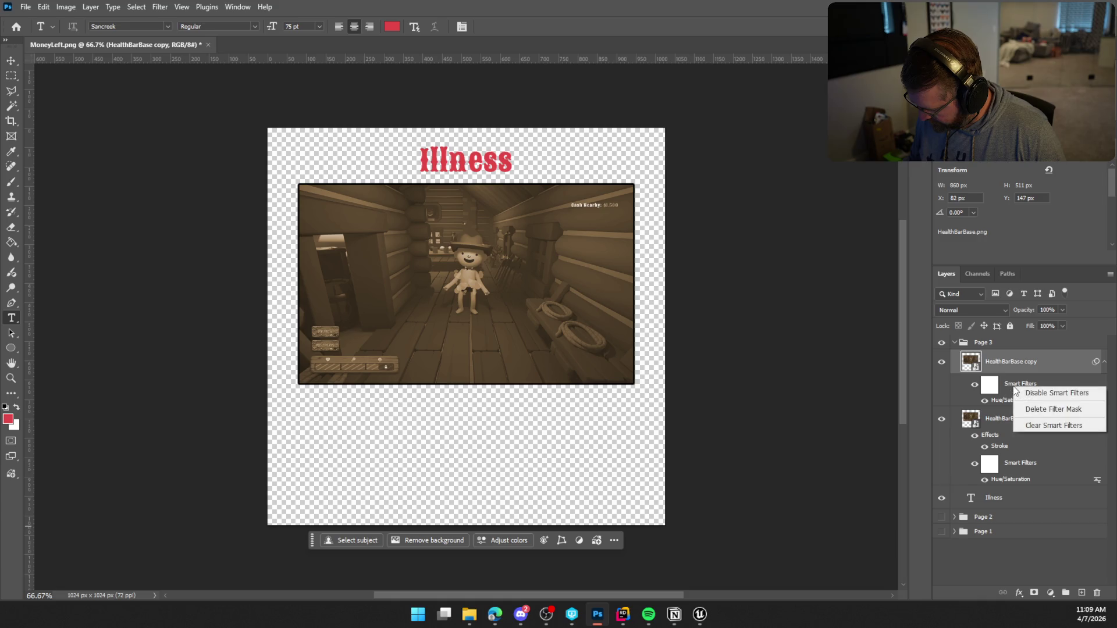
click(1068, 424)
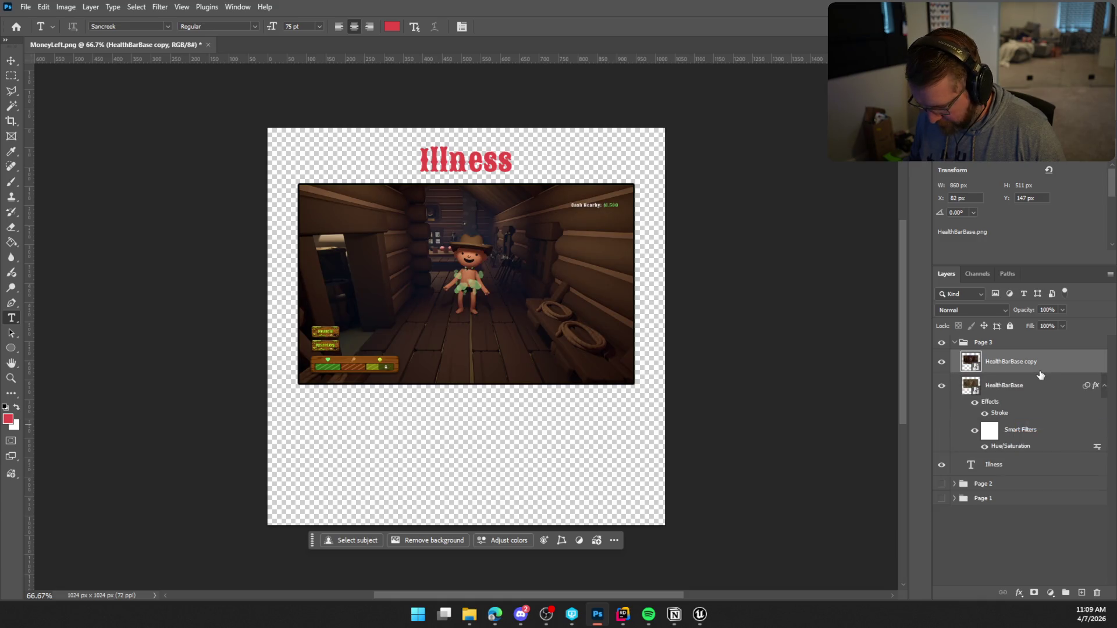
Step: Add a layer mask to the copy and paint black with a 100 px brush everywhere except the health bar
click(1035, 592)
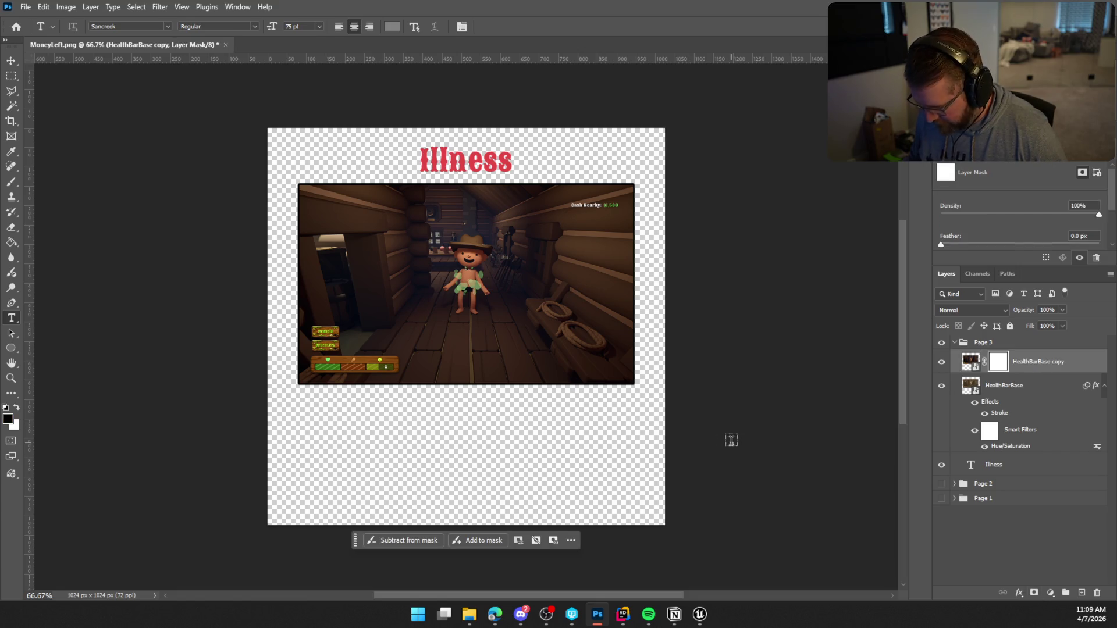
click(11, 182)
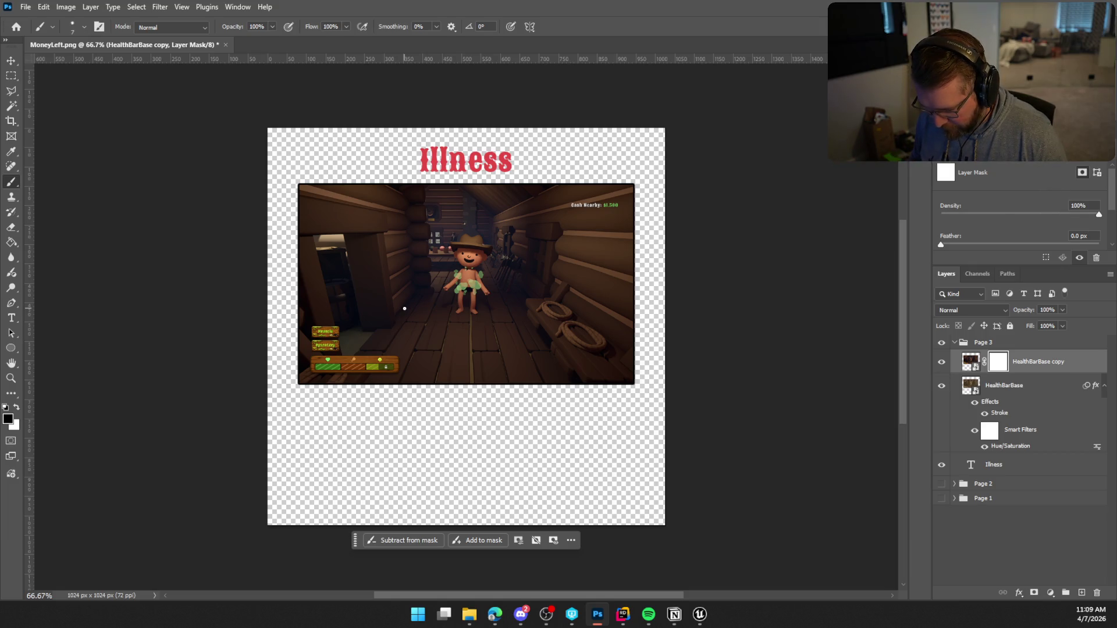
key(bracketright)
key(bracketright)
key(bracketright)
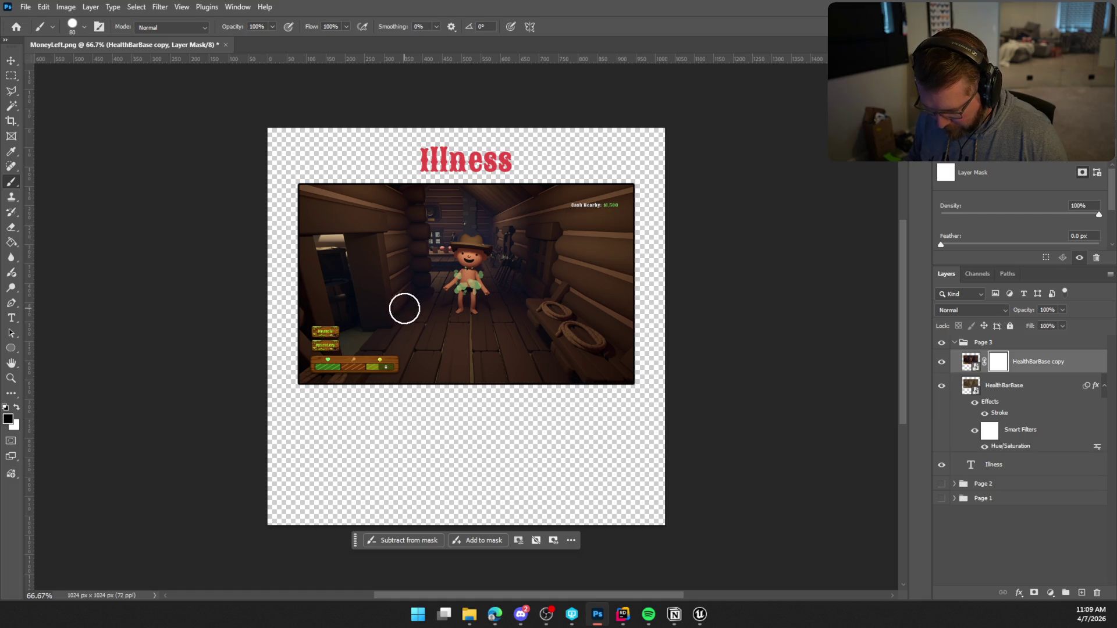
key(bracketleft)
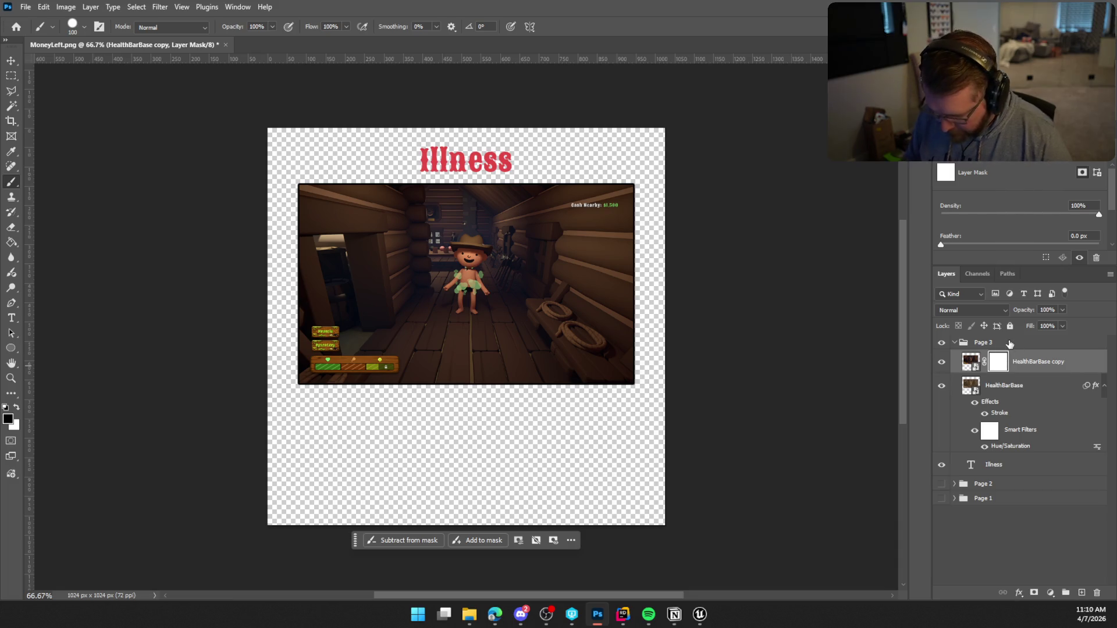
mouse_move(295, 247)
mouse_down()
mouse_move(312, 270)
mouse_move(404, 232)
mouse_move(531, 222)
mouse_move(623, 324)
mouse_move(606, 382)
mouse_move(559, 401)
mouse_move(536, 335)
mouse_move(461, 252)
mouse_move(425, 314)
mouse_move(436, 381)
mouse_move(419, 274)
mouse_move(428, 250)
mouse_move(315, 298)
mouse_move(327, 320)
mouse_move(379, 320)
mouse_move(315, 333)
mouse_move(471, 326)
mouse_move(465, 393)
mouse_move(463, 376)
mouse_up()
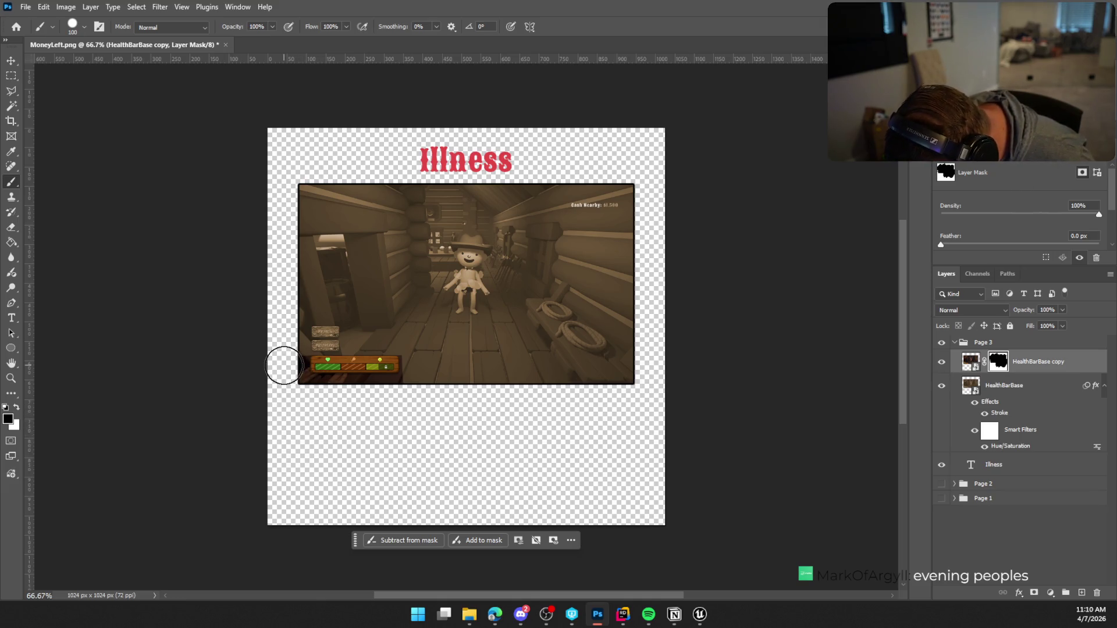
drag(298, 405, 301, 394)
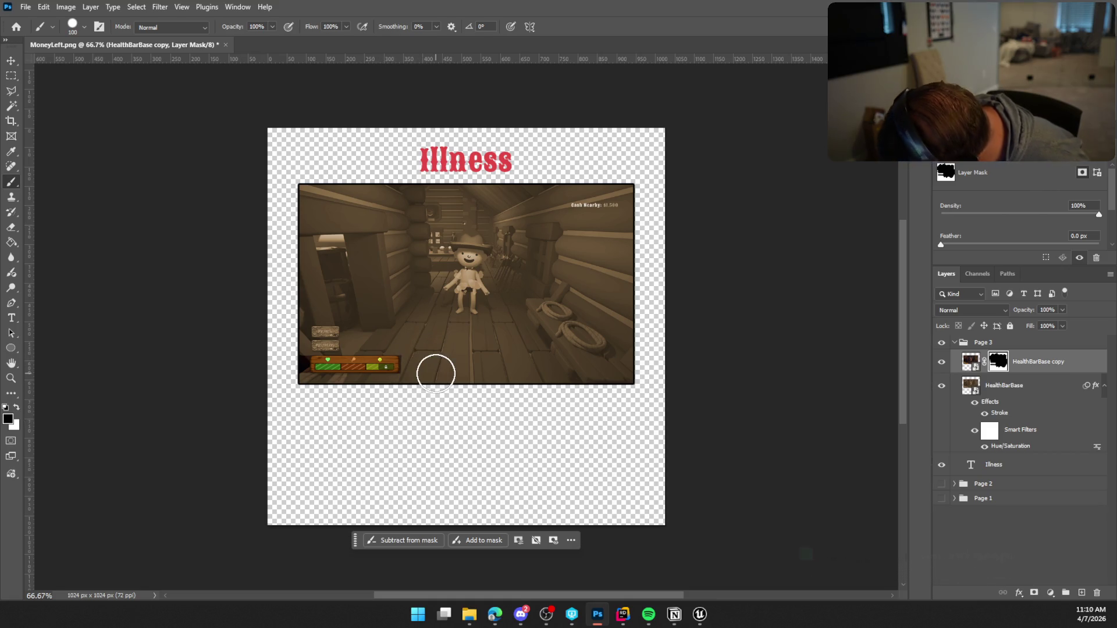
key(bracketleft)
key(bracketleft)
key(bracketleft)
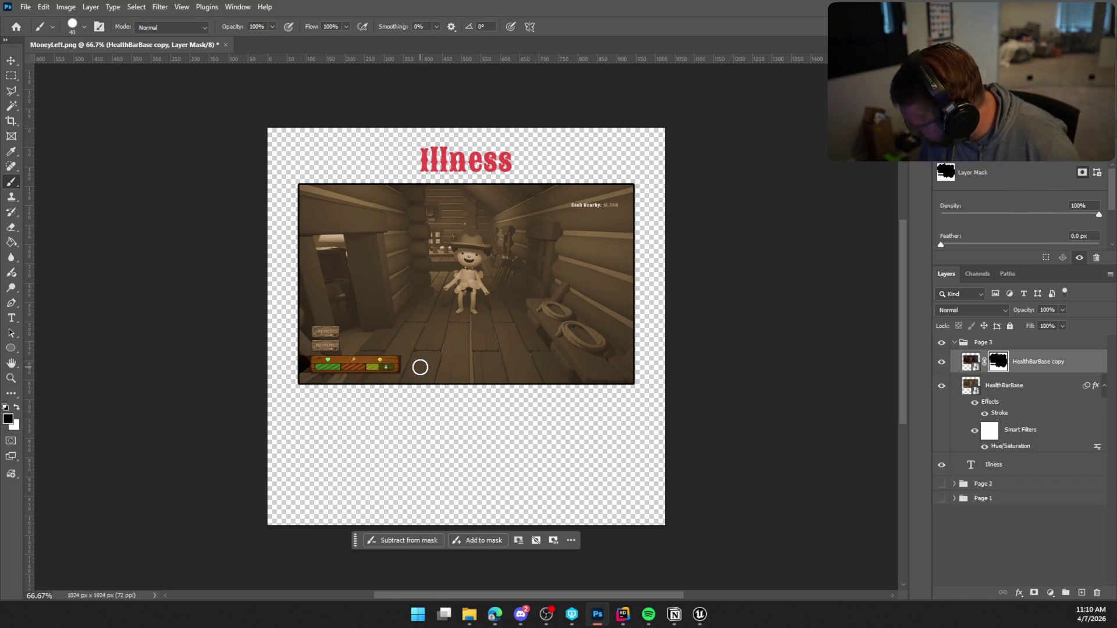
scroll(420, 367, up, 2)
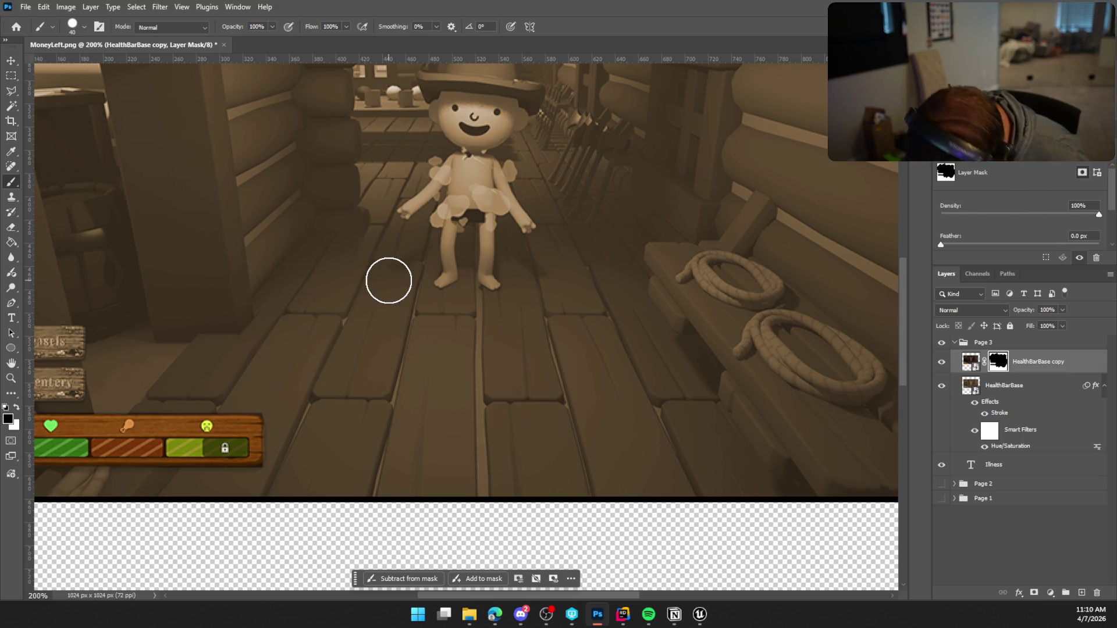
scroll(267, 430, left, 5)
Step: Clean up the mask edges around the health bar with a 35 px brush
key(bracketleft)
key(bracketleft)
key(bracketleft)
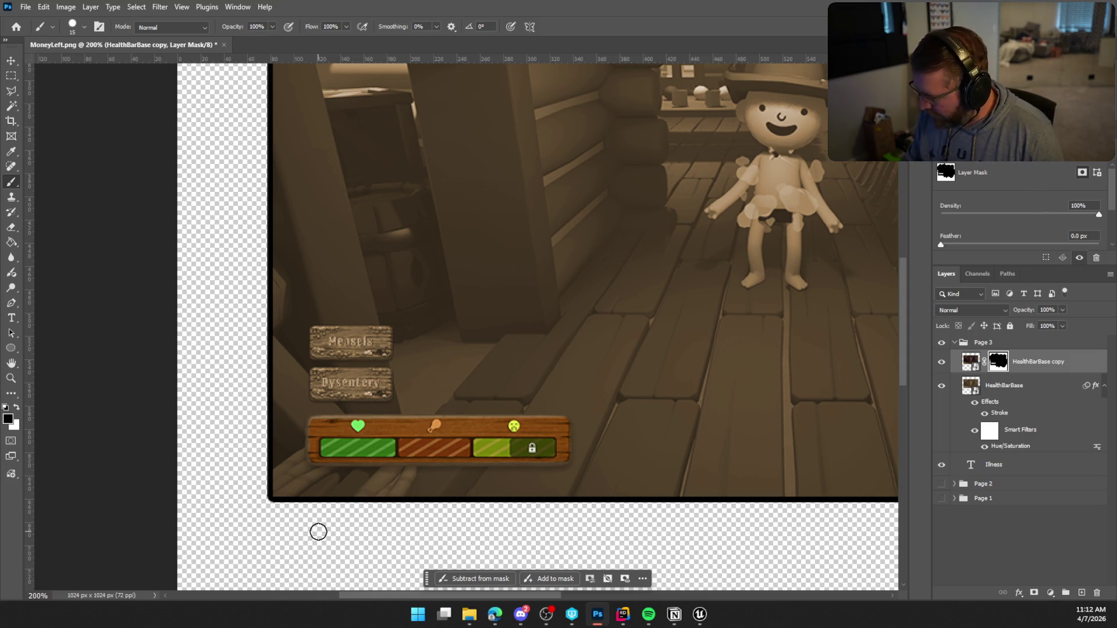
key(ctrl+plus)
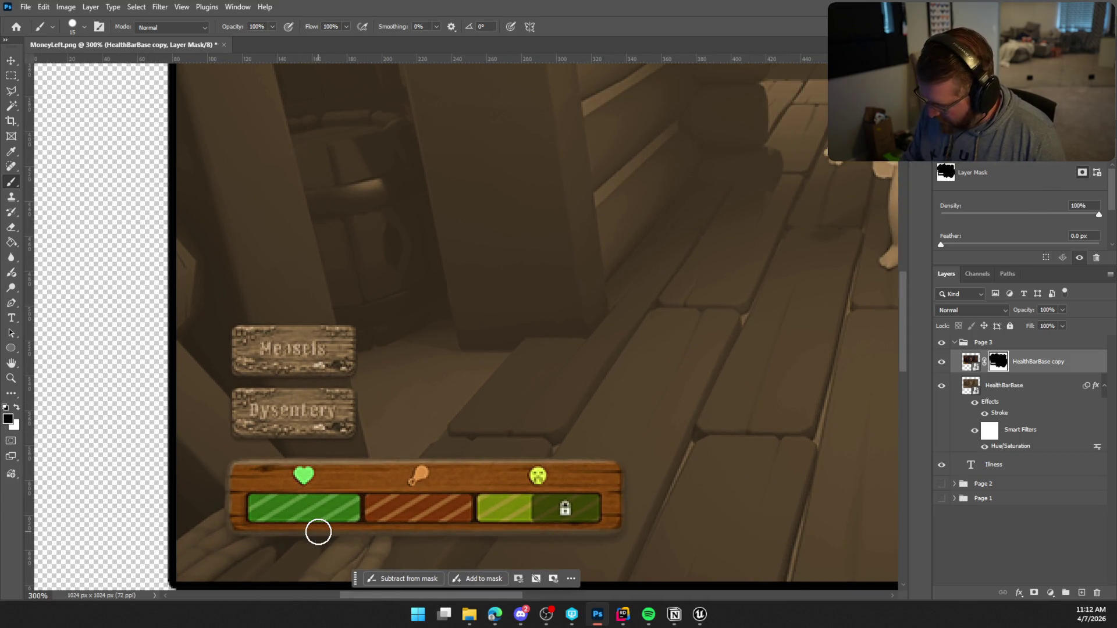
key(ctrl+minus)
key(ctrl+minus)
key(ctrl+minus)
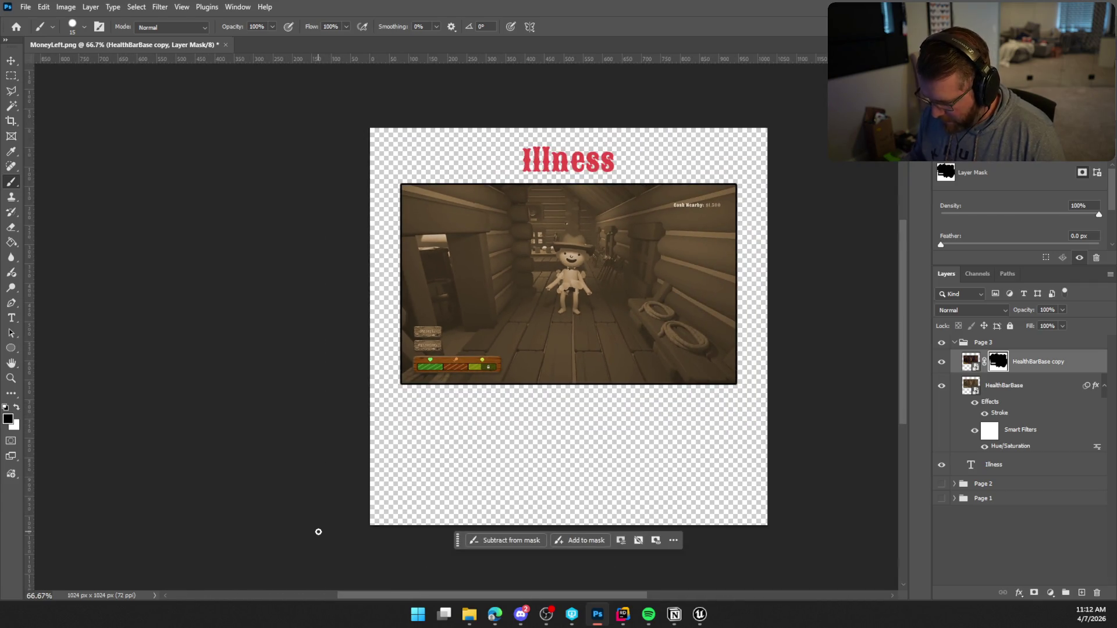
Step: Paint white with a 60 px Soft Round brush to reveal the central character, hat and face in colour
drag(535, 596, 568, 596)
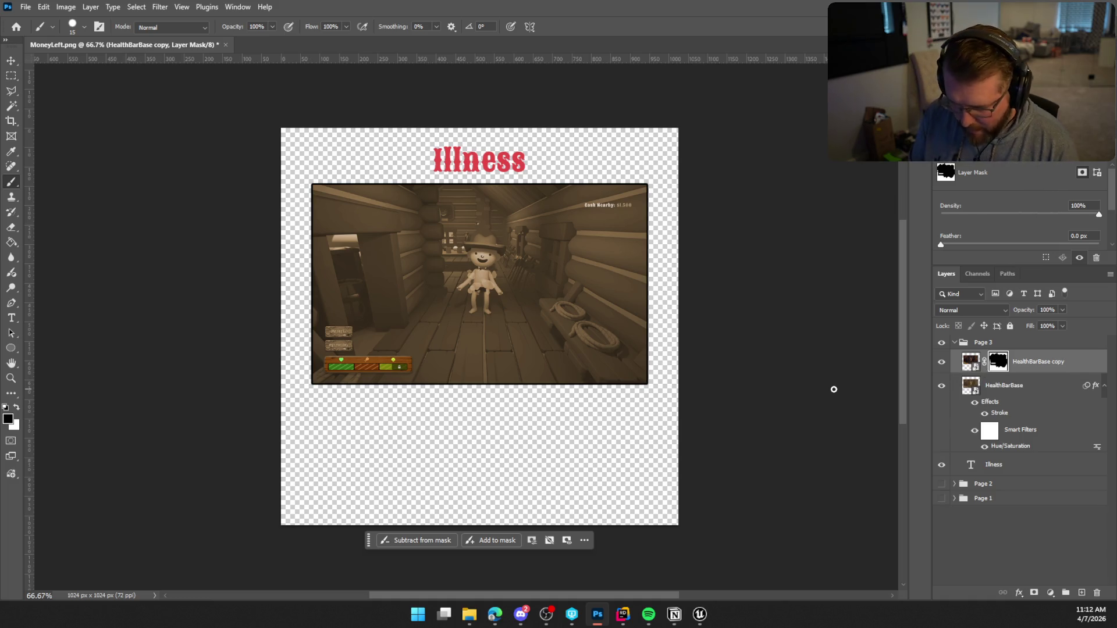
click(85, 27)
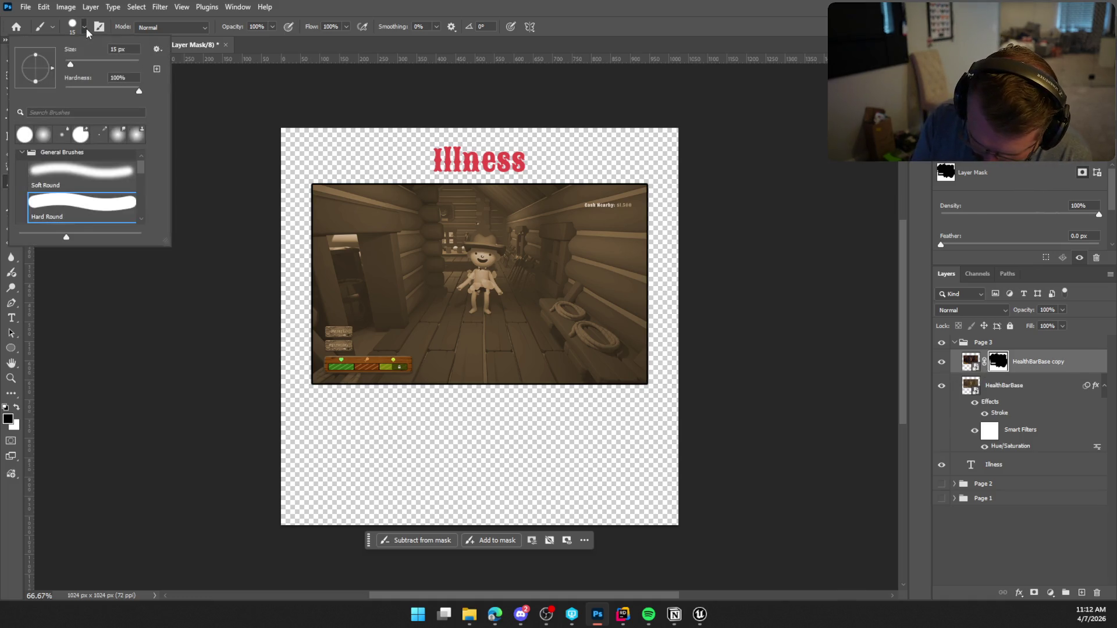
click(67, 173)
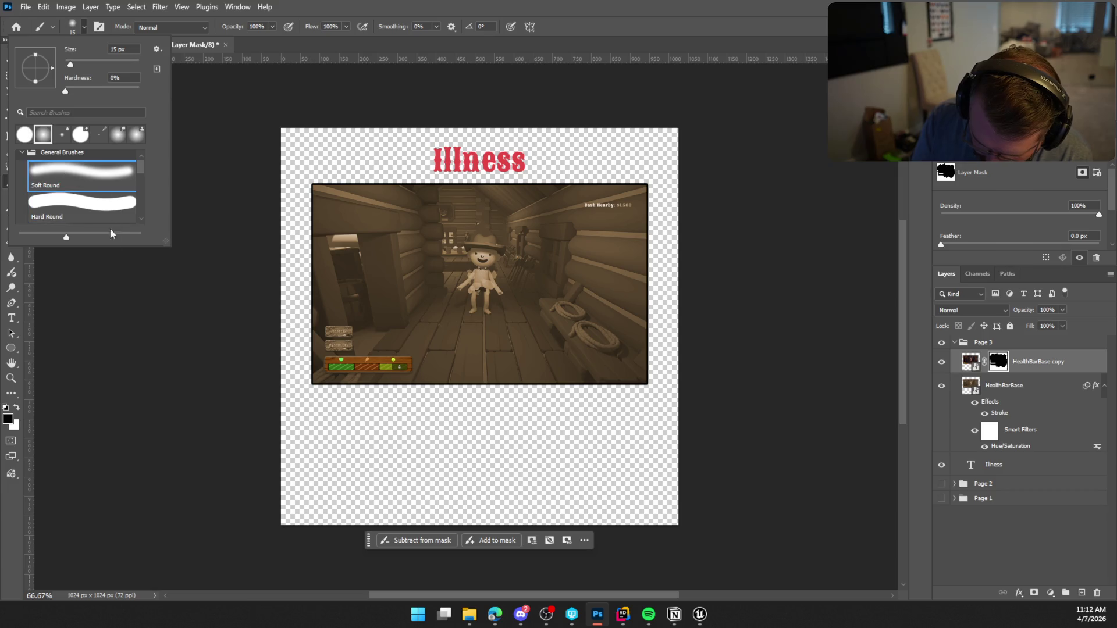
click(95, 321)
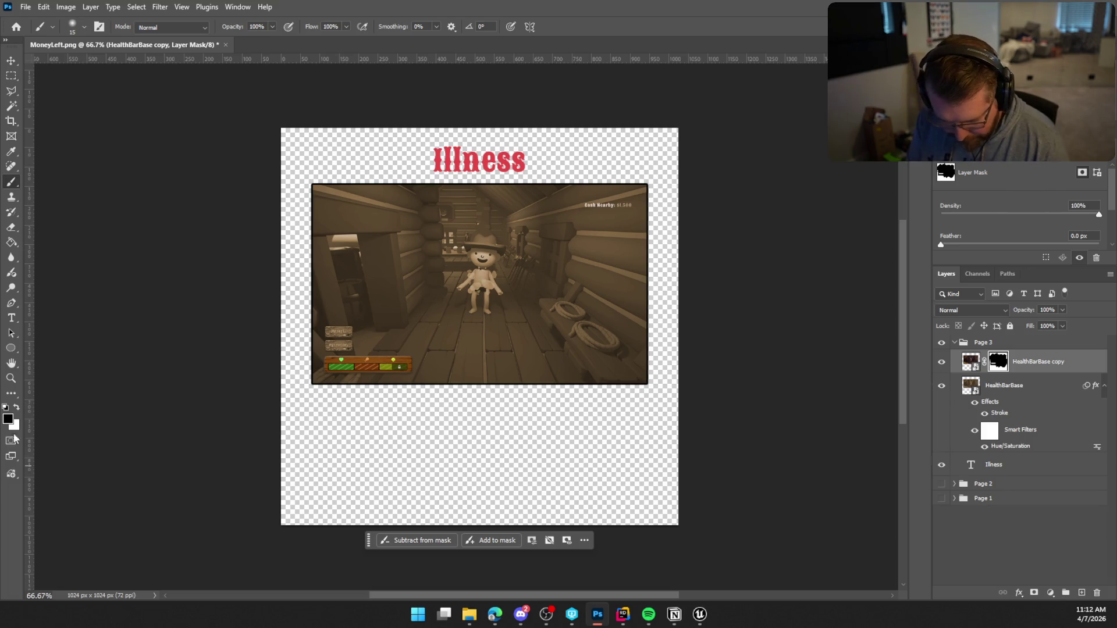
click(17, 409)
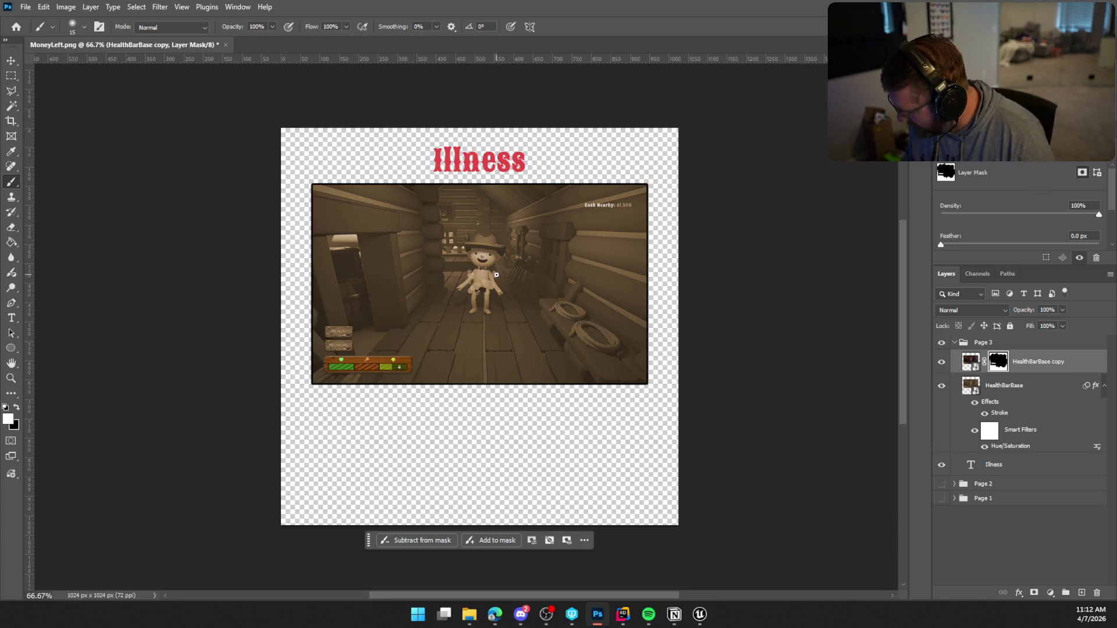
key(bracketright)
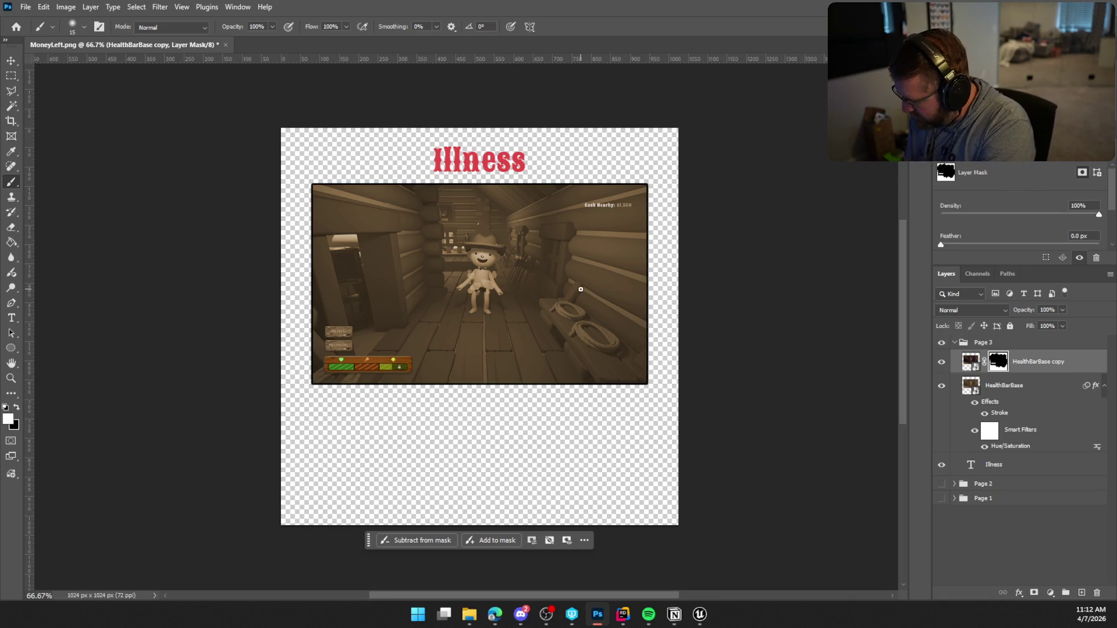
key(bracketright)
key(bracketright)
key(bracketright)
key(bracketright)
key(bracketright)
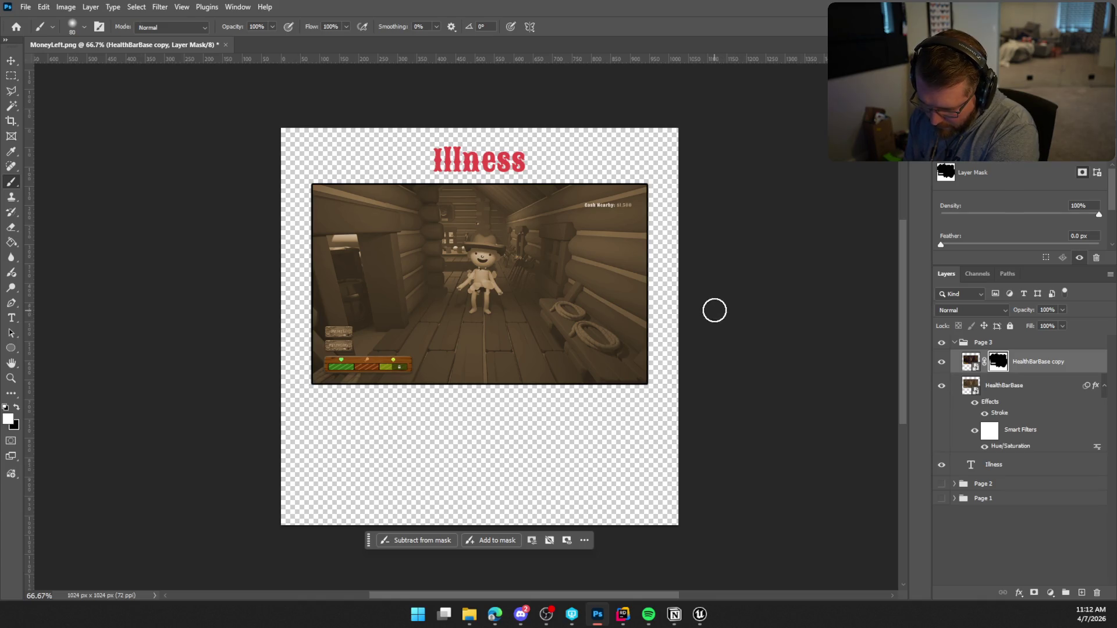
mouse_move(480, 250)
mouse_down()
mouse_move(471, 302)
mouse_move(496, 275)
mouse_move(489, 244)
mouse_move(471, 252)
mouse_move(469, 297)
mouse_move(489, 294)
mouse_move(498, 277)
mouse_move(486, 242)
mouse_move(461, 242)
mouse_move(492, 300)
mouse_up()
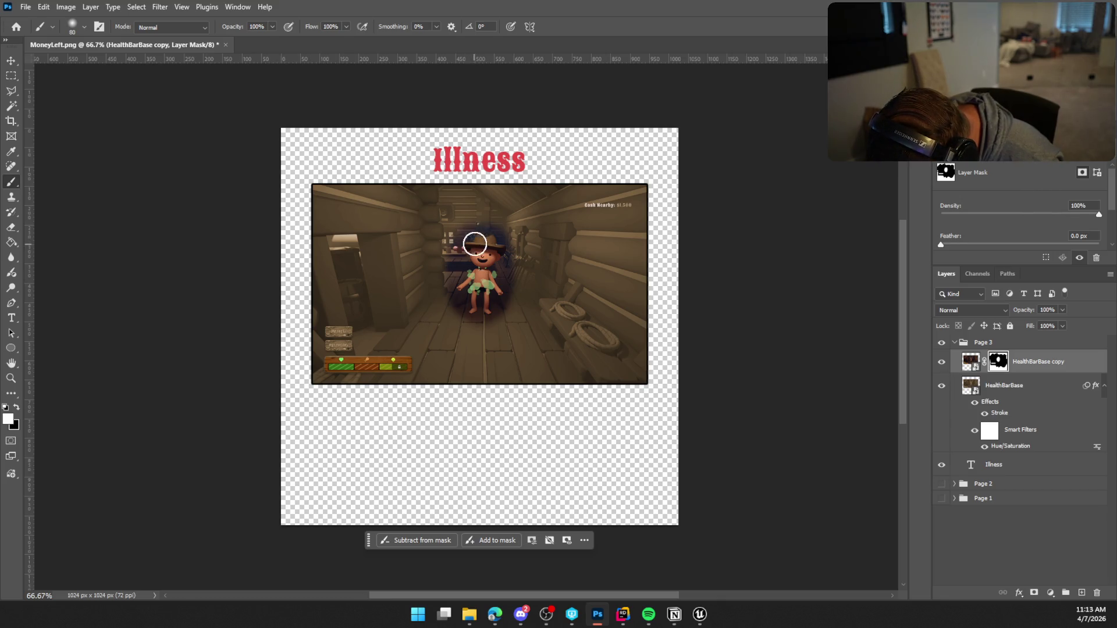
drag(487, 248, 493, 232)
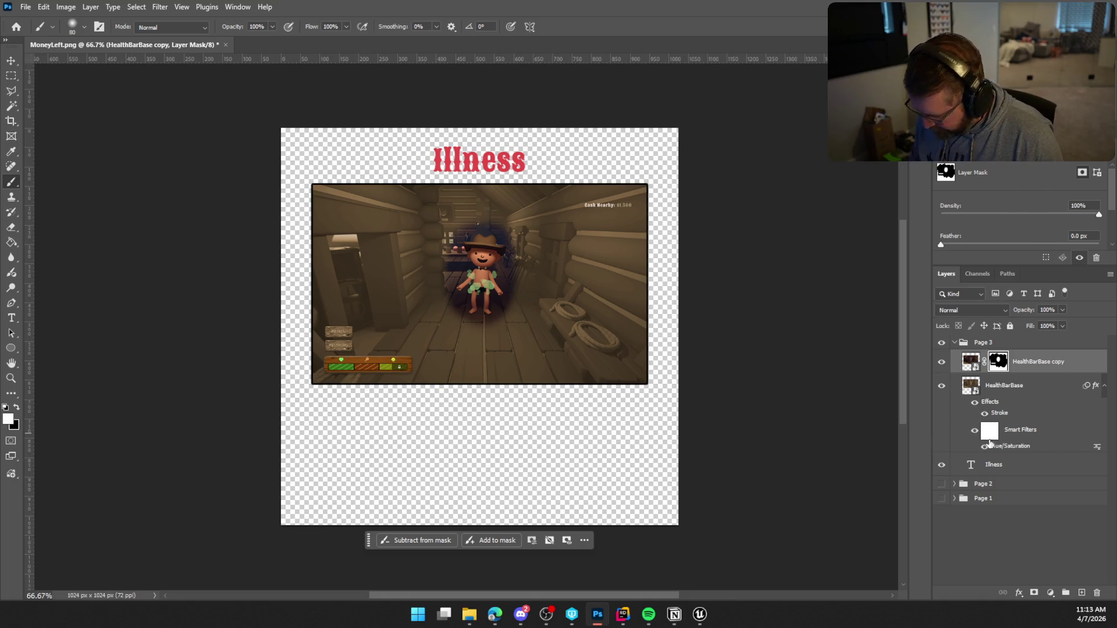
Step: Sample the Illness title's red as the foreground colour with the Eyedropper
click(11, 318)
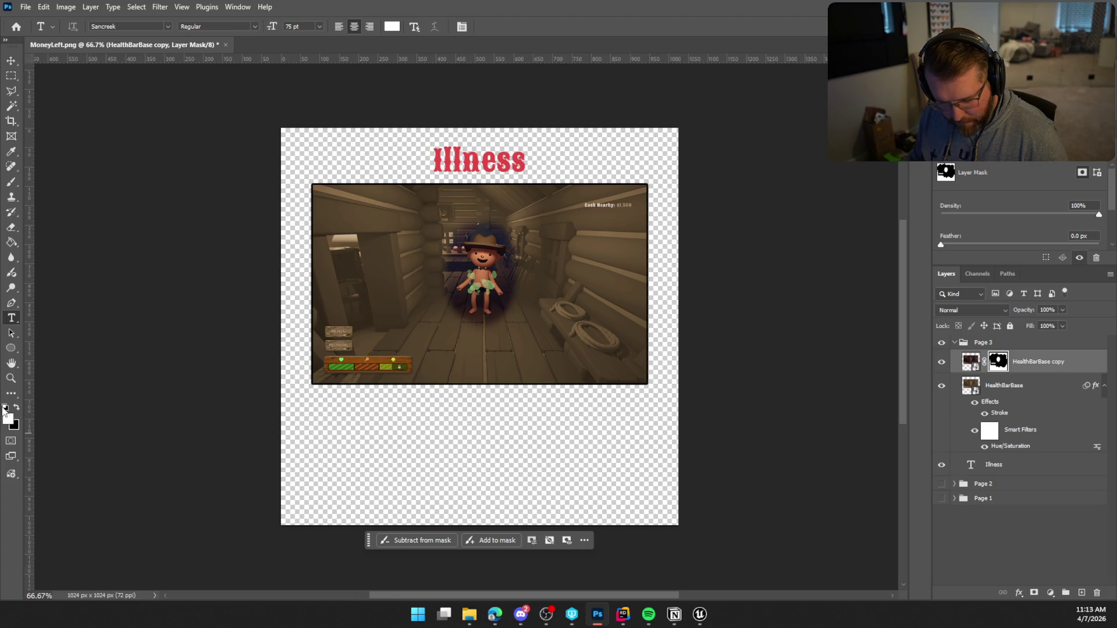
click(5, 408)
click(8, 419)
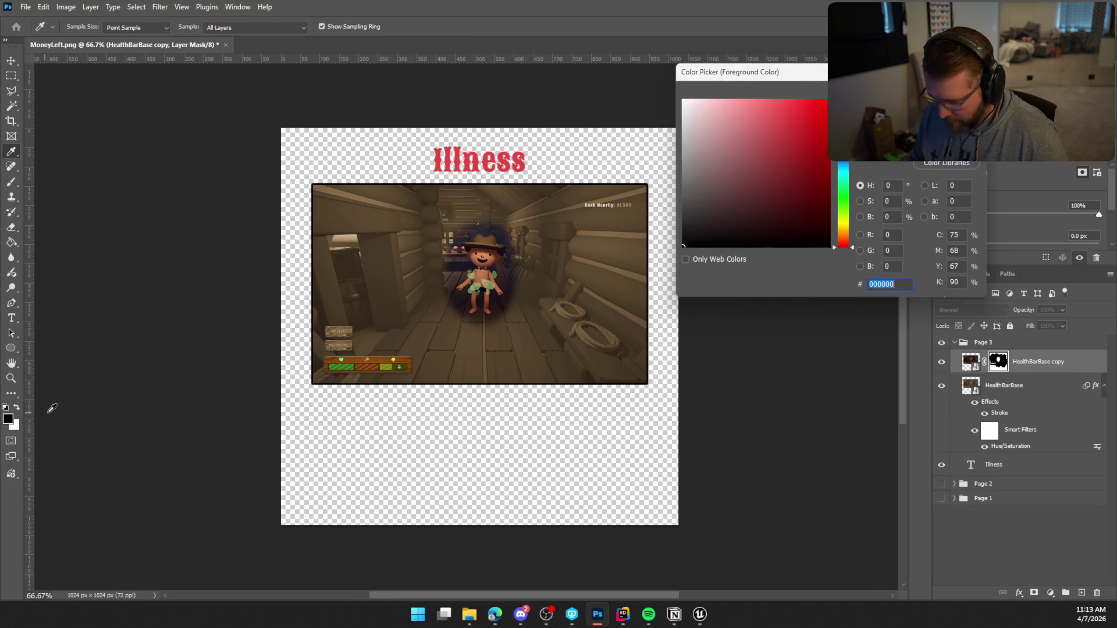
click(924, 165)
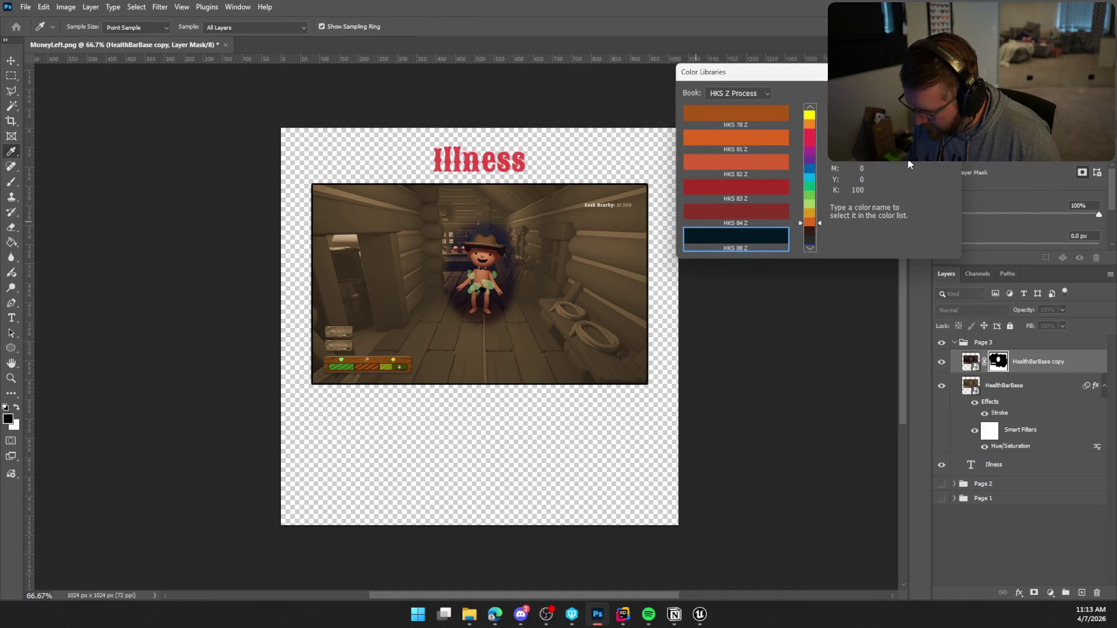
key(Return)
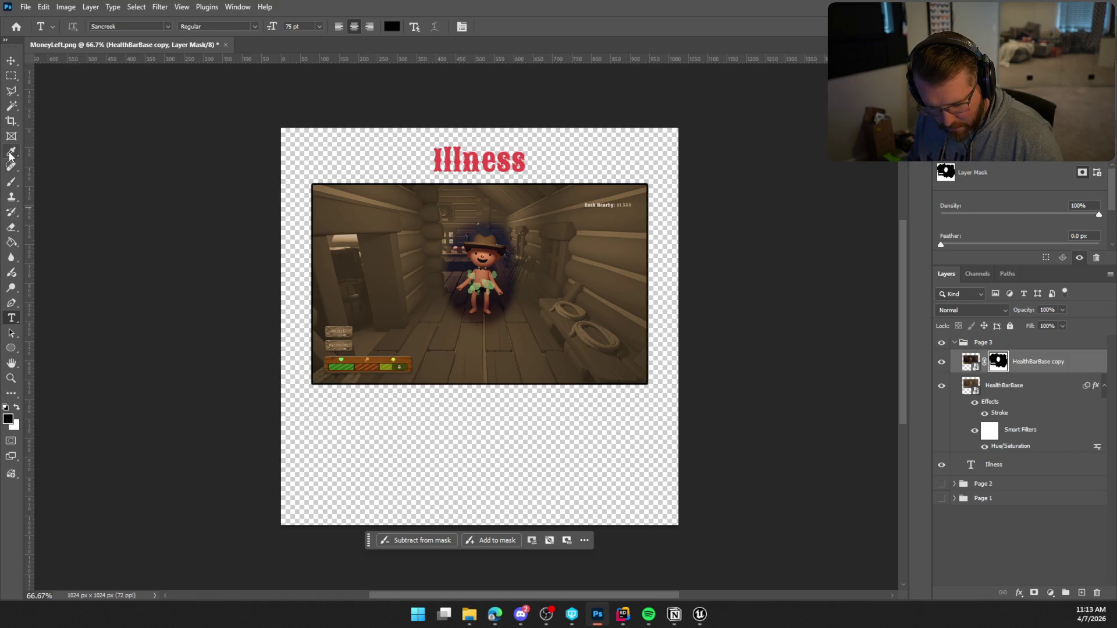
click(10, 152)
click(476, 161)
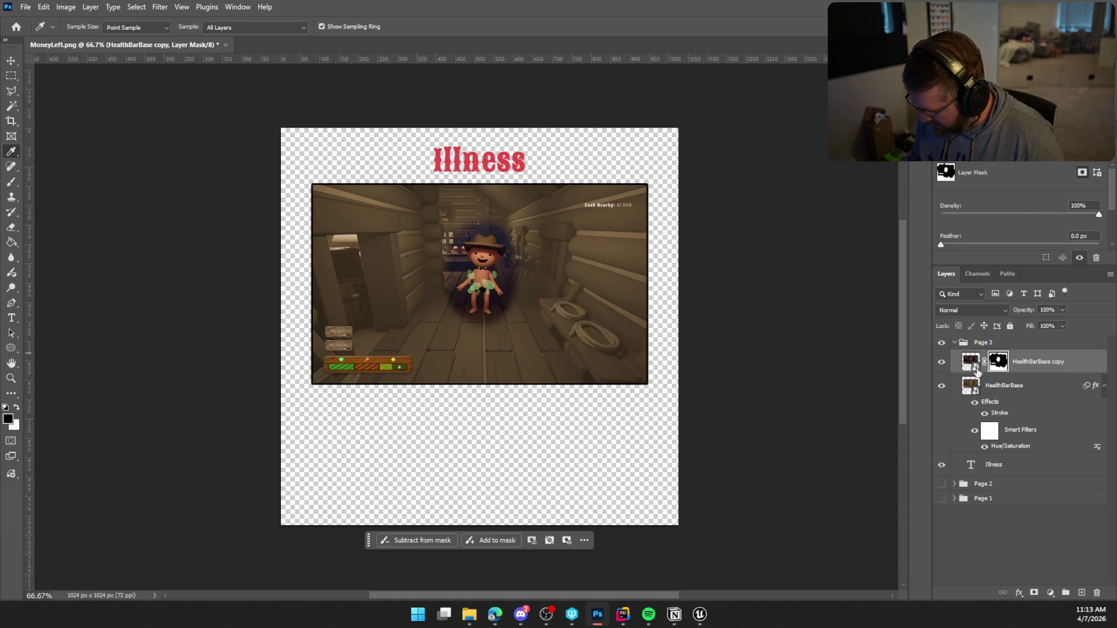
click(992, 473)
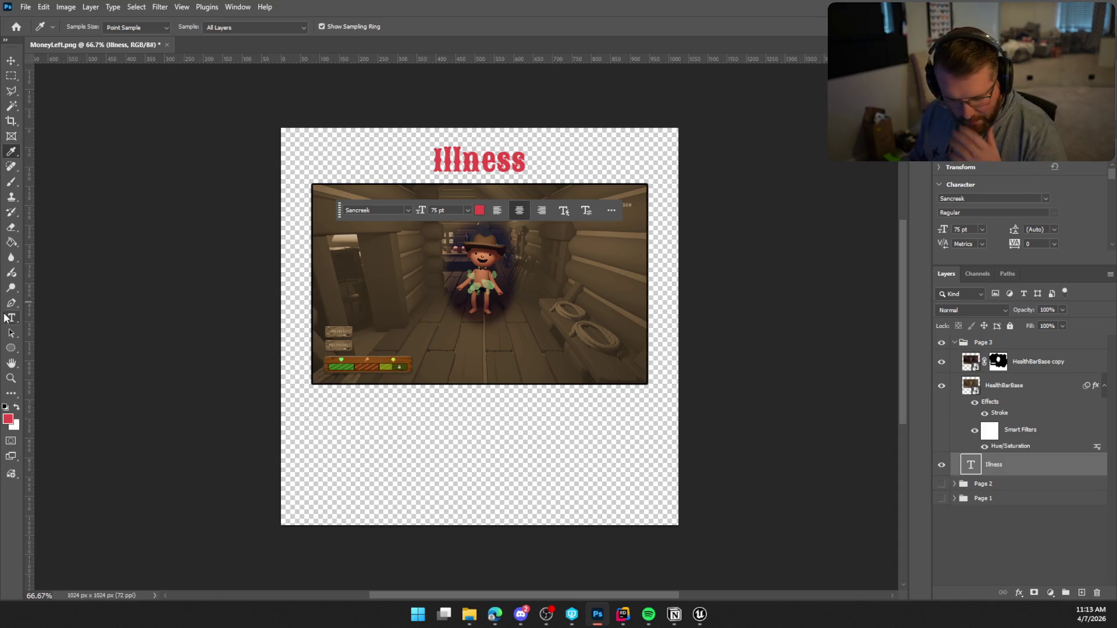
Step: Draw a text box under the screenshot, try typing the numbering, then discard the box
click(6, 317)
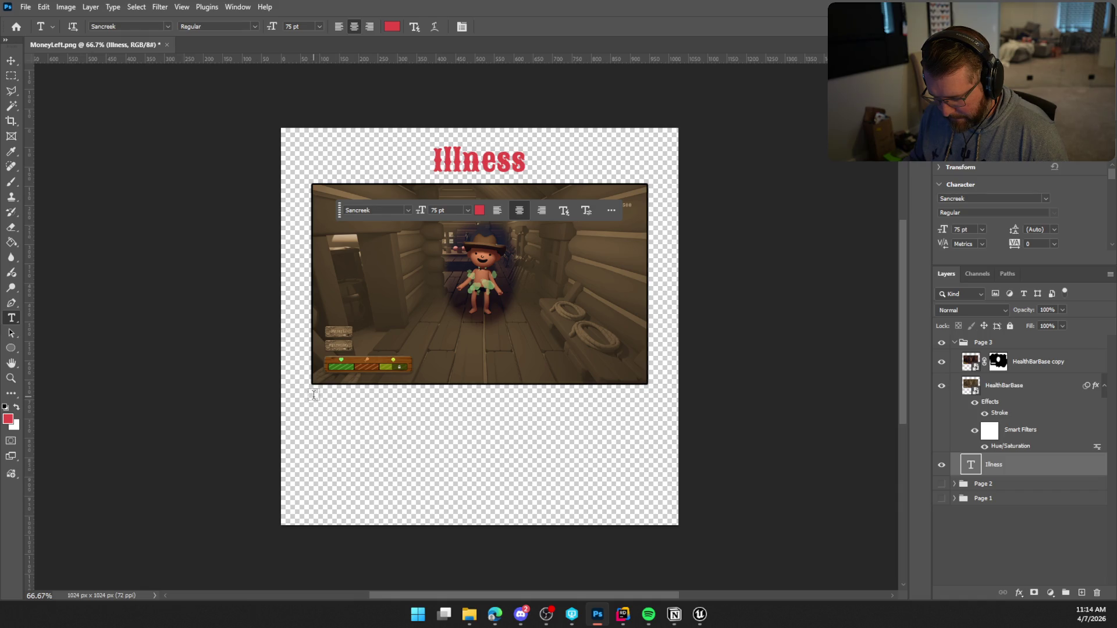
mouse_move(313, 393)
mouse_down()
mouse_move(567, 459)
mouse_move(640, 490)
mouse_move(646, 512)
mouse_up()
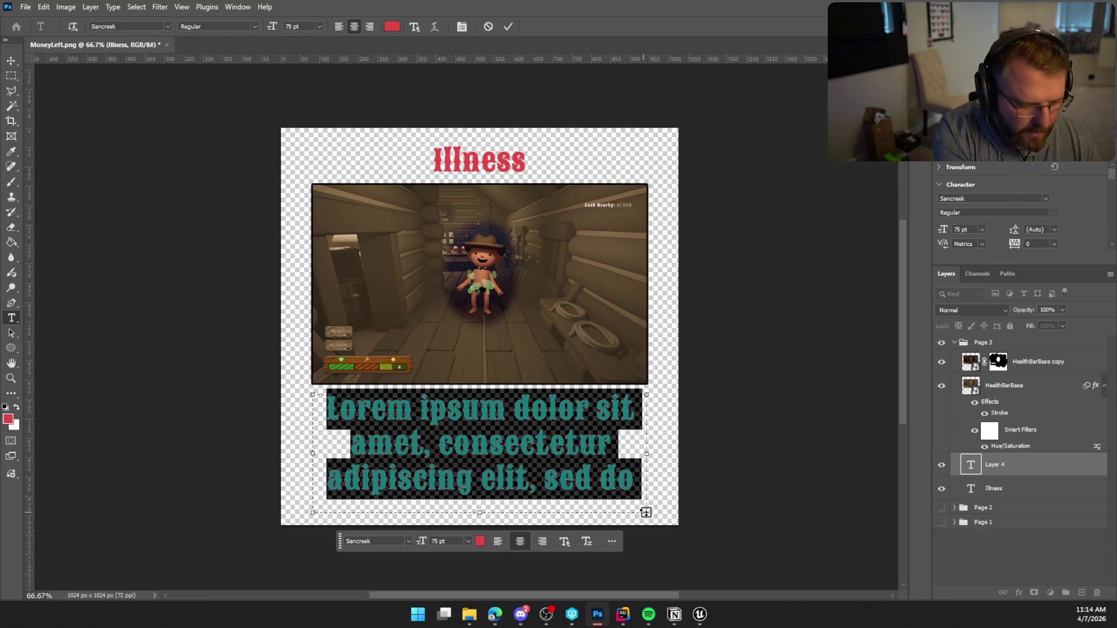
text(I.)
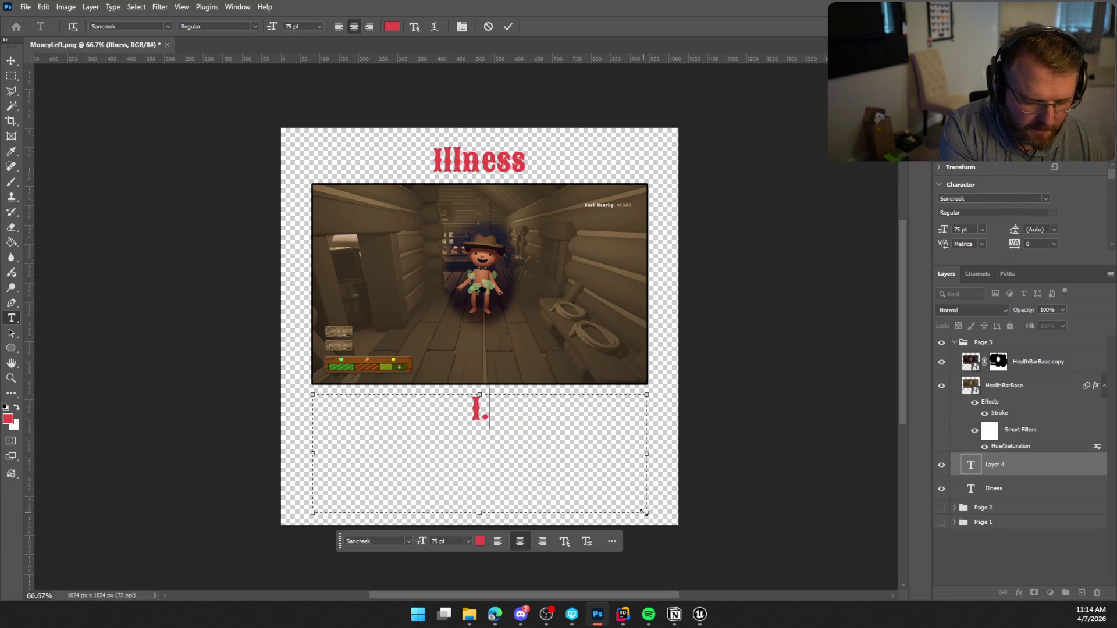
key(BackSpace)
key(BackSpace)
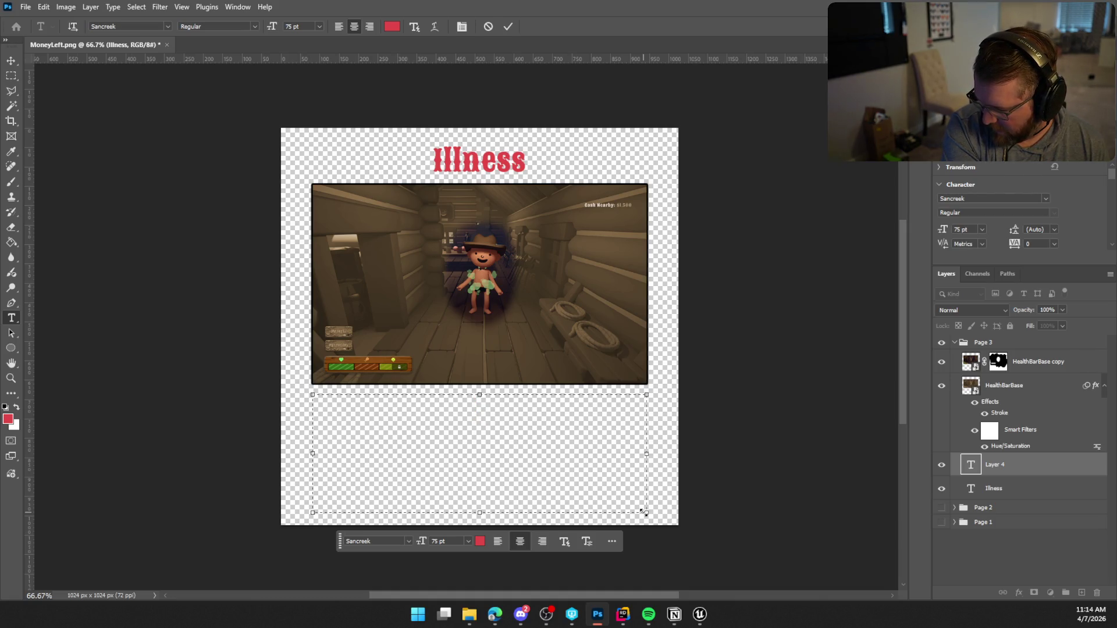
text(I. I.)
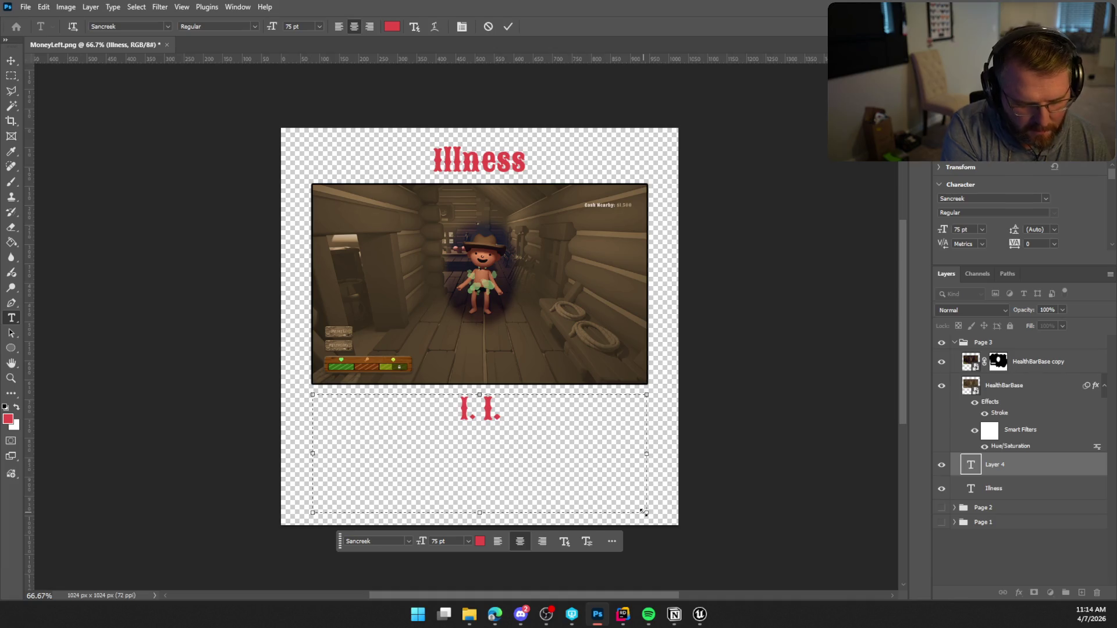
key(BackSpace)
key(BackSpace)
key(BackSpace)
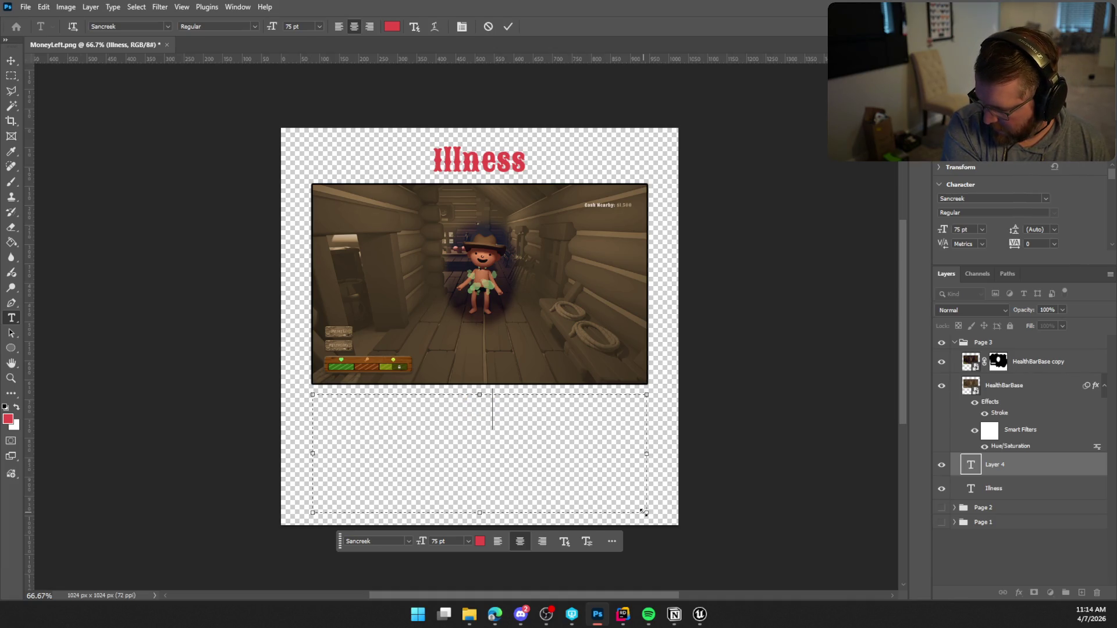
text(I. I)
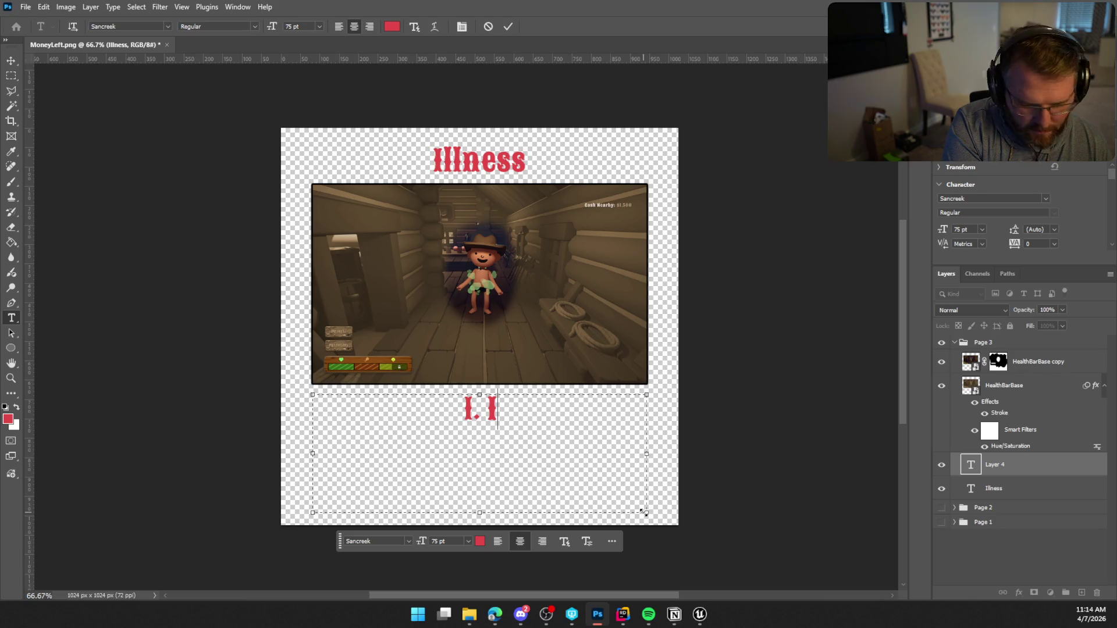
key(BackSpace)
key(BackSpace)
key(BackSpace)
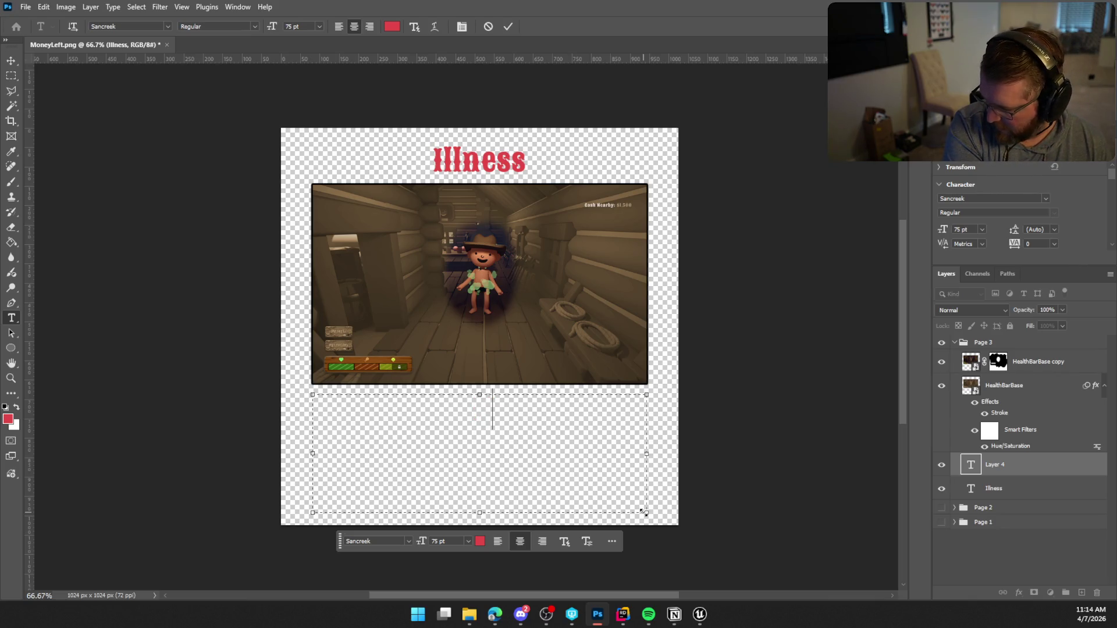
key(Escape)
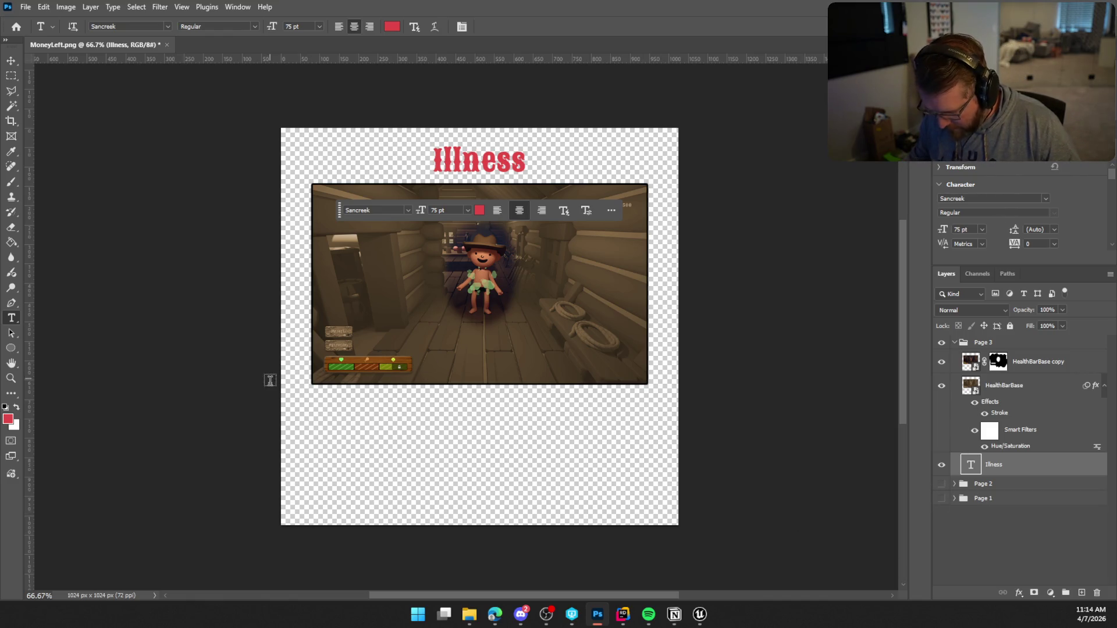
Step: In a new text box under the screenshot, type the rule 'Sickness Builds Over Time'
mouse_move(313, 396)
mouse_down()
mouse_move(540, 504)
mouse_move(645, 512)
mouse_up()
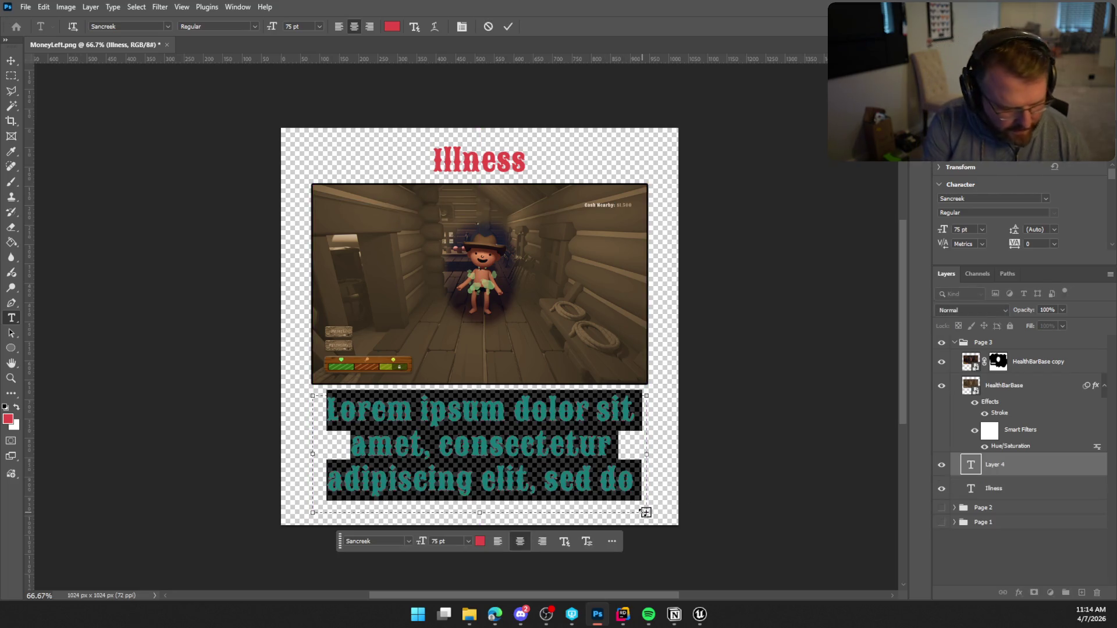
text(I)
key(BackSpace)
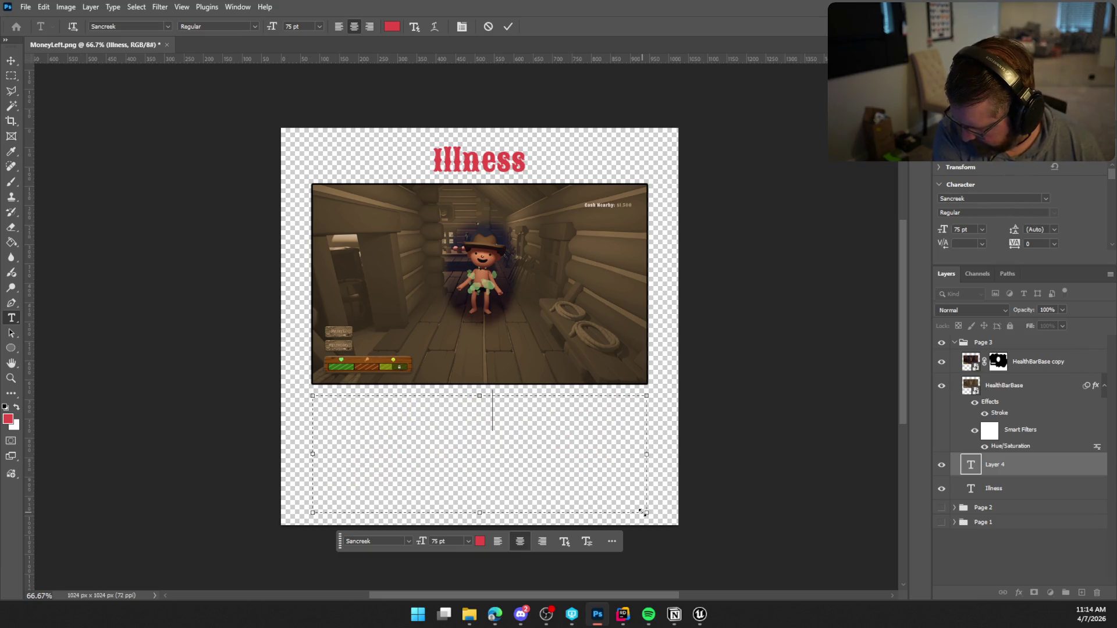
text(I. II)
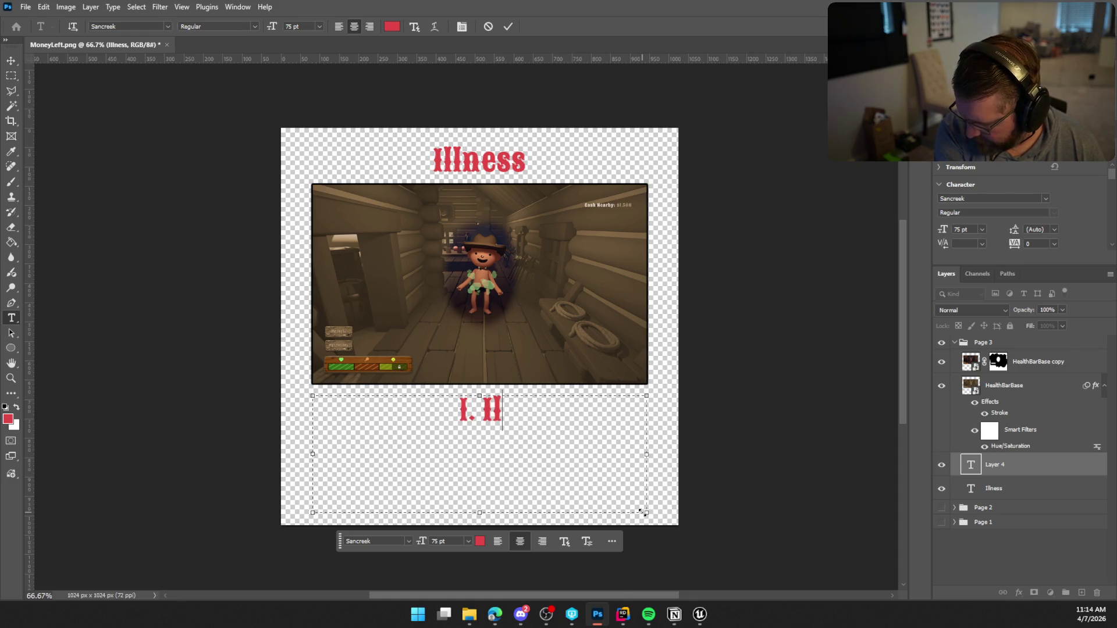
key(BackSpace)
key(BackSpace)
text(Si)
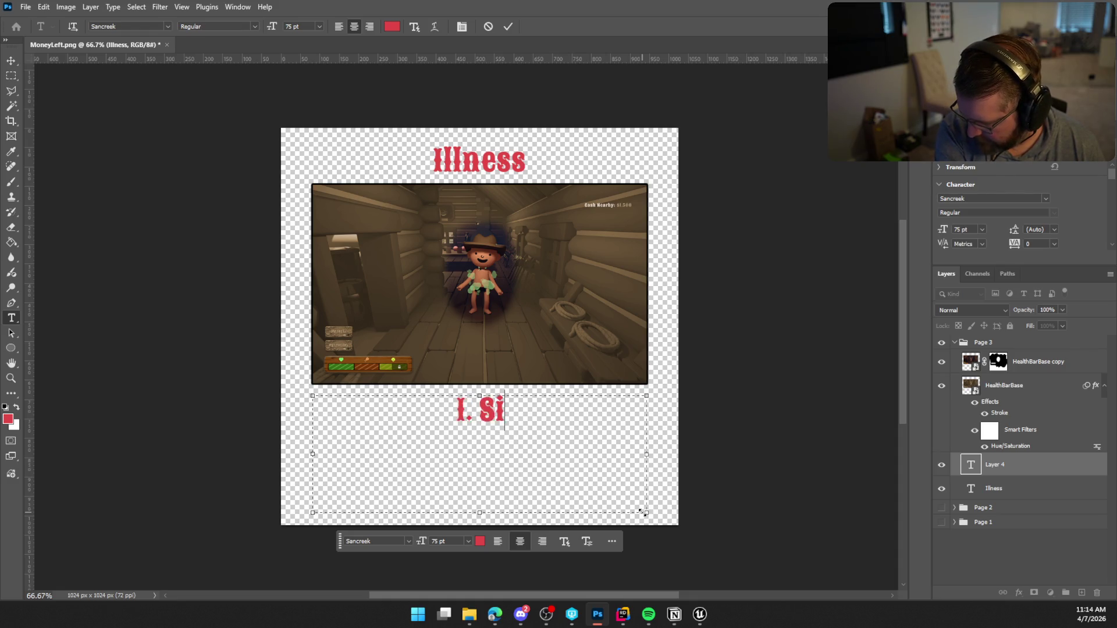
text(ckness build)
key(BackSpace)
key(BackSpace)
key(BackSpace)
text(Builds)
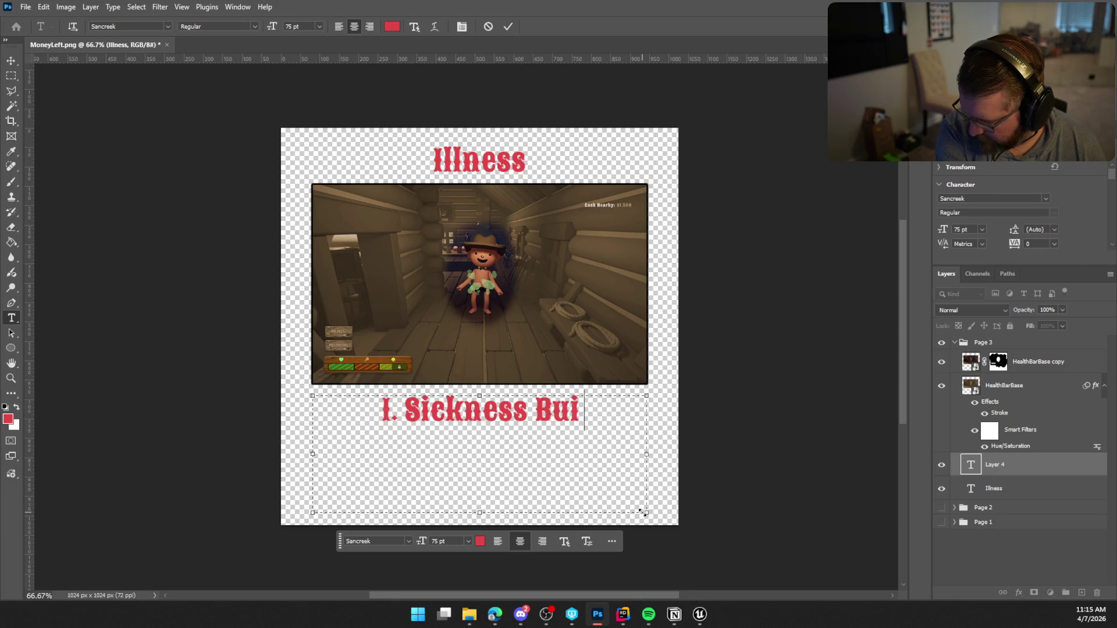
text( o)
key(BackSpace)
text(Over Time)
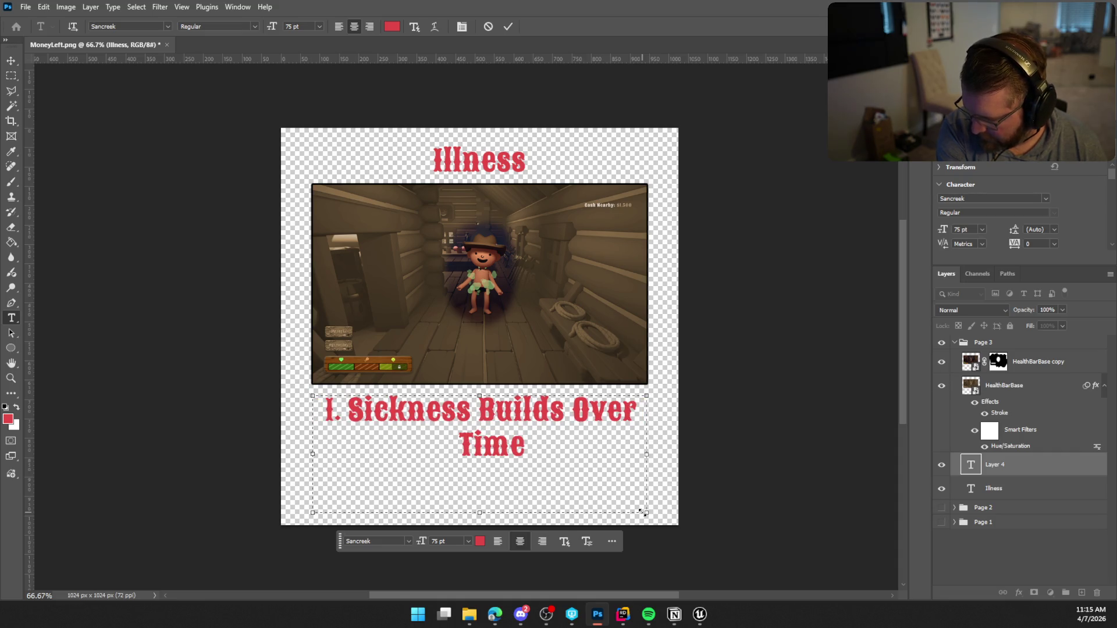
Step: Add '2. Randomly Get Dis-' on the next line and commit the text
key(Return)
text(2.)
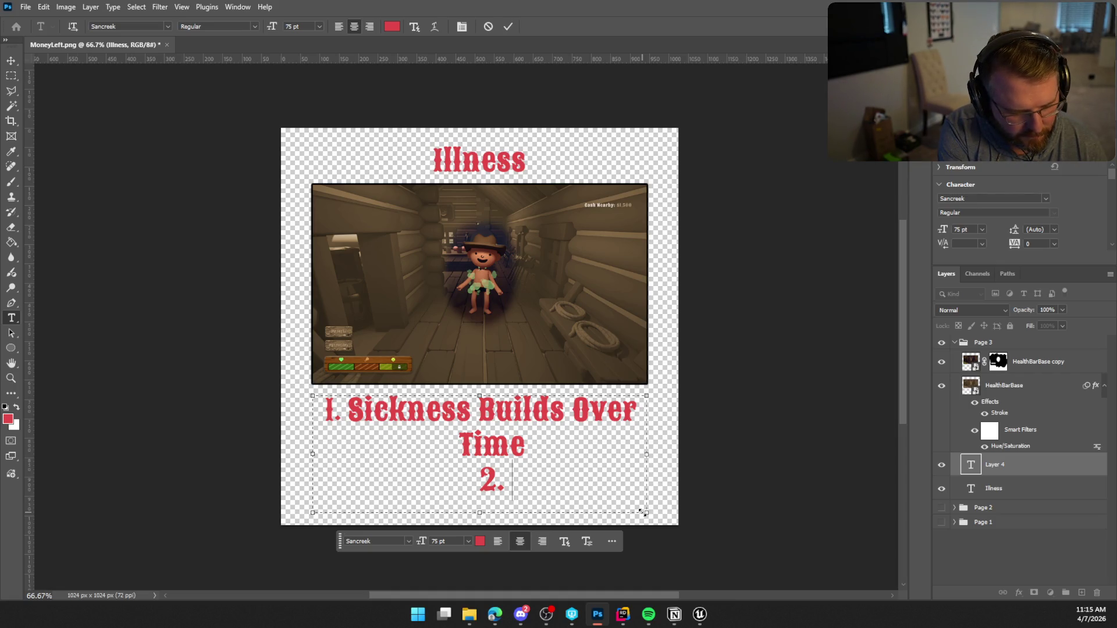
text(Randomly Get Dis-)
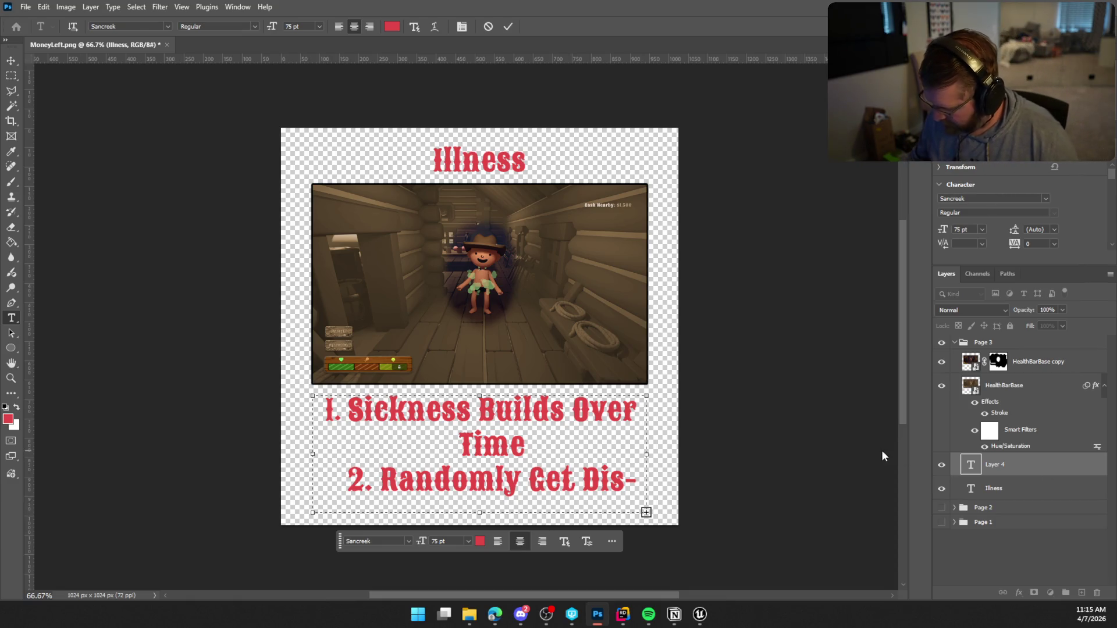
click(508, 27)
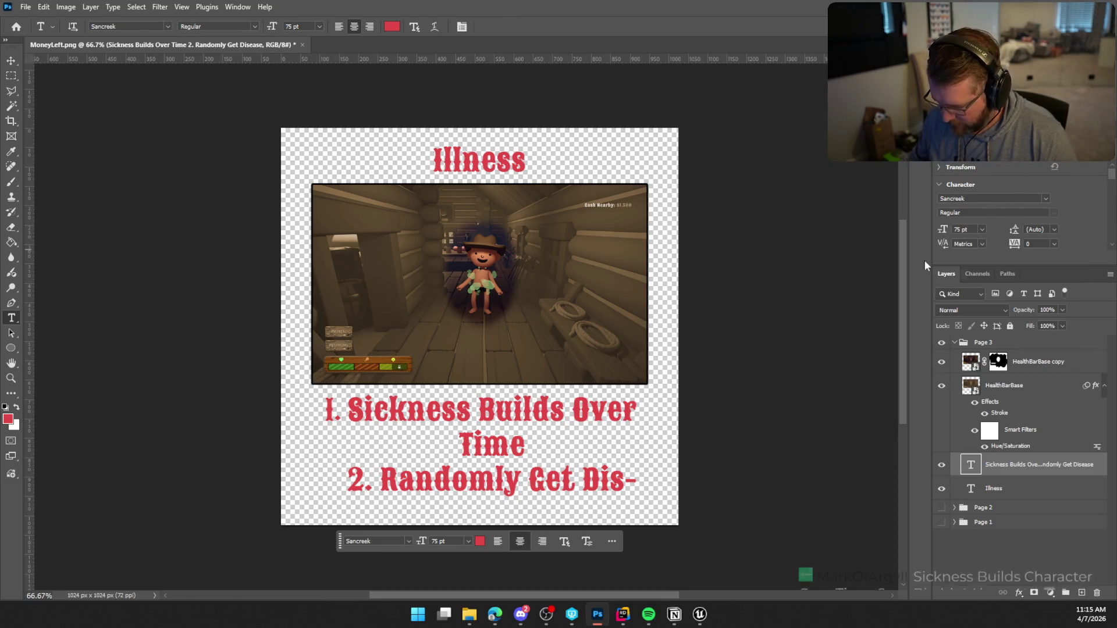
Step: Switch the rules text to block layout and retype '1. Sickness Builds Over Time'
click(564, 541)
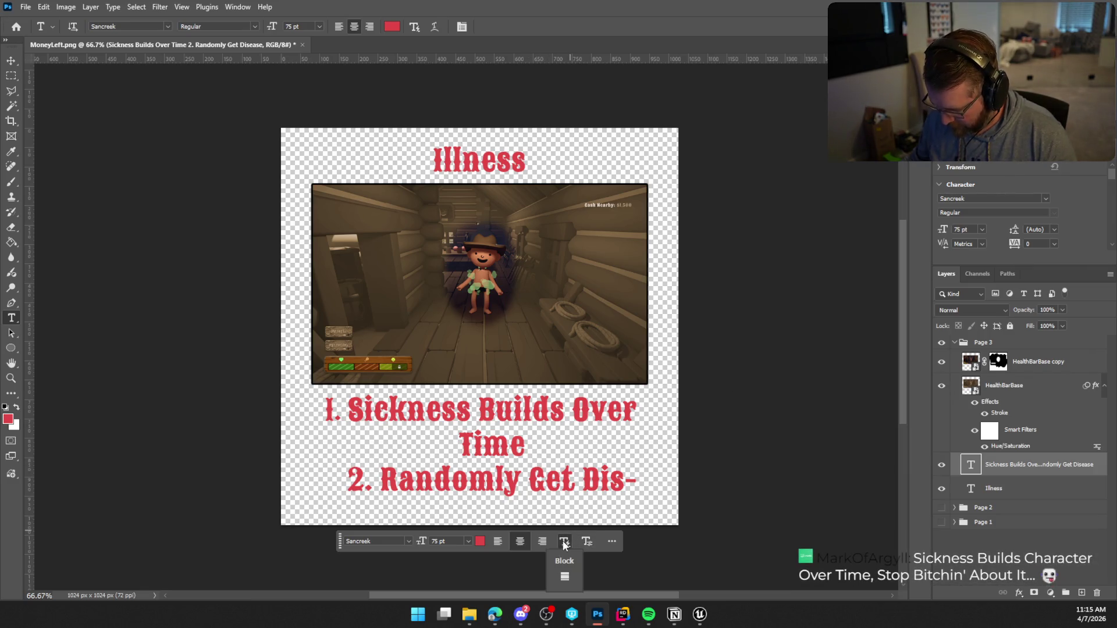
click(565, 575)
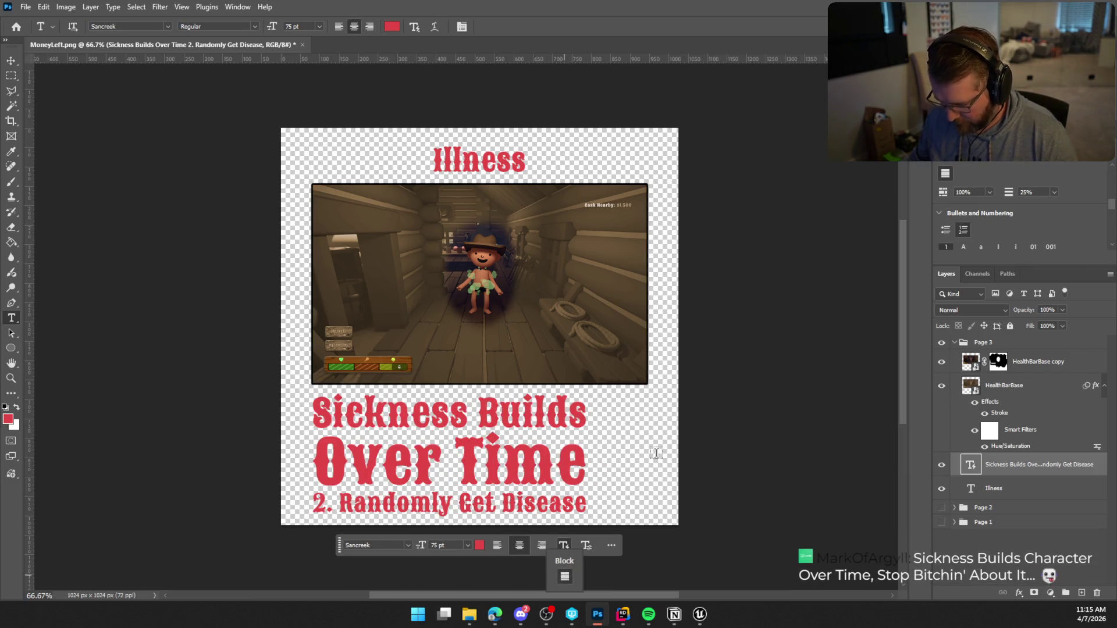
double_click(970, 465)
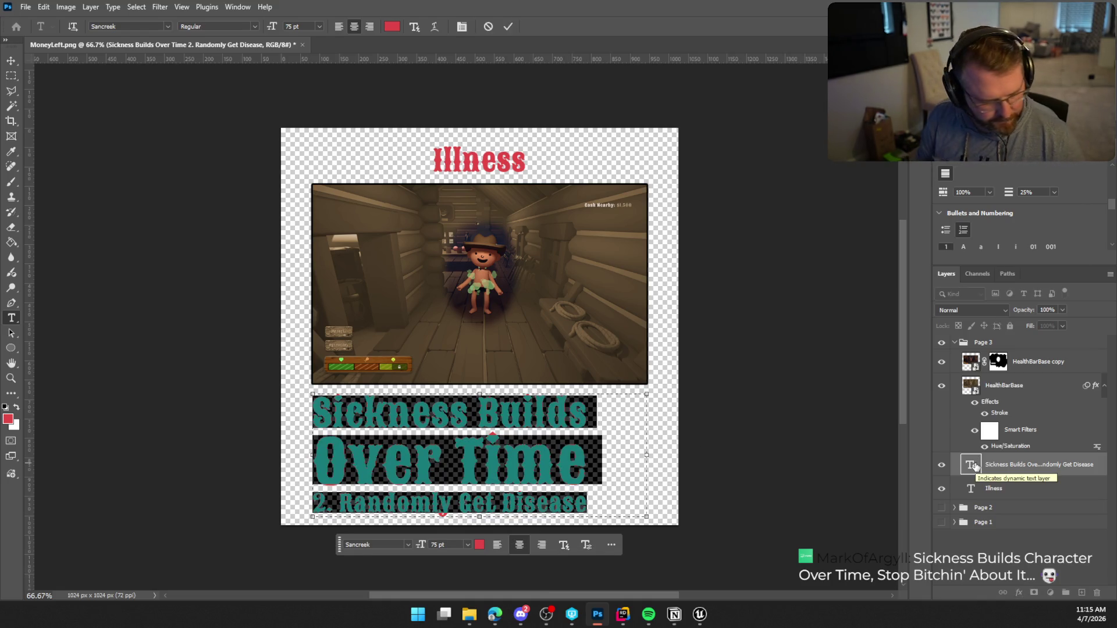
text(1.)
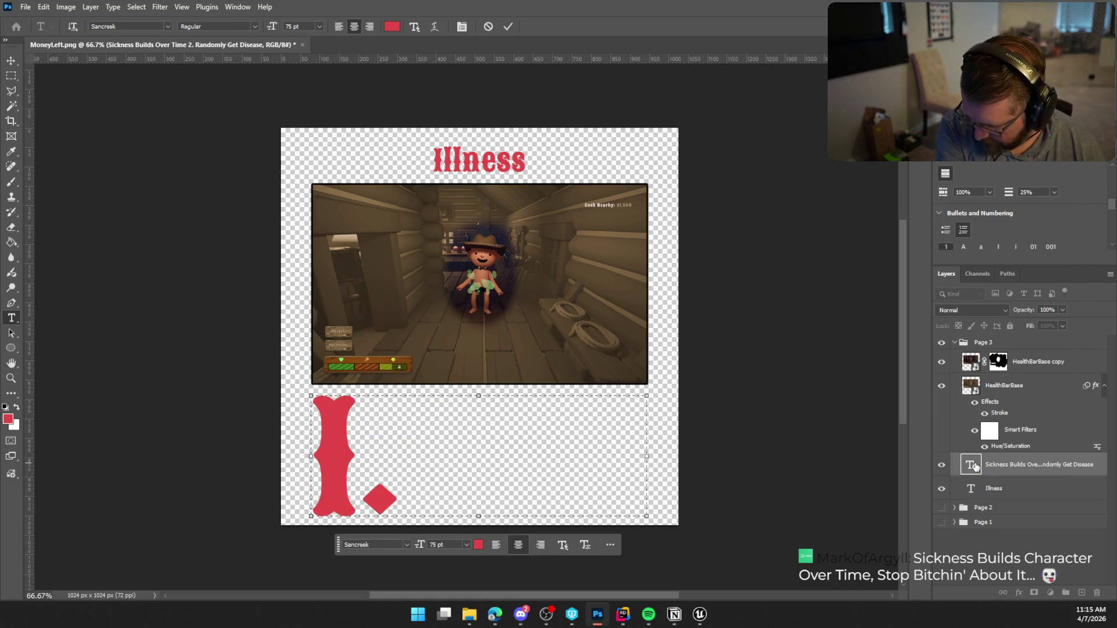
text( Sickness)
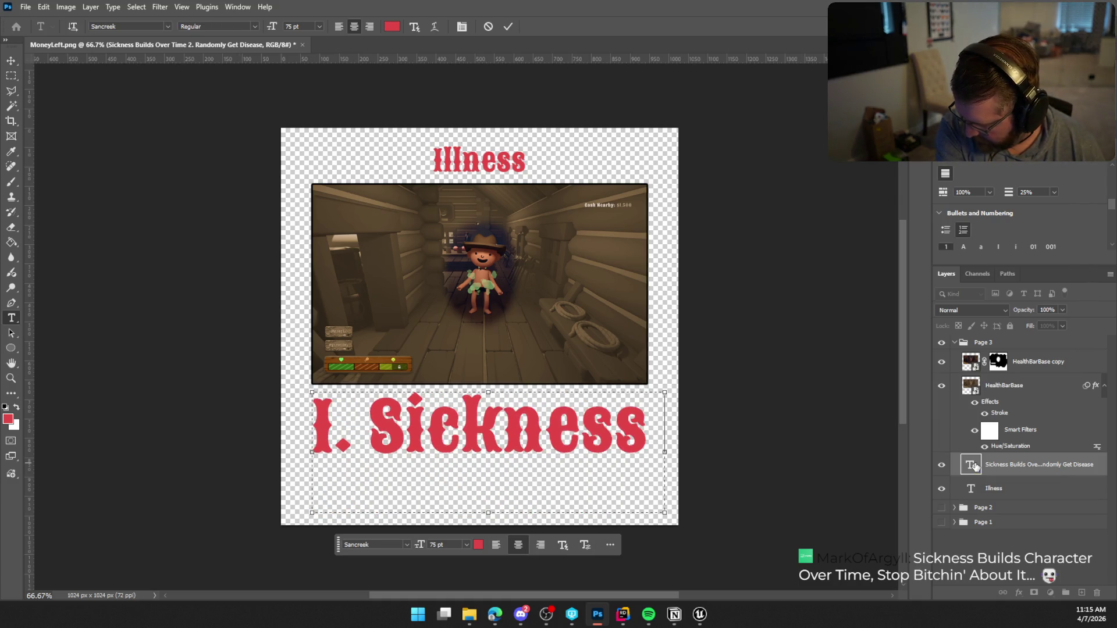
text( Builds o)
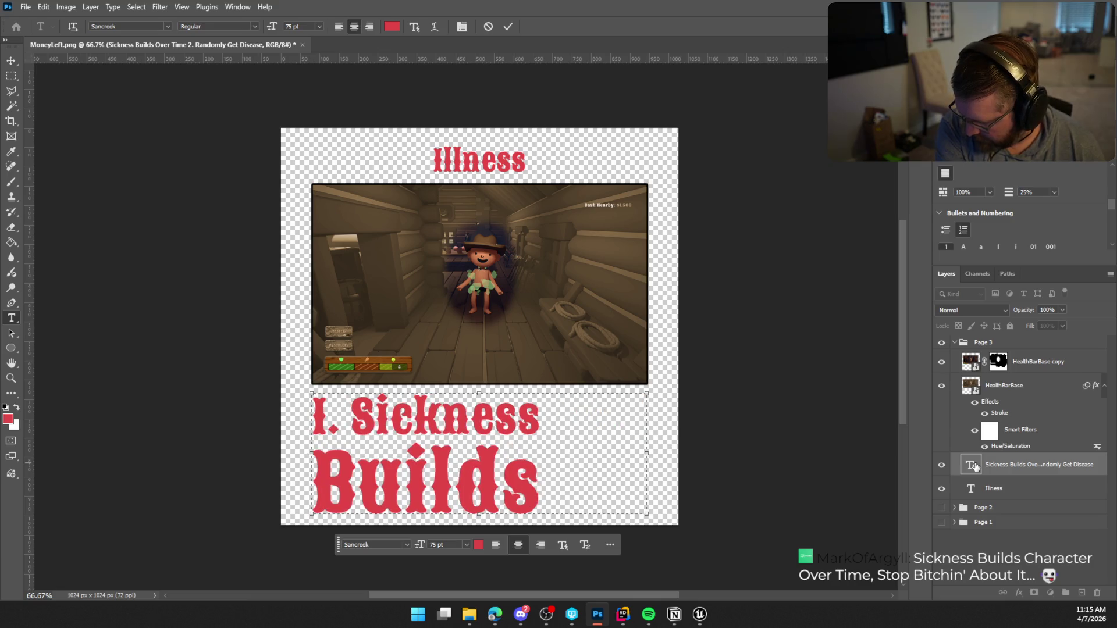
key(BackSpace)
text(Over Time)
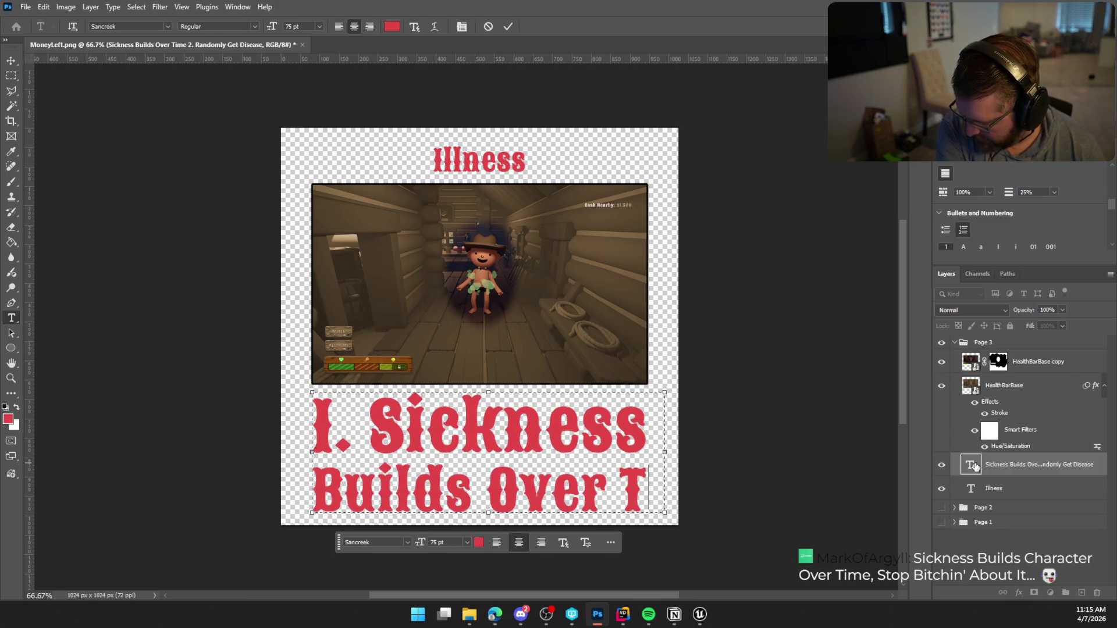
Step: Add '2. Randomly Get Diseases' on a new line
key(Return)
text(2)
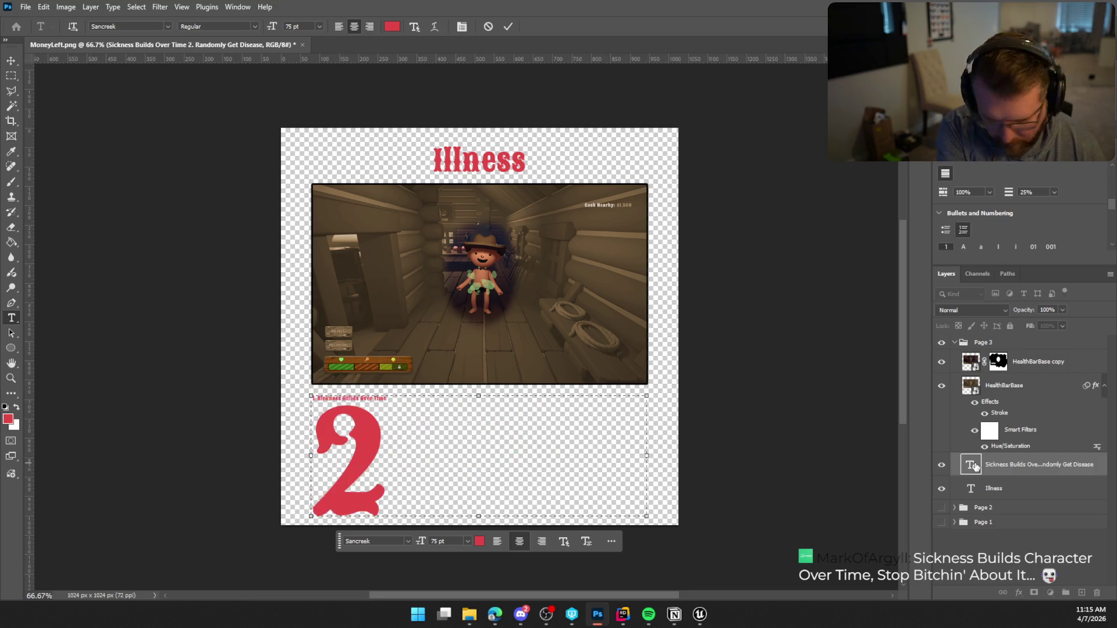
text(.)
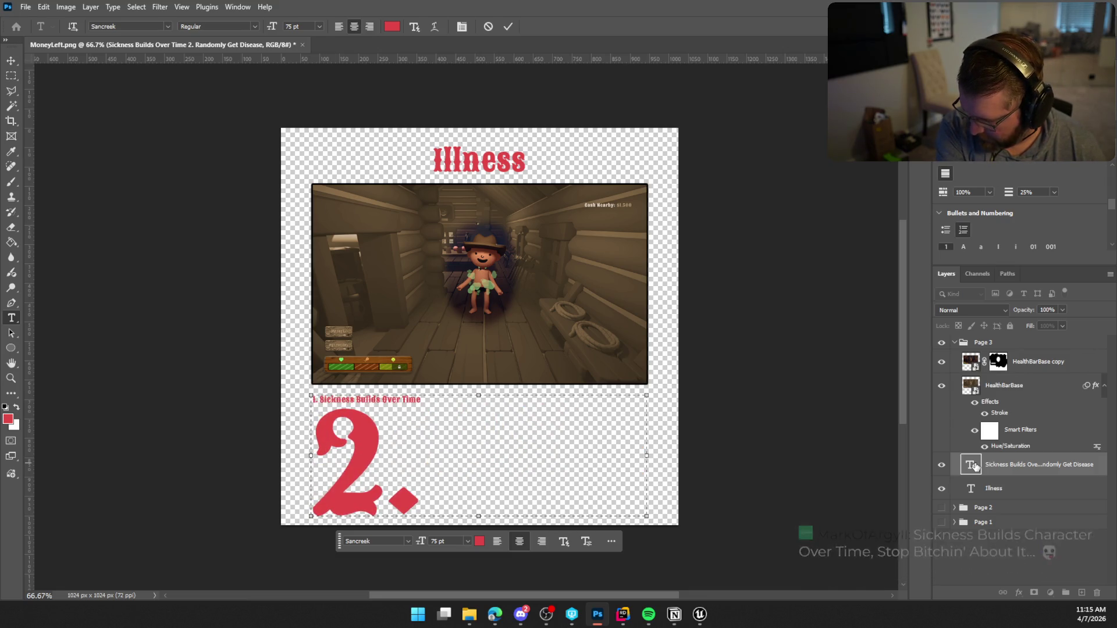
text( Rna)
key(BackSpace)
key(BackSpace)
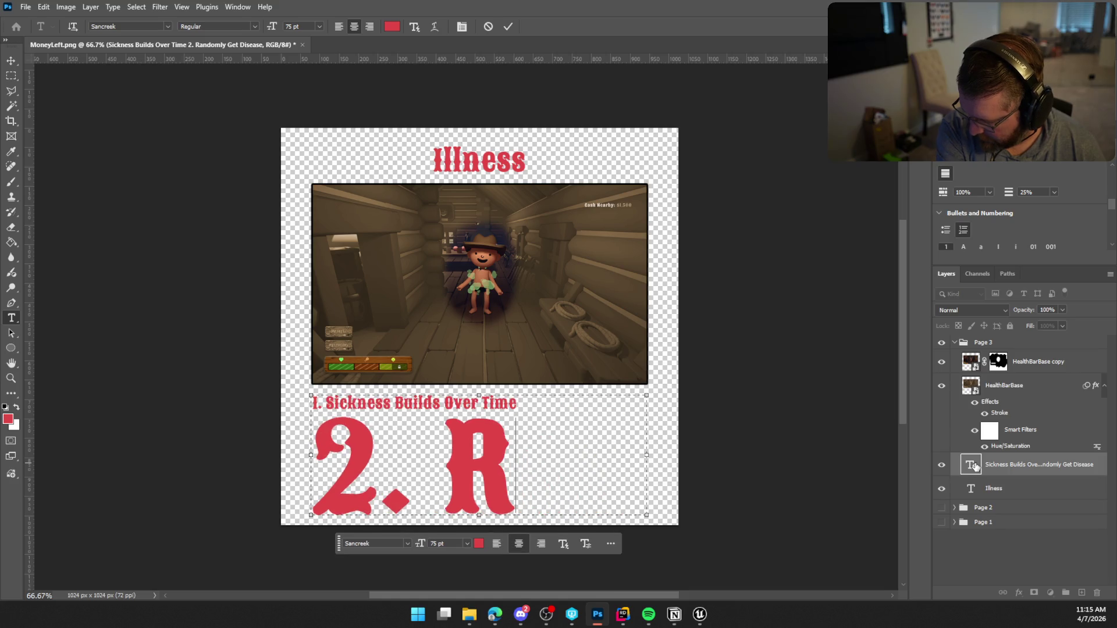
text(andomly)
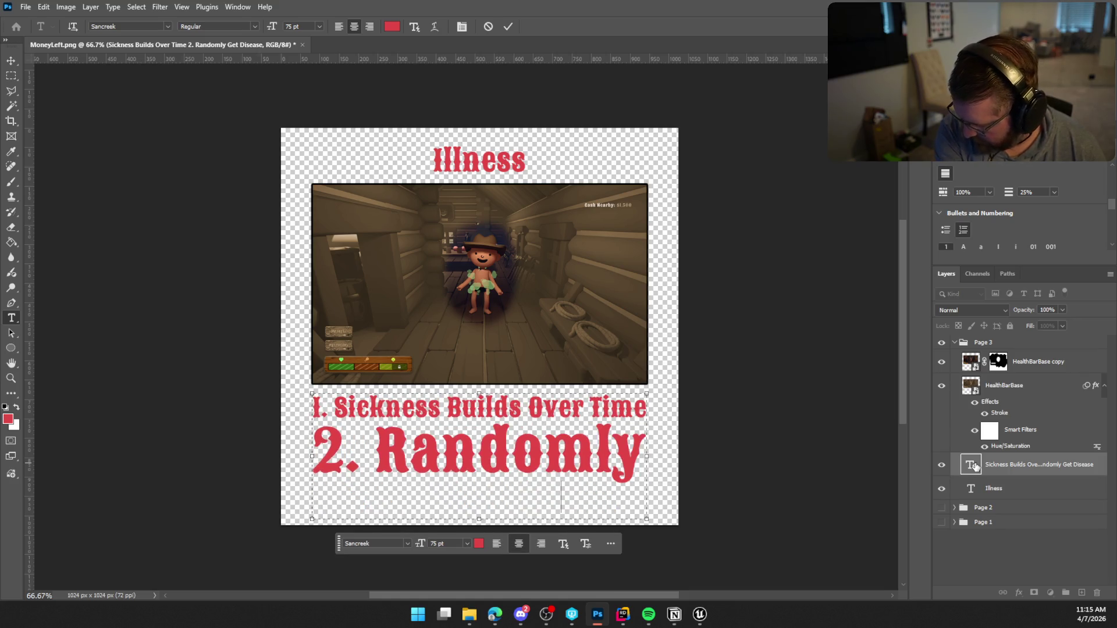
text( Get Dis)
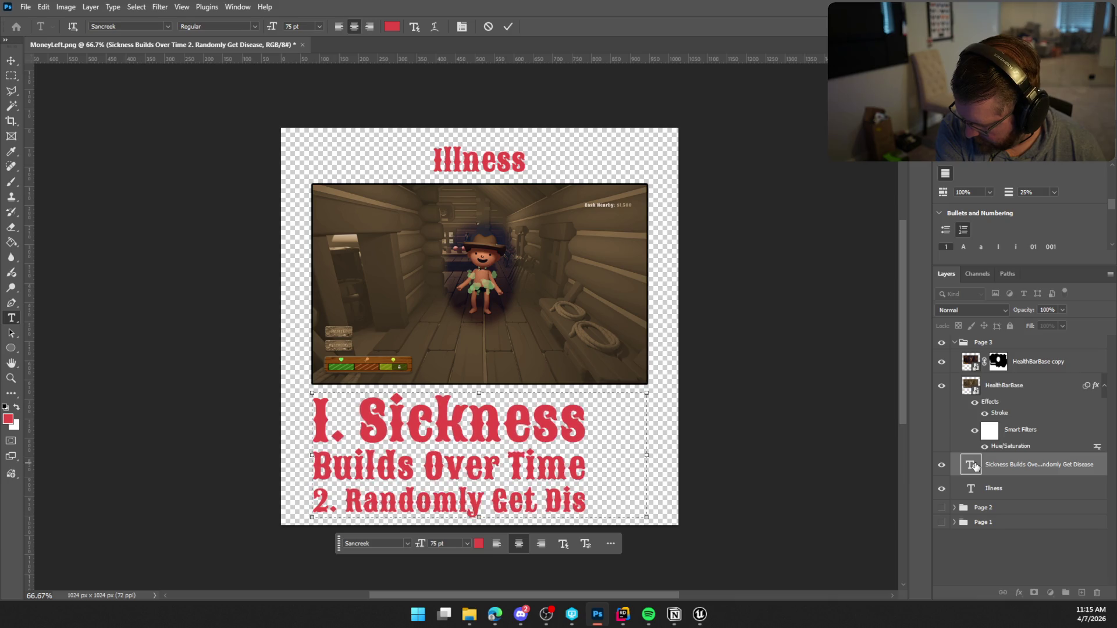
text(eases)
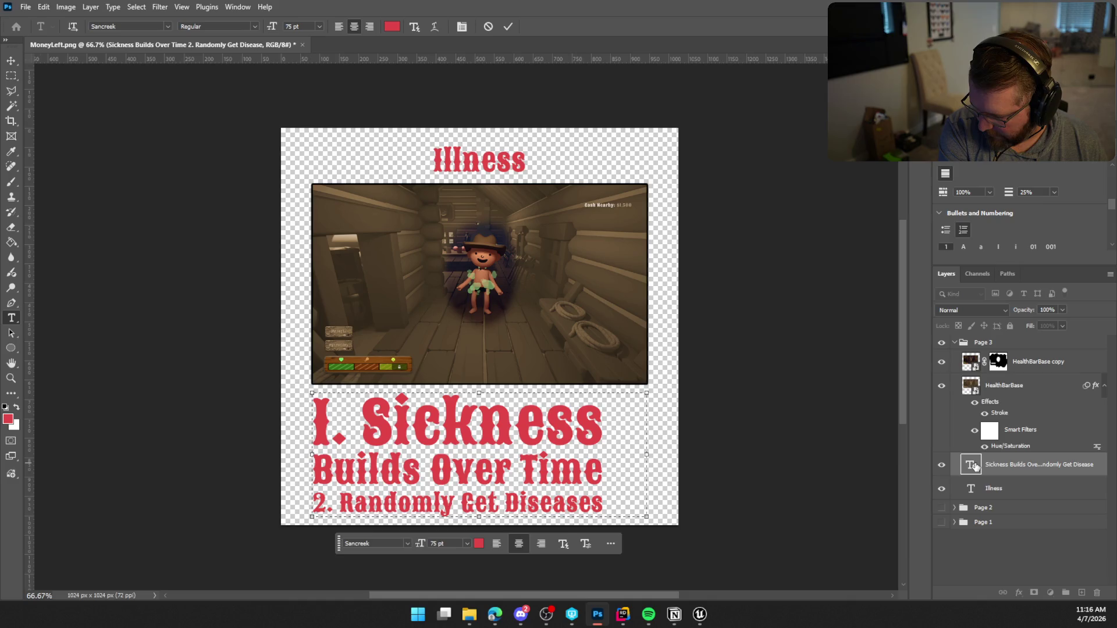
Step: Add rule '3. Drink Medicine To Remove Sickness' on a new line
key(ctrl+z)
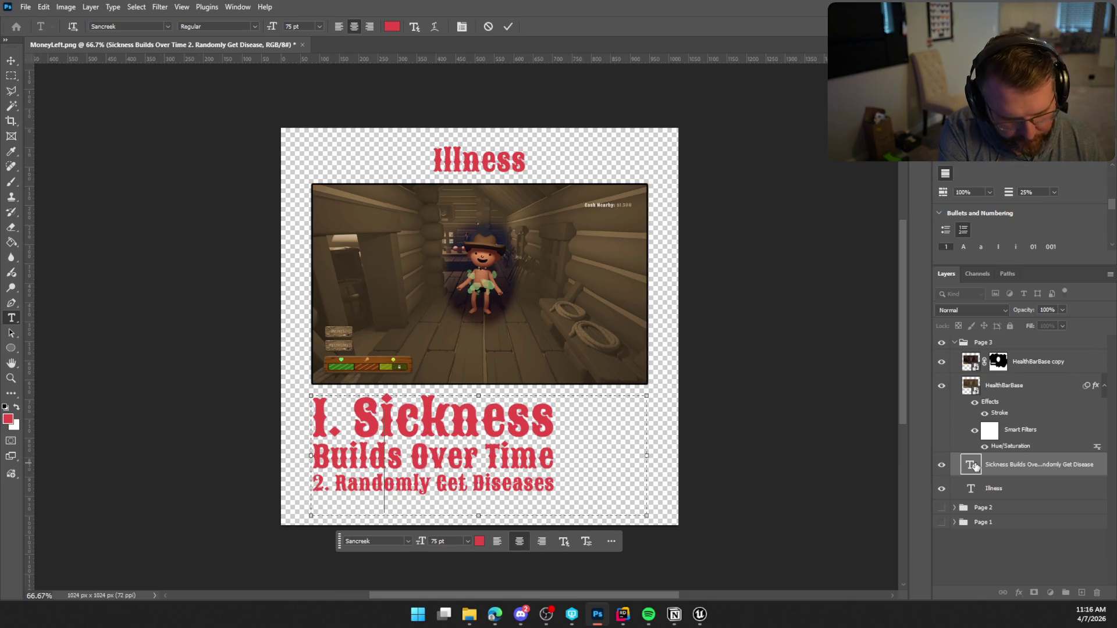
key(Return)
text(3. Drin)
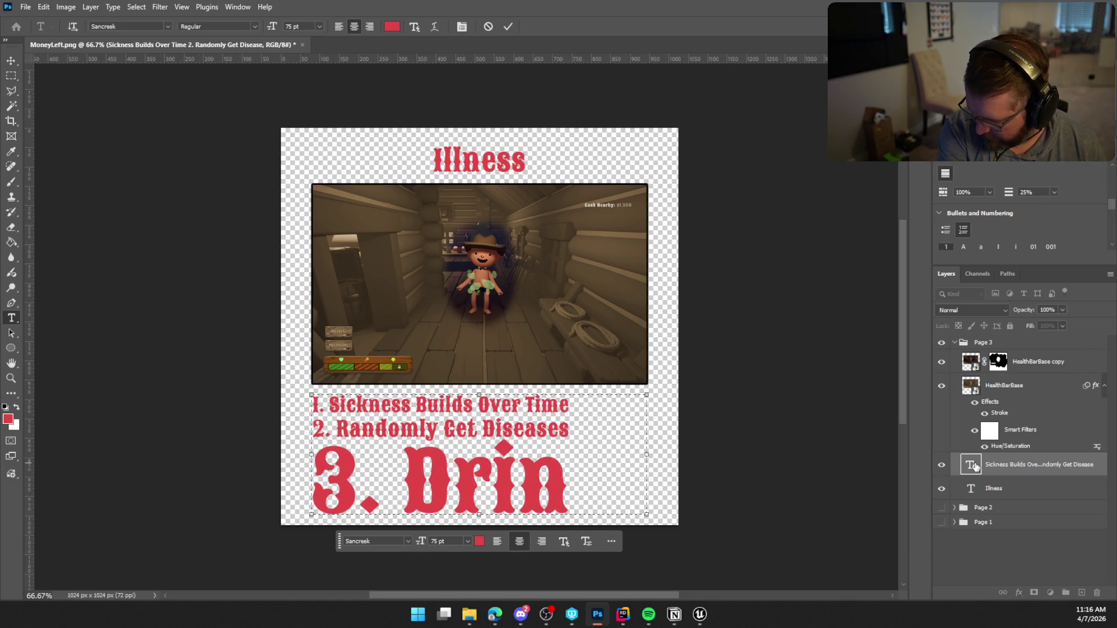
text(k Medicine)
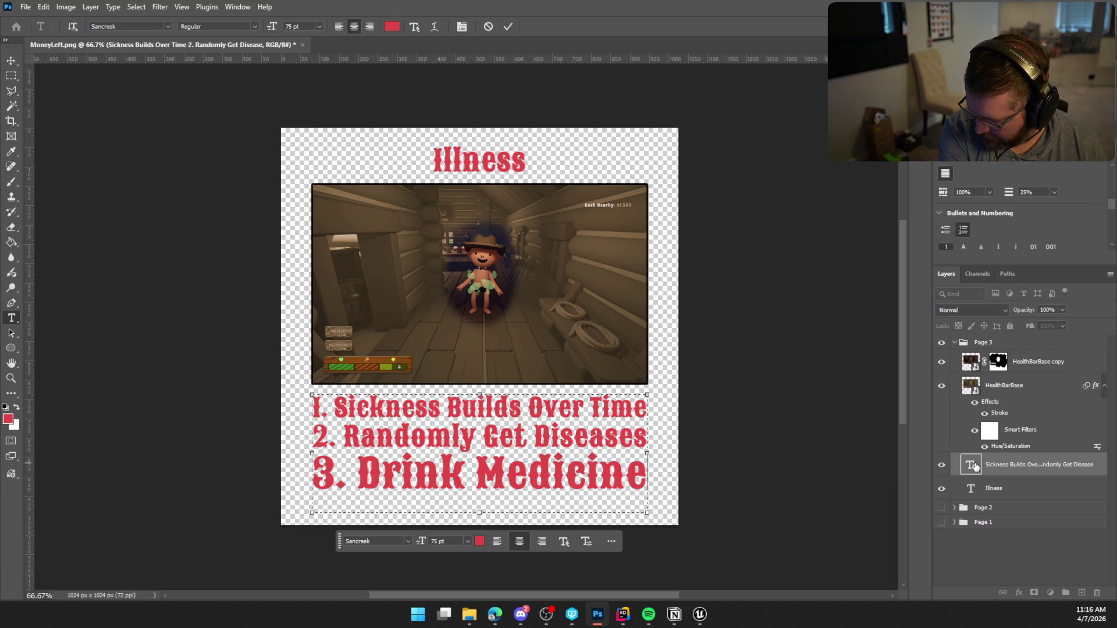
text( To)
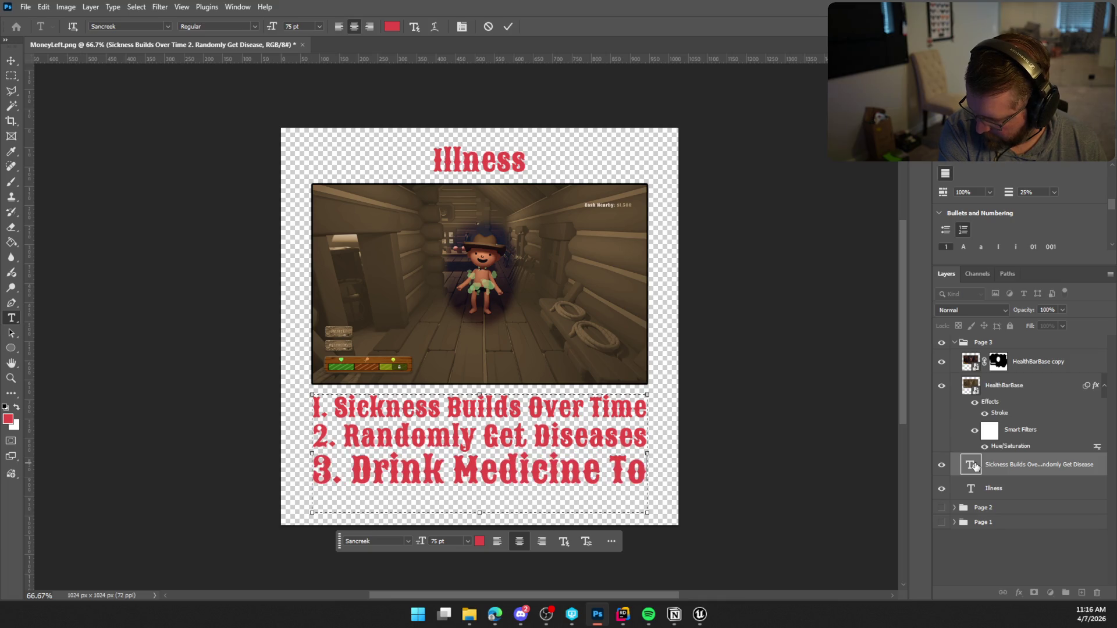
text( Remove)
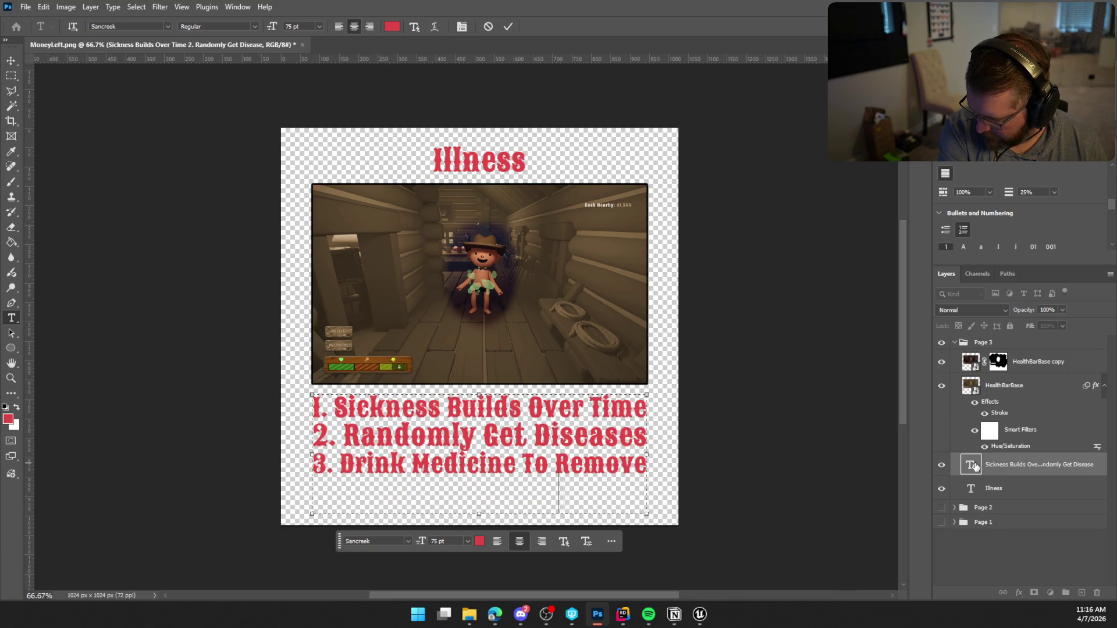
text( Sickness)
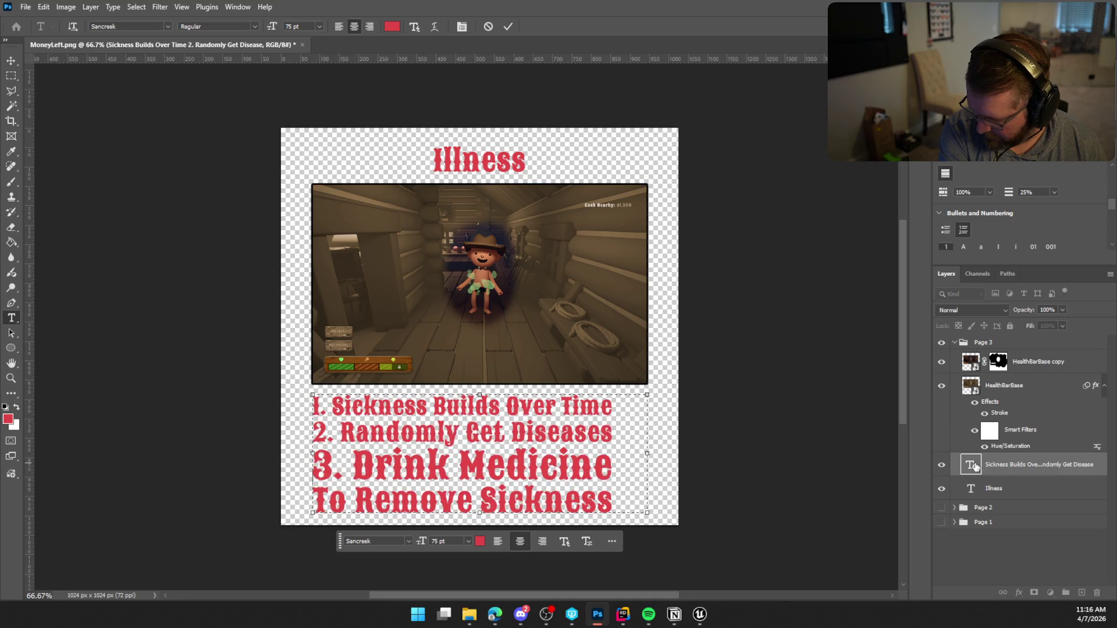
Step: Add rule '4. Pay Doctor To Cure Disease' below it
key(Return)
text(4.)
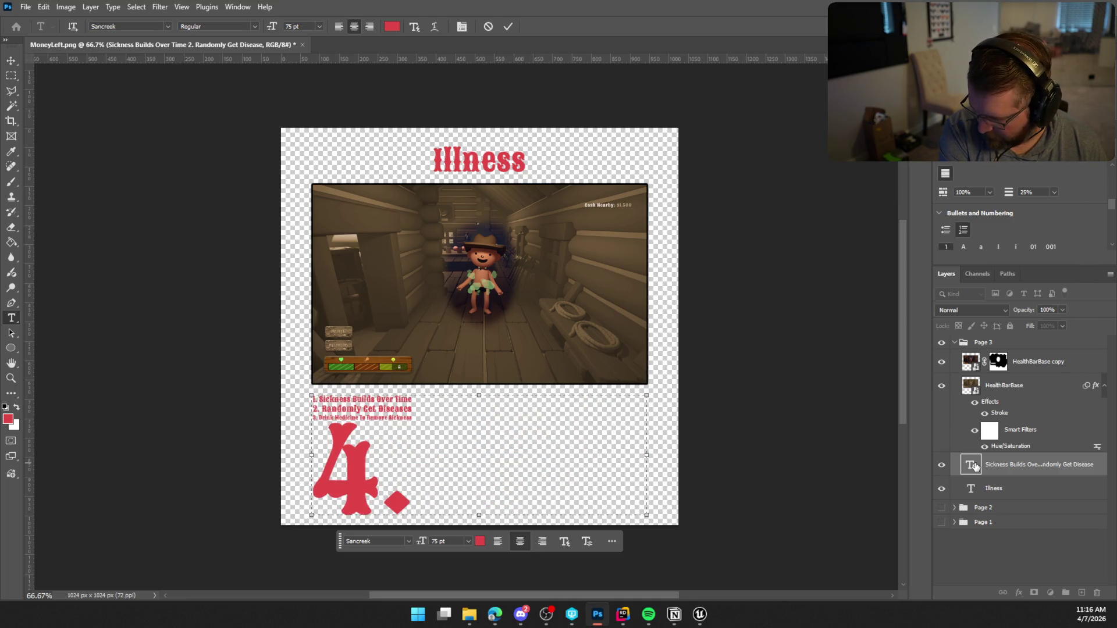
text( Pay)
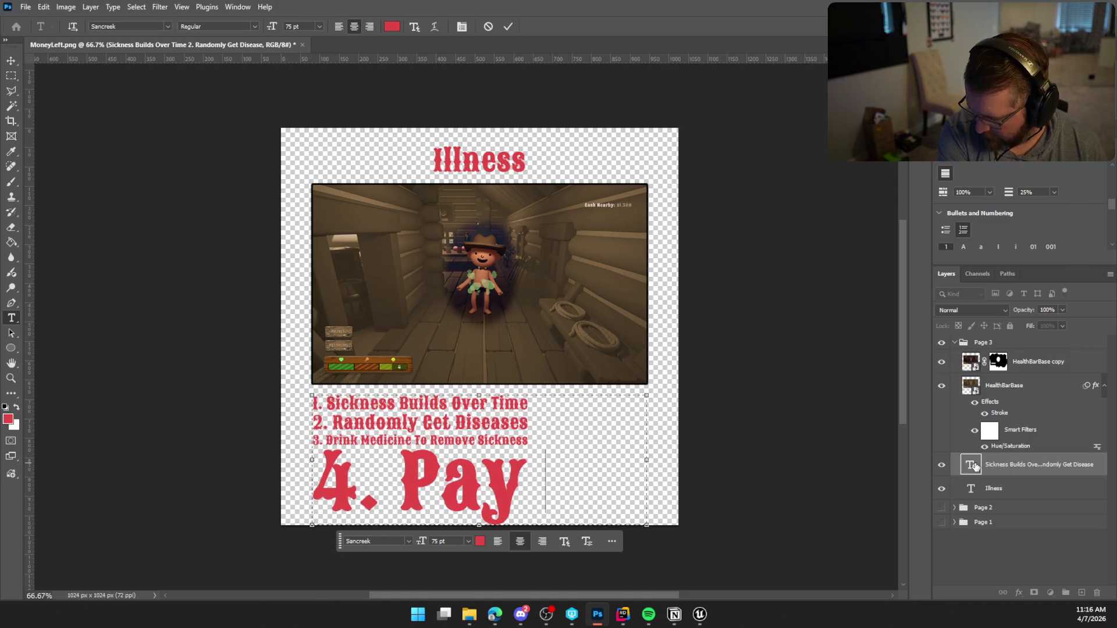
text( Docto)
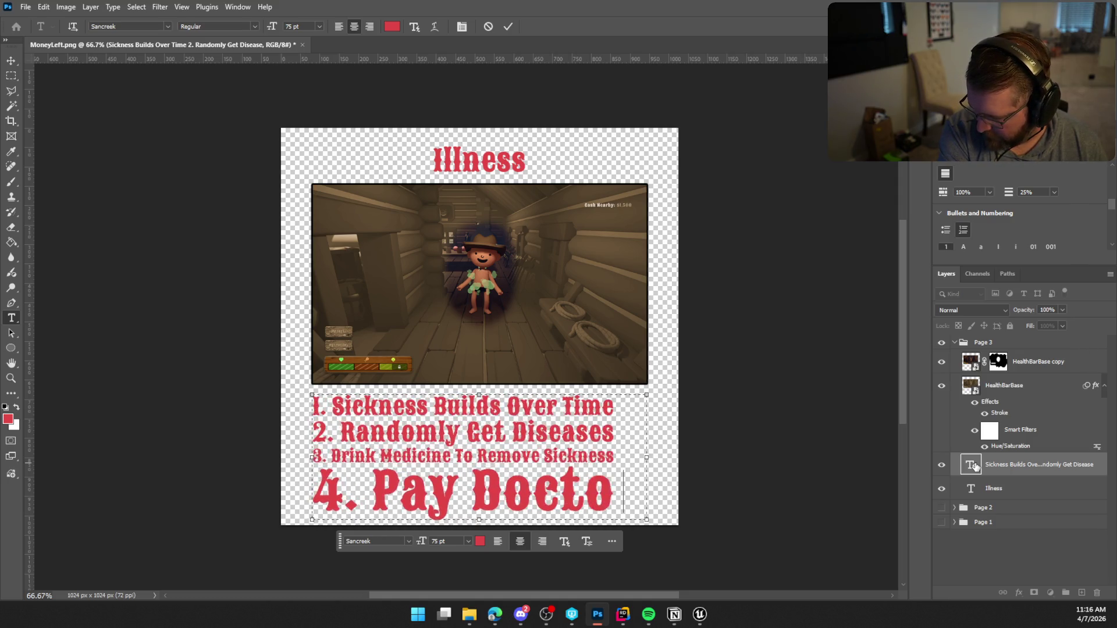
text(r To)
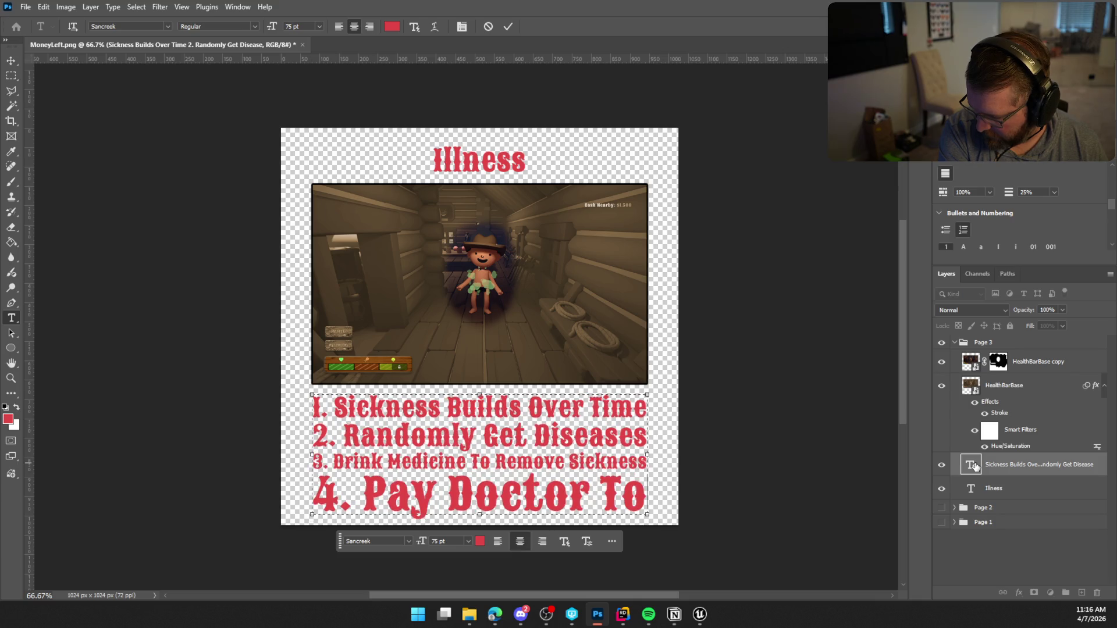
text( Cure)
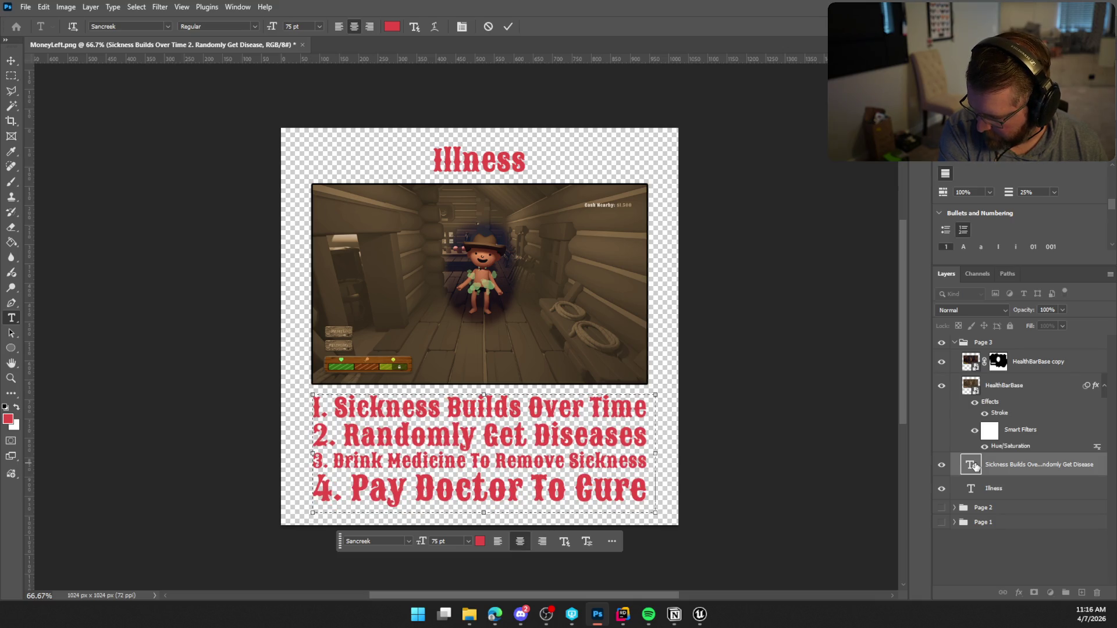
text( Random Di)
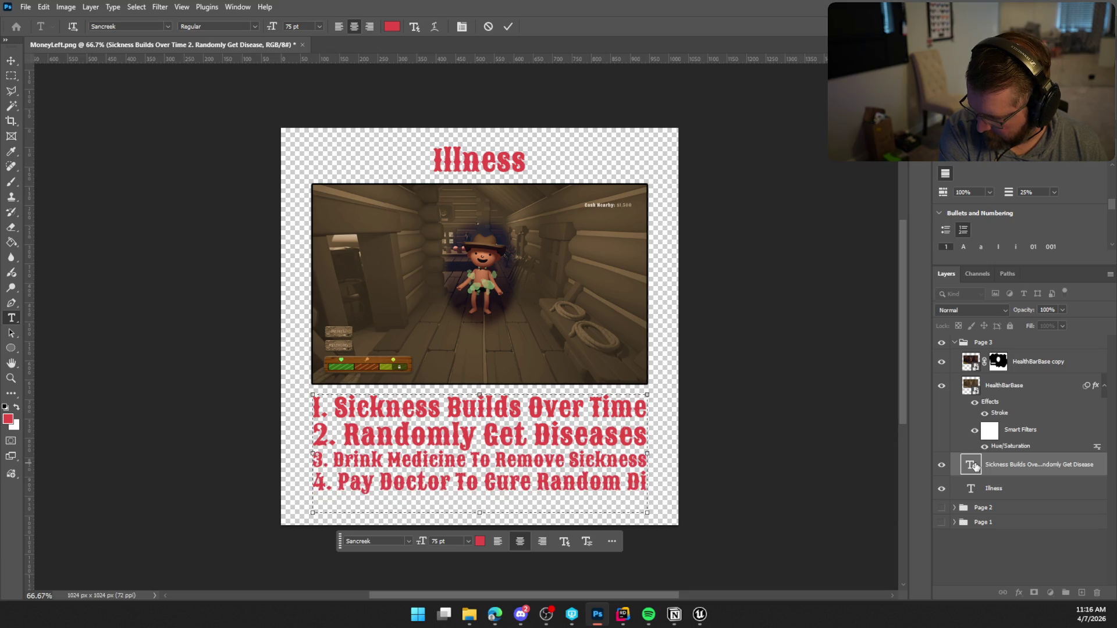
key(BackSpace)
key(BackSpace)
key(BackSpace)
key(BackSpace)
text(Disease)
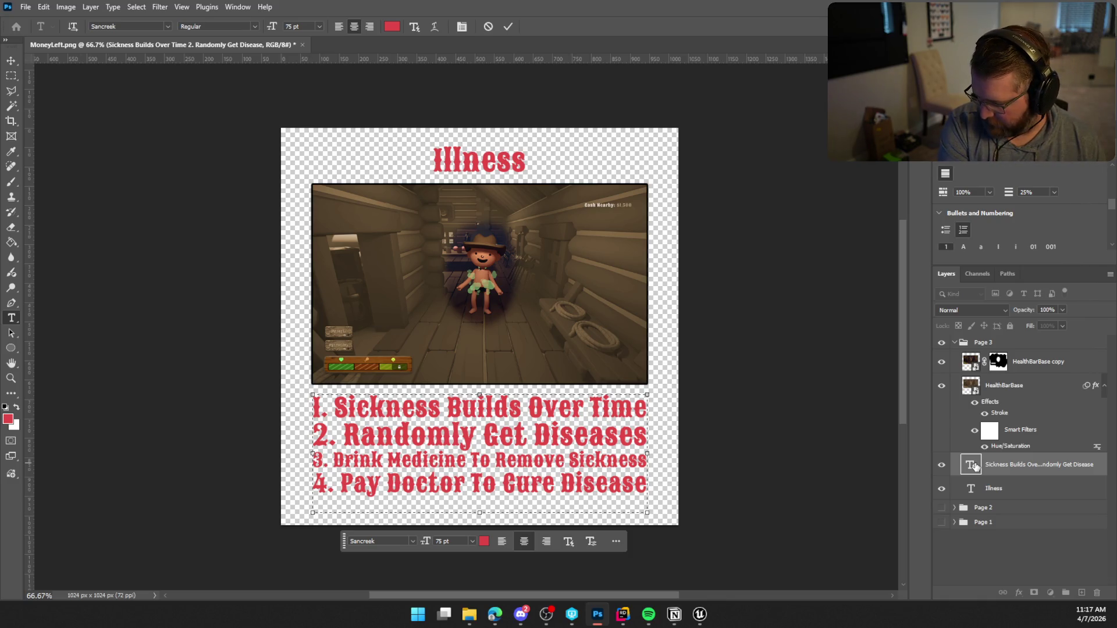
key(alt+Up)
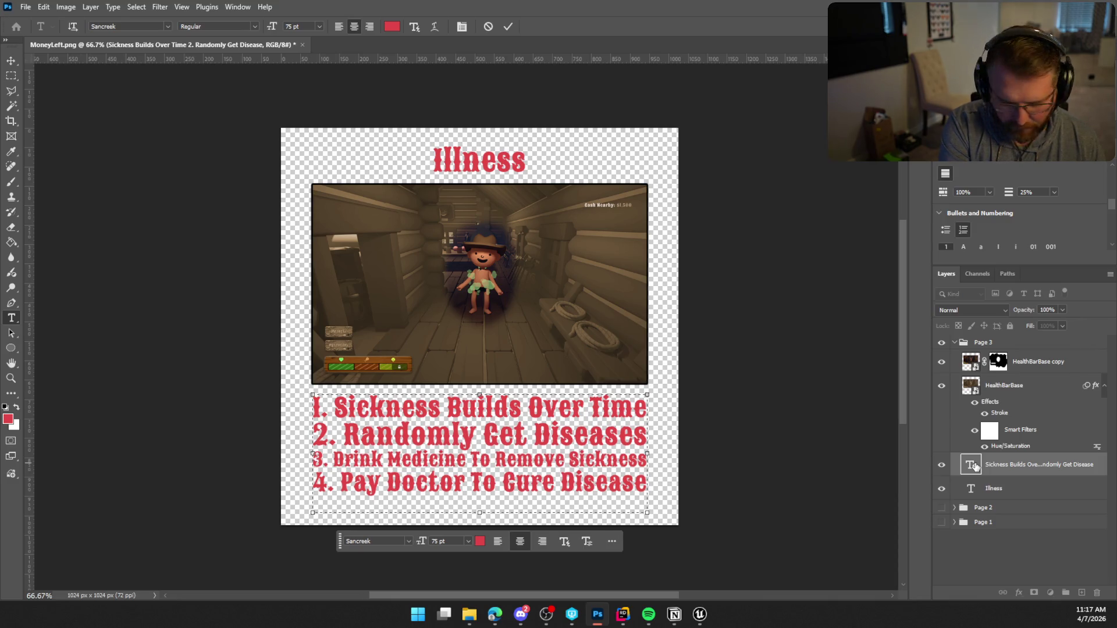
Step: Add the line '(Clothes Help Prevent Sickness)' and commit the five-line rules text
text(()
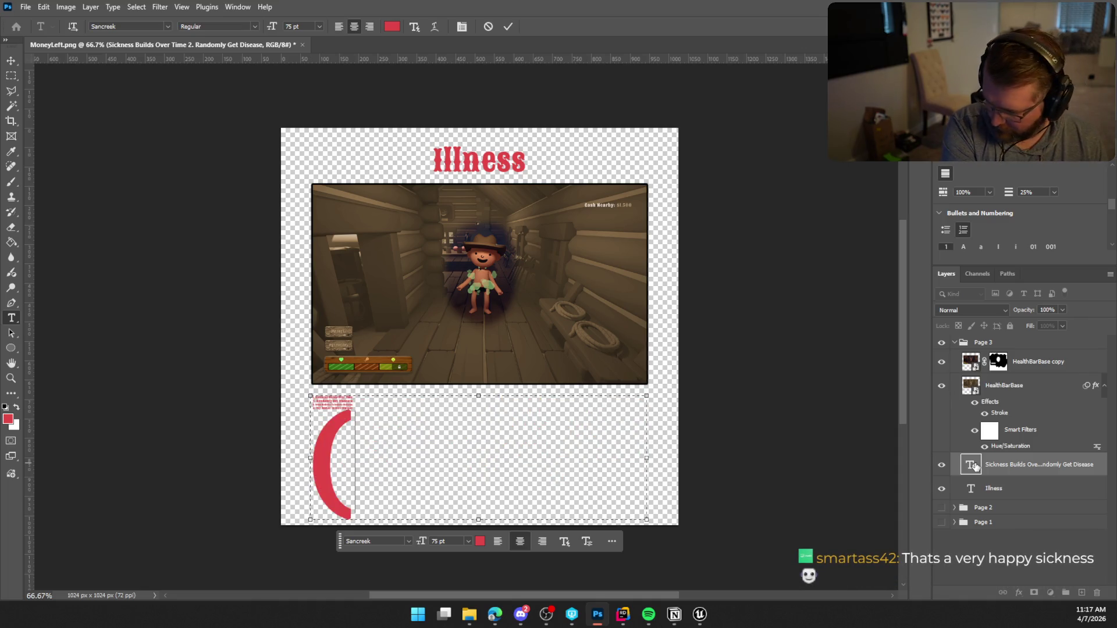
text(Clothe)
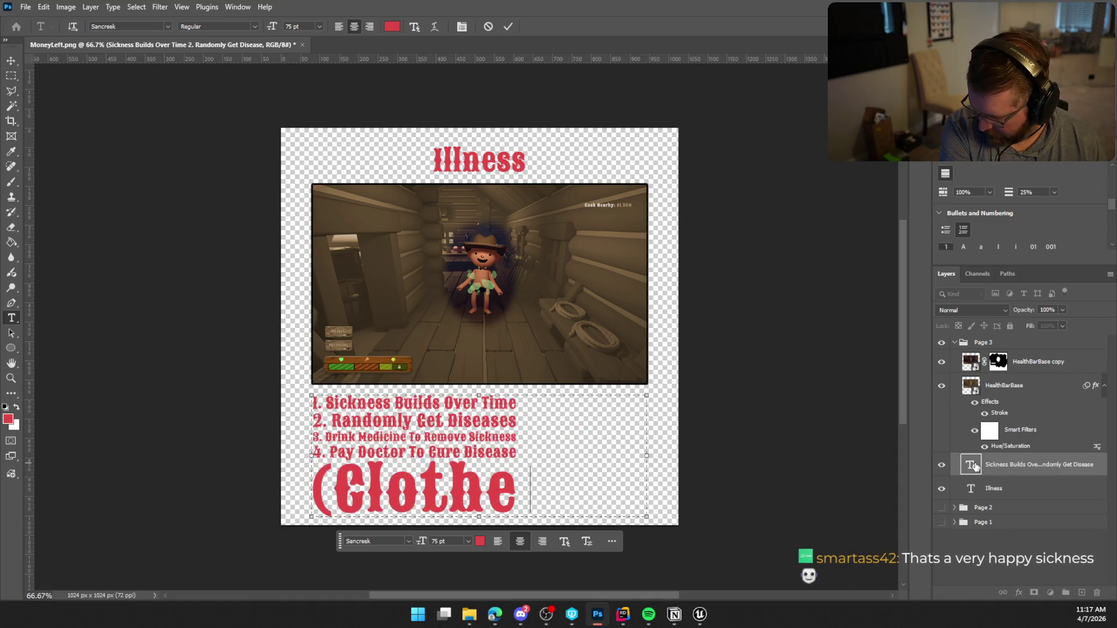
text(s H)
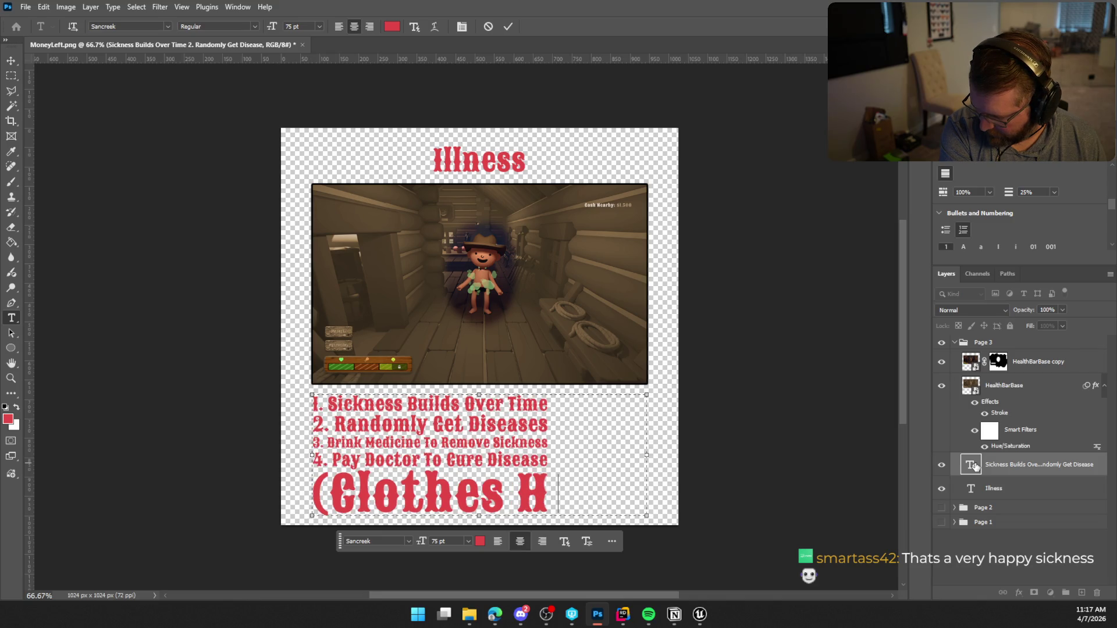
text(elp Pre)
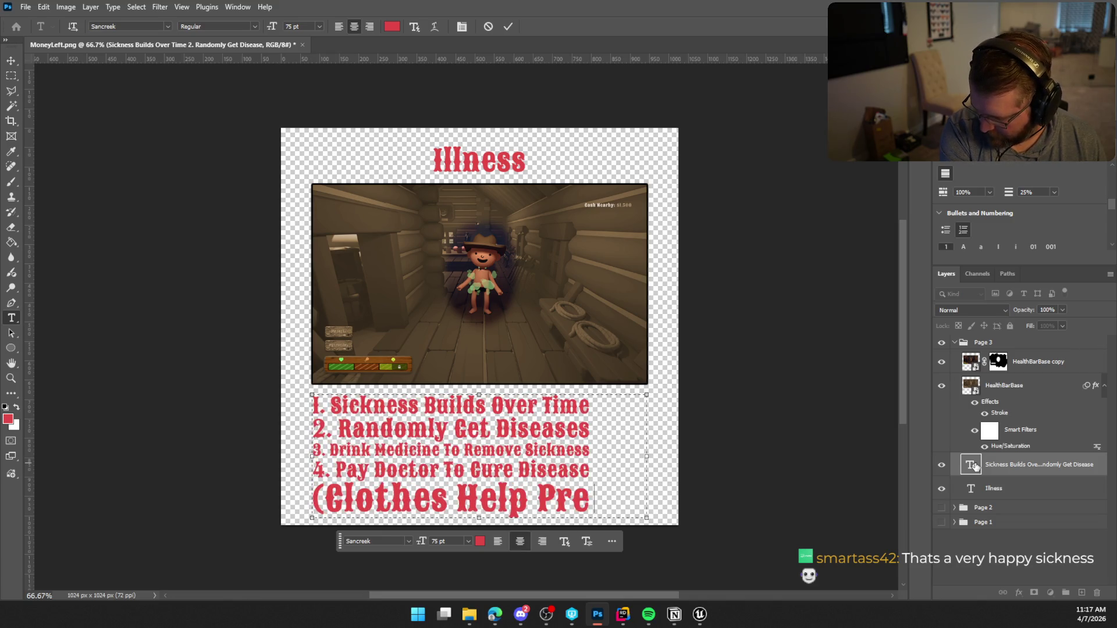
text(vent)
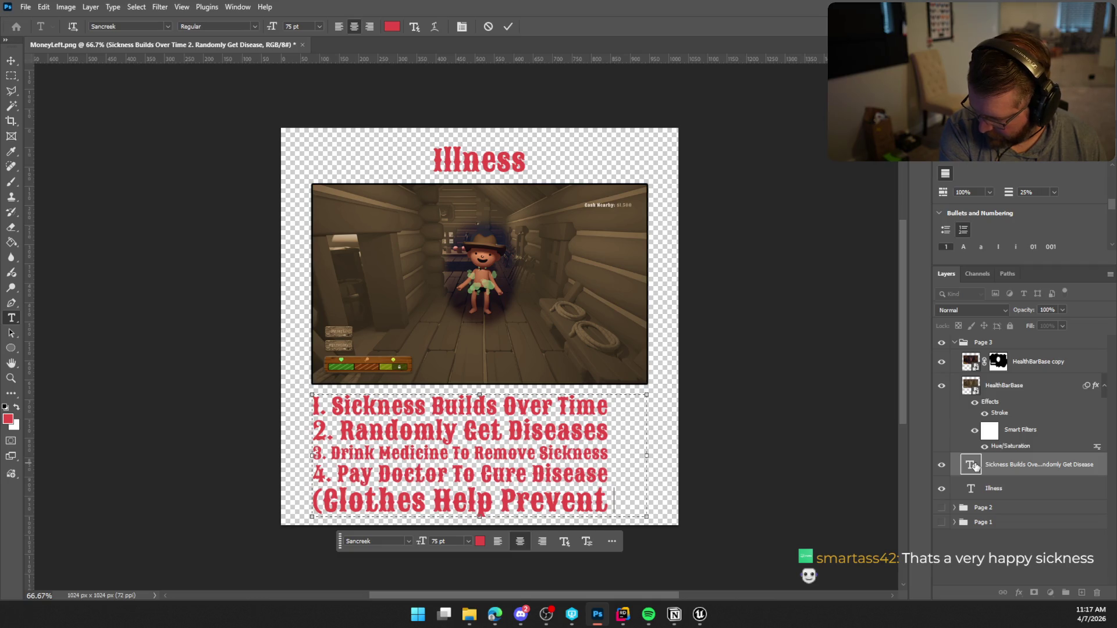
text( Sickne)
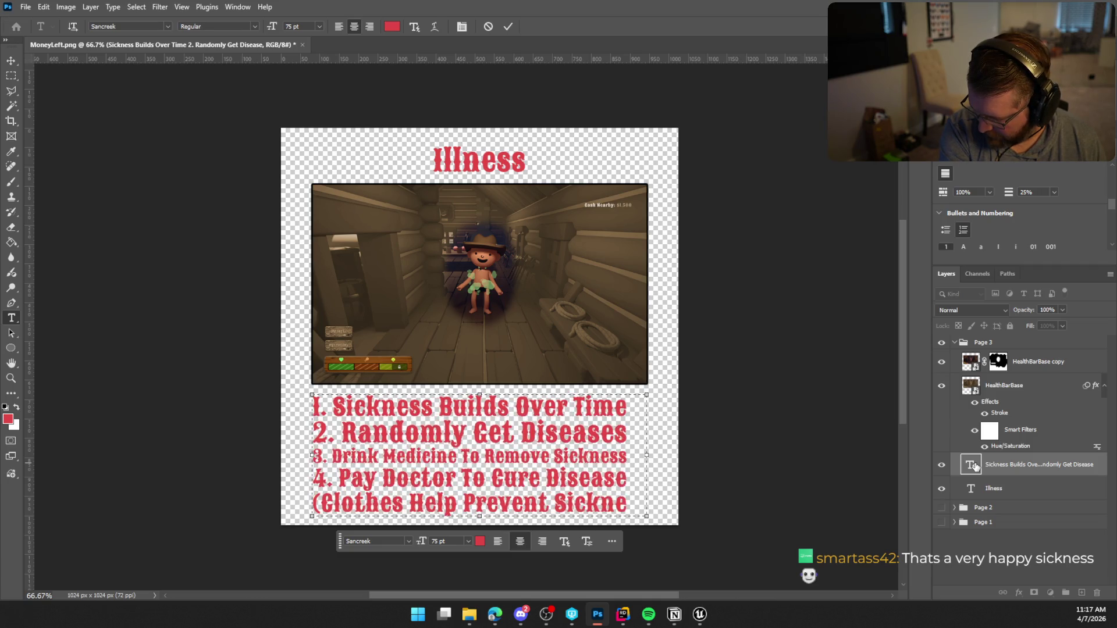
text(ss))
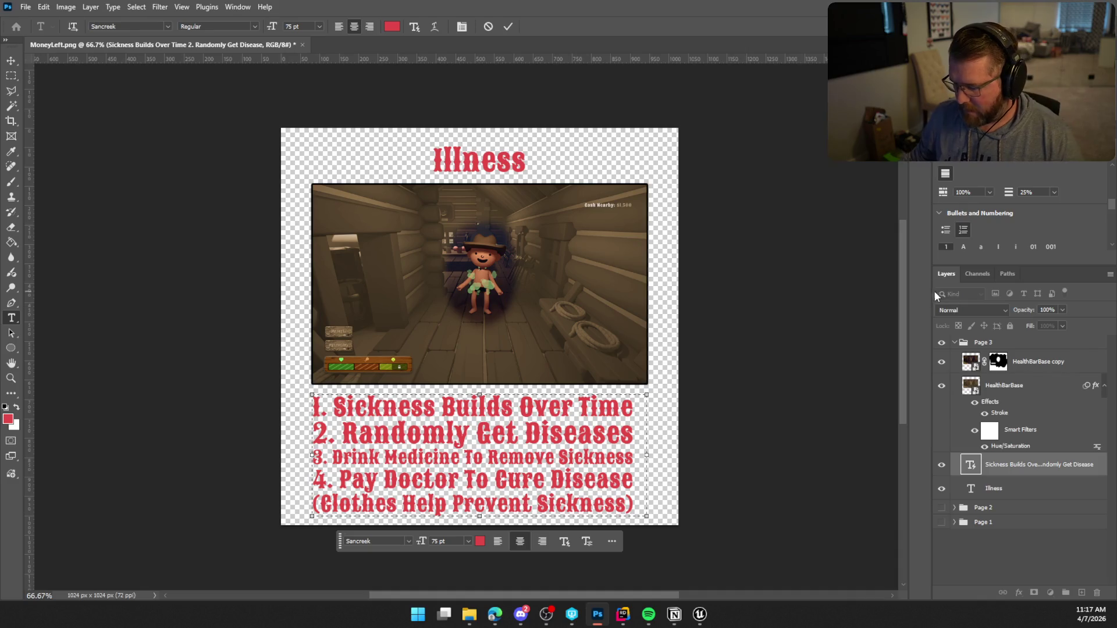
click(503, 28)
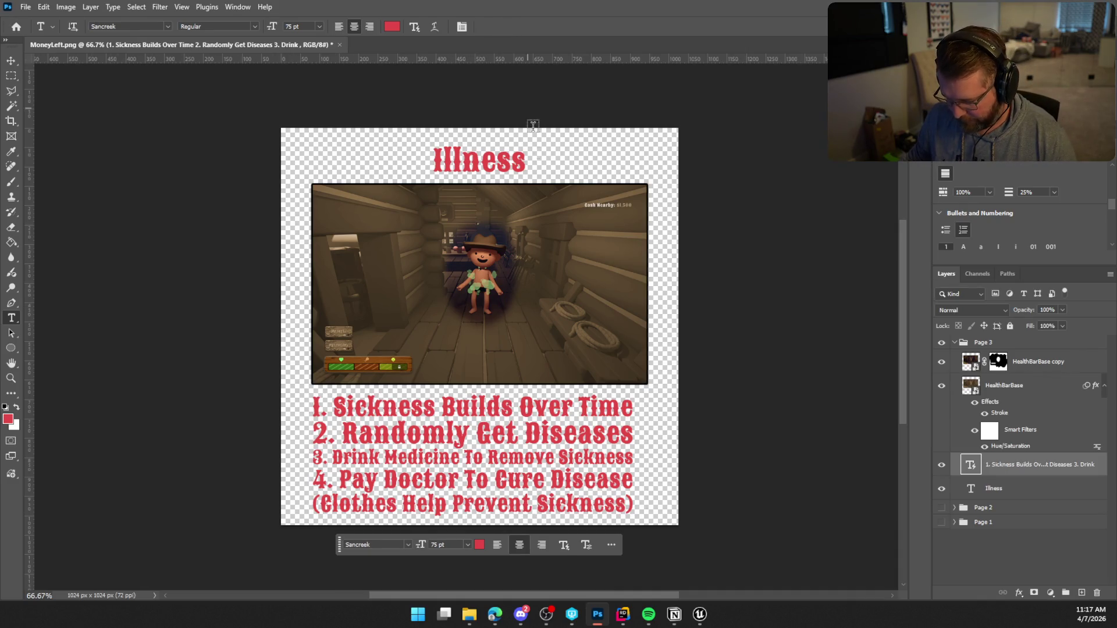
Step: Change the page title from 'Illness' to 'Sickness' and add a new empty layer
double_click(971, 490)
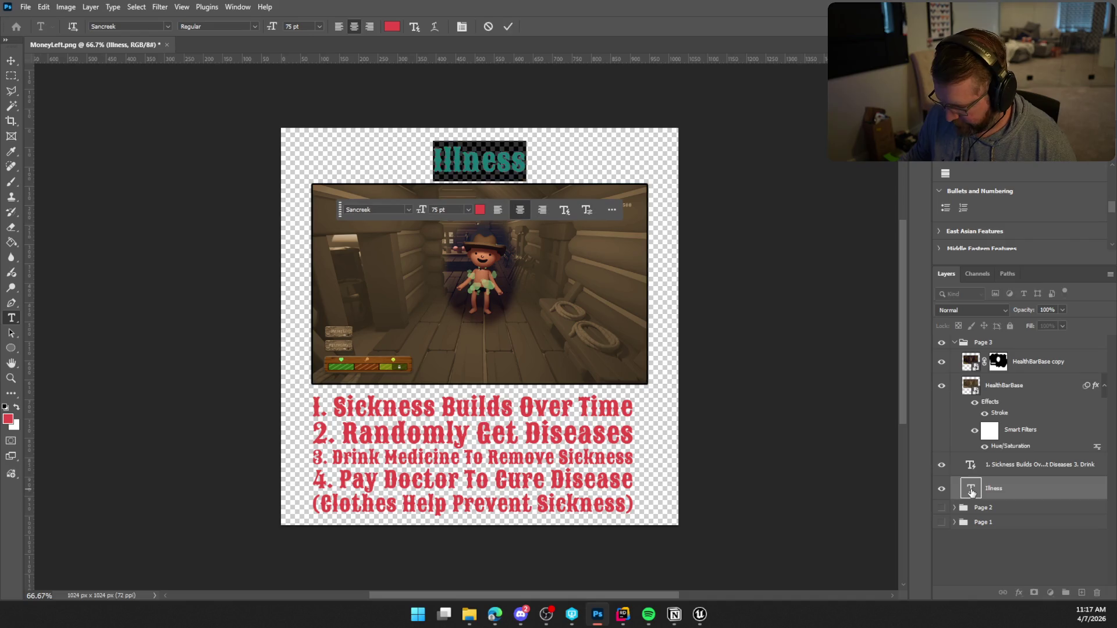
text(Sickness)
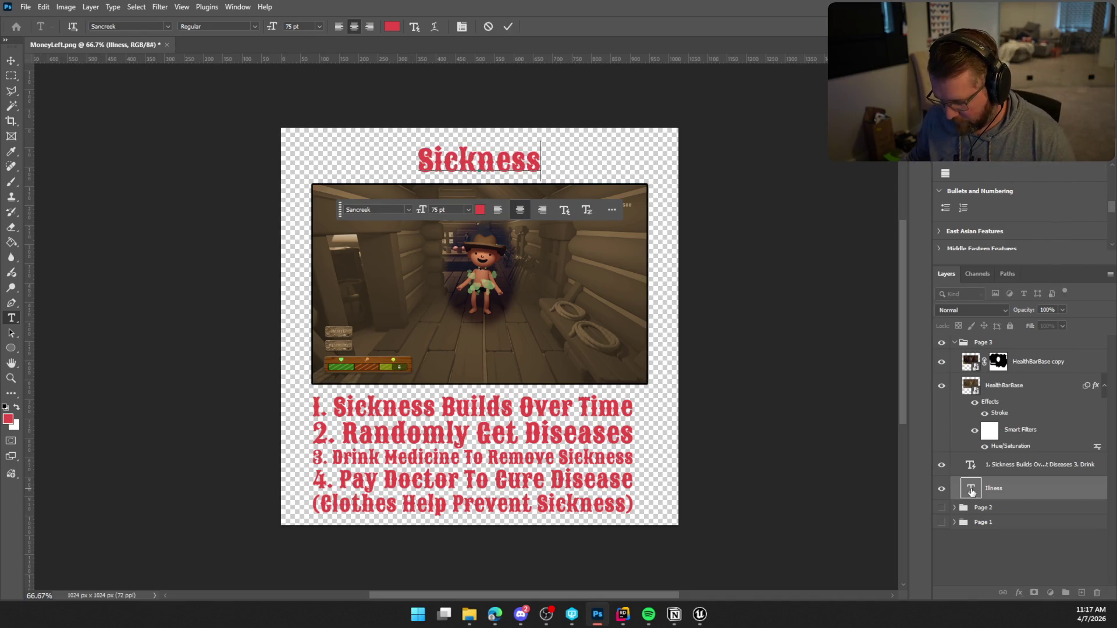
click(508, 27)
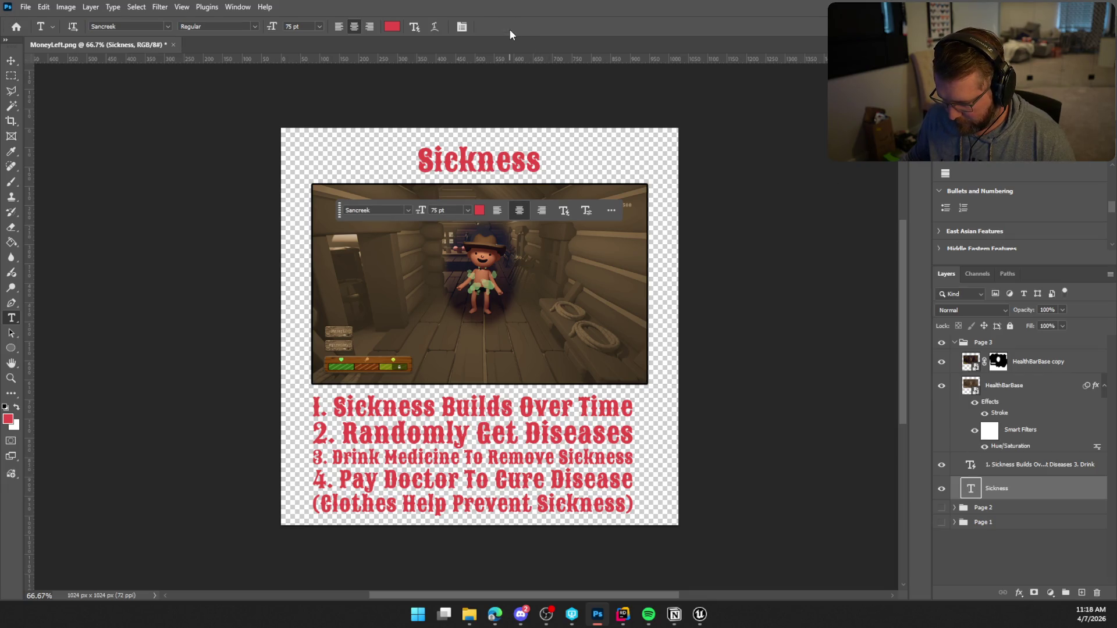
click(1082, 593)
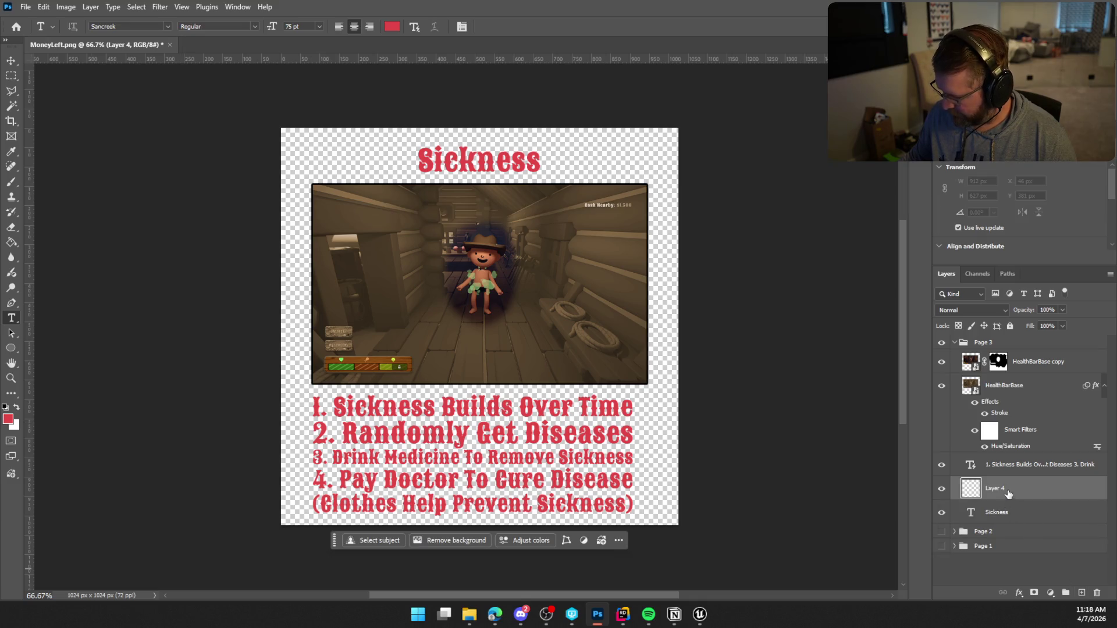
Step: Move the new Layer 4 to the top of the Page 3 group and select the Brush
drag(1009, 489, 989, 359)
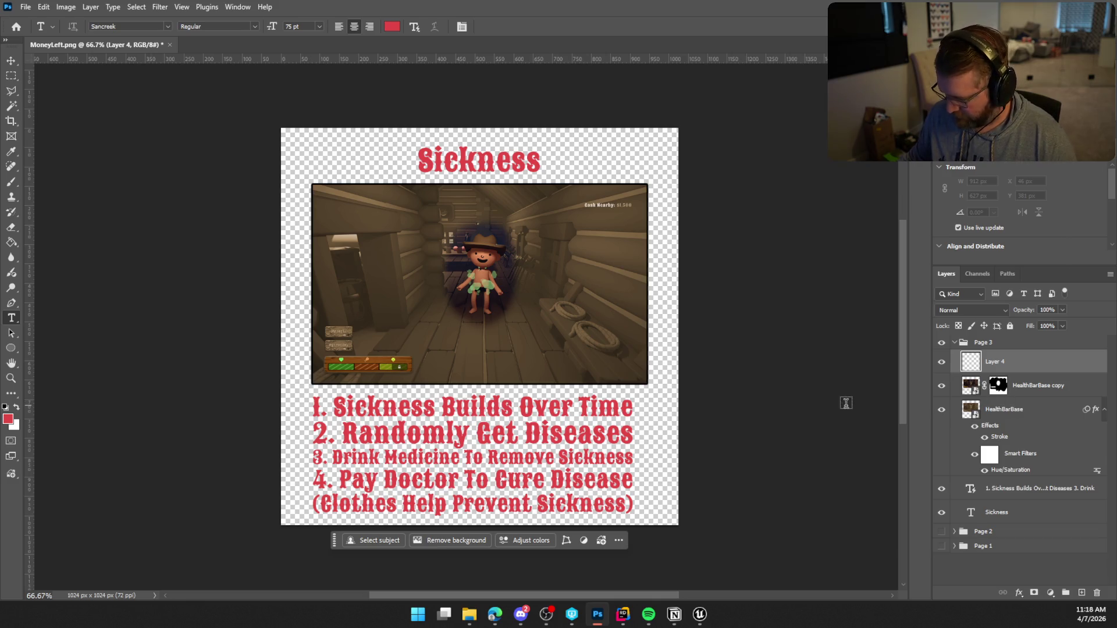
click(11, 182)
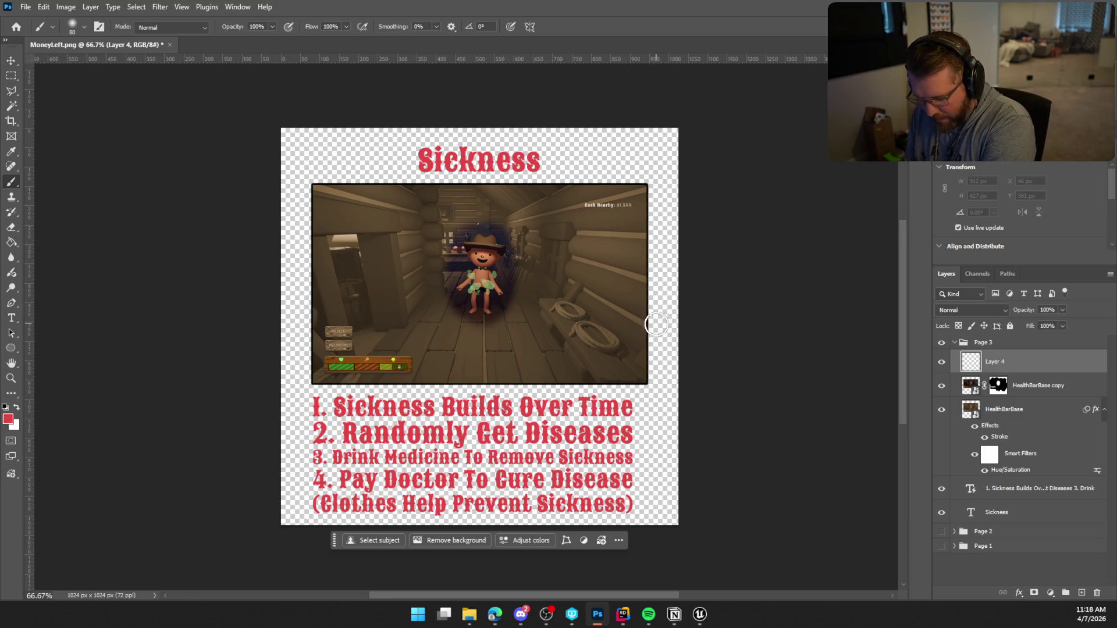
Step: Shrink the brush to size 10 and test an upward arrow under the health bar, undoing it
key(bracketleft)
key(bracketleft)
key(bracketleft)
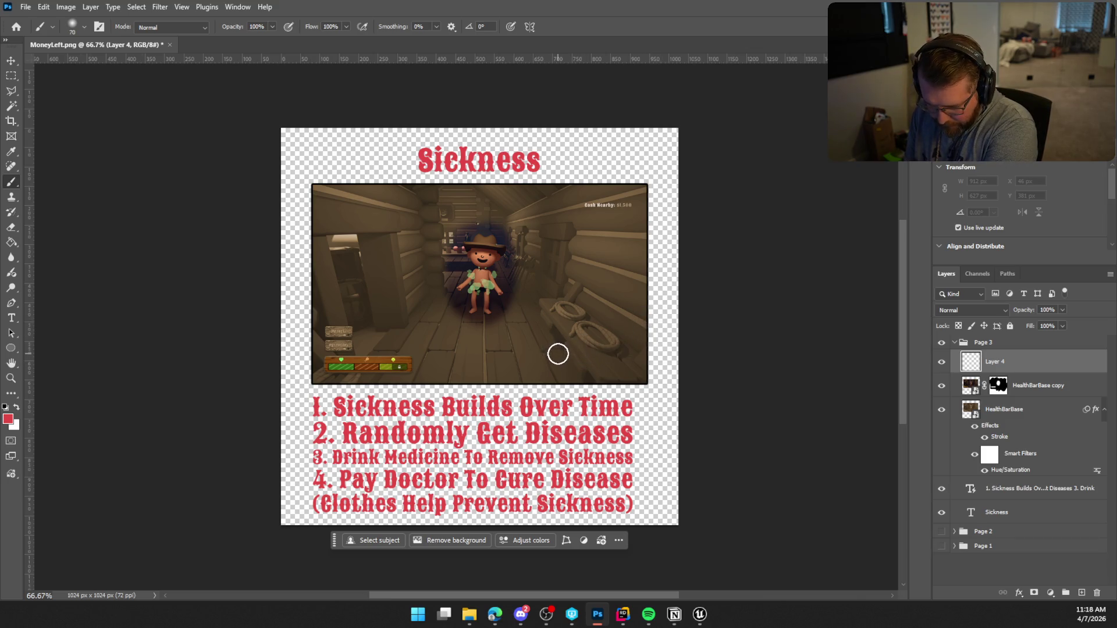
key(bracketleft)
key(bracketleft)
key(bracketleft)
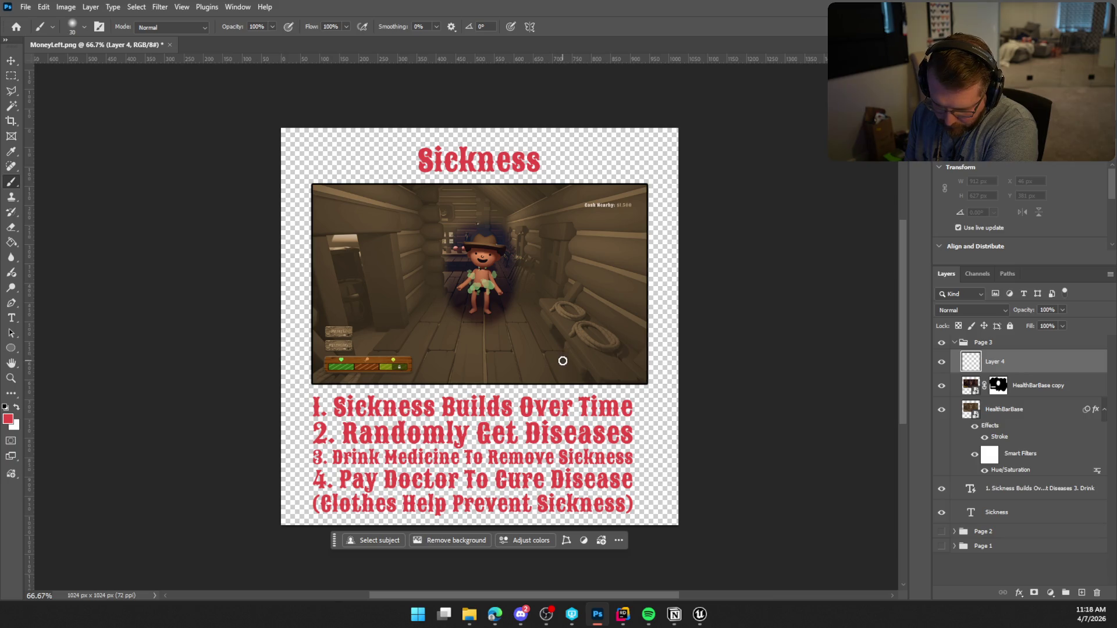
key(bracketleft)
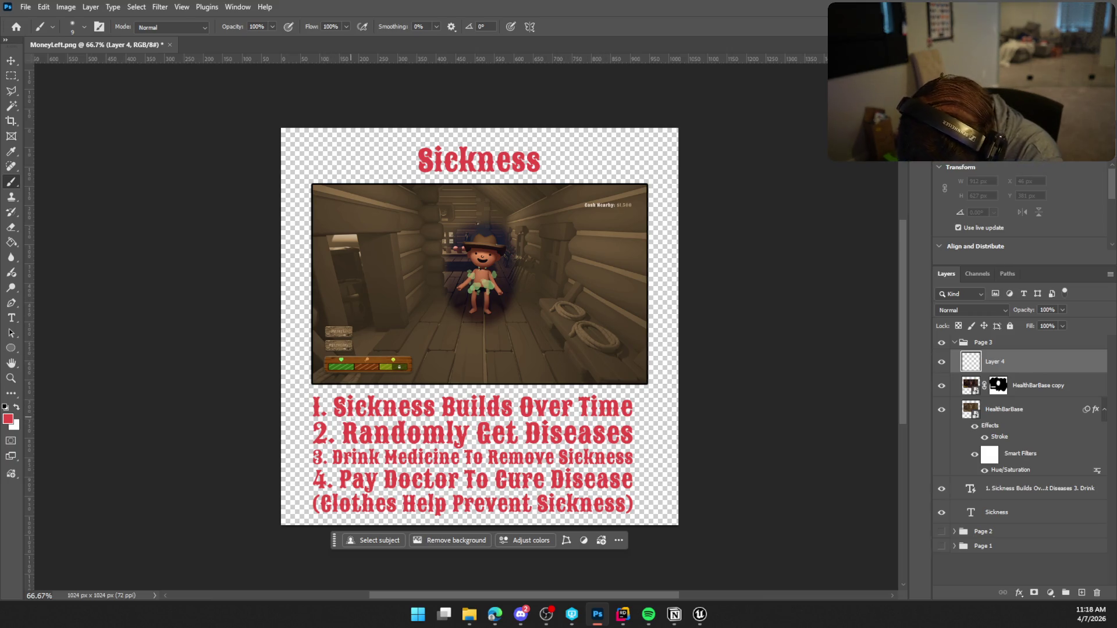
mouse_move(386, 396)
mouse_down()
mouse_move(385, 371)
mouse_move(393, 377)
mouse_up()
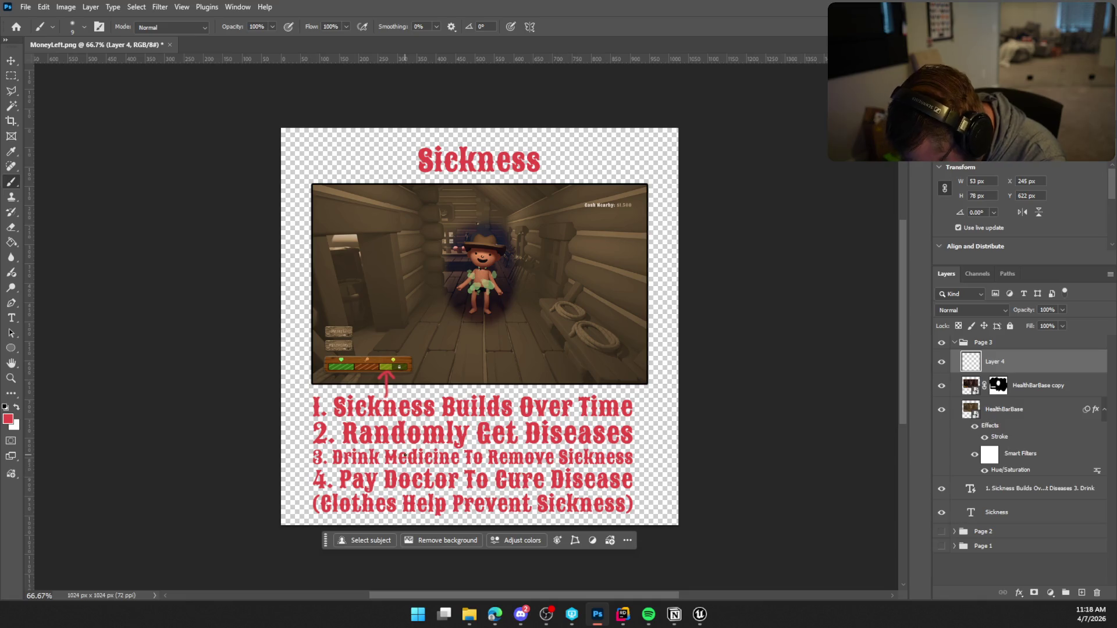
key(ctrl+z)
key(ctrl+z)
key(ctrl+z)
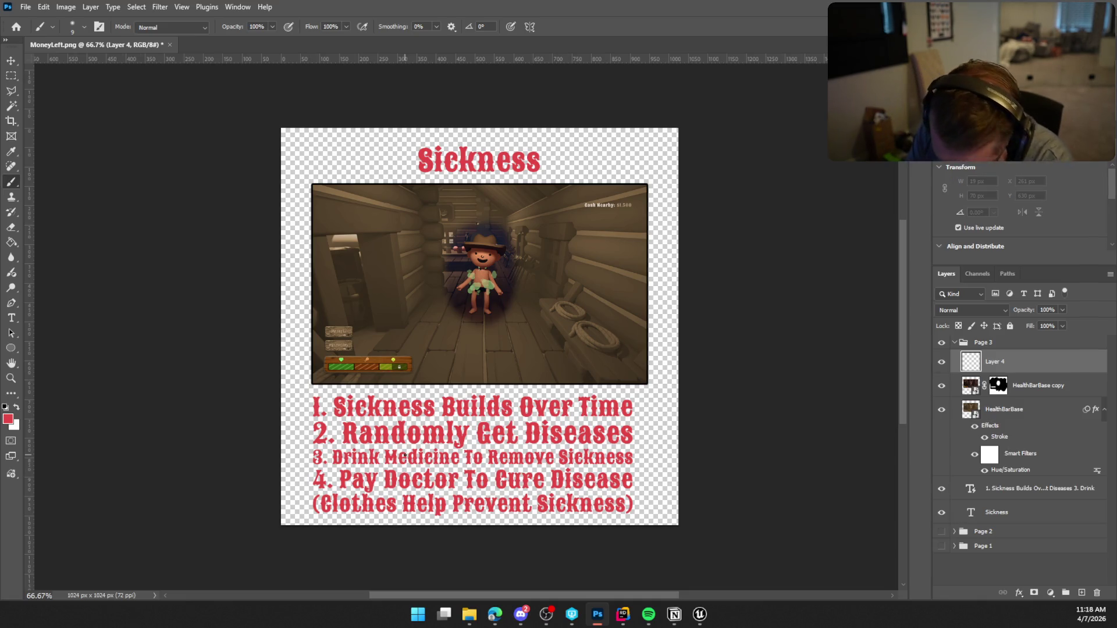
click(84, 27)
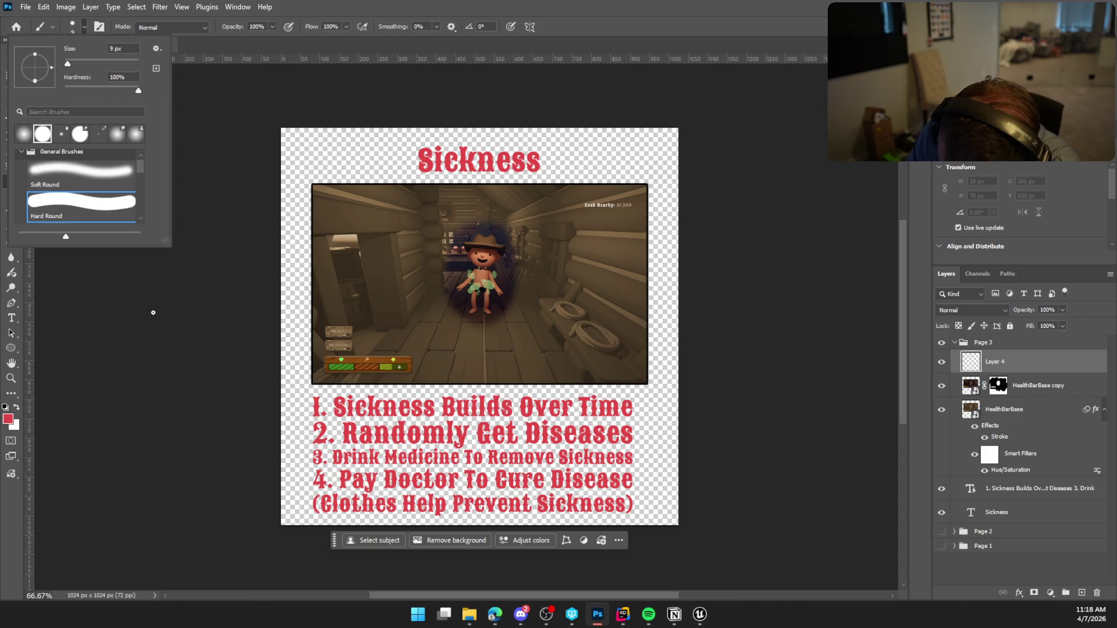
key(Escape)
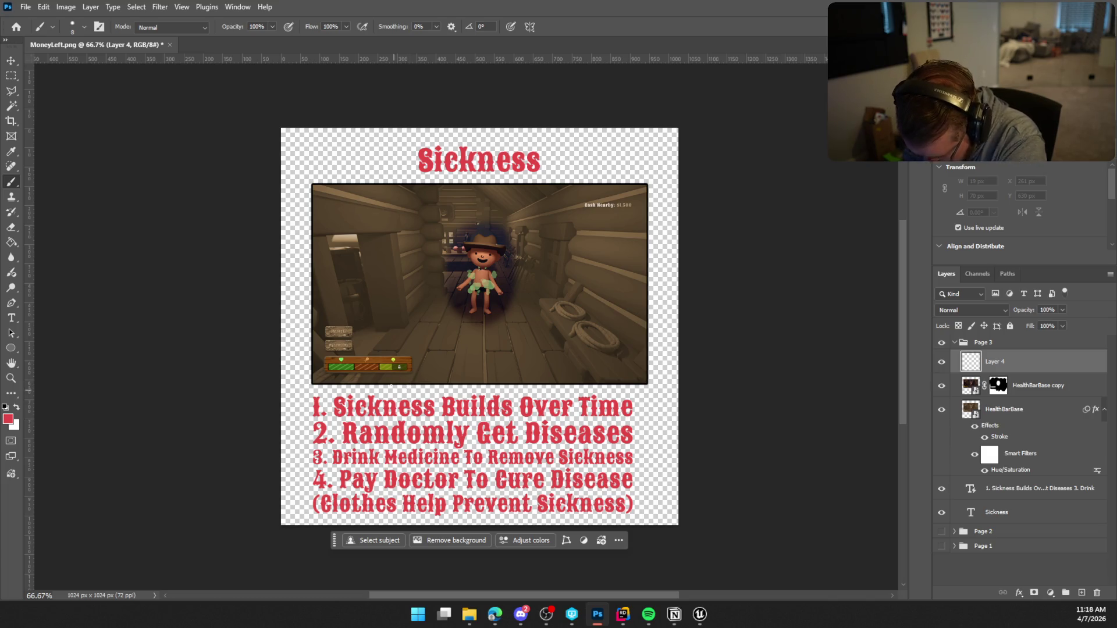
Step: Paint a vertical red stroke from the rules up to the screenshot frame and hide the panels
drag(387, 395, 385, 382)
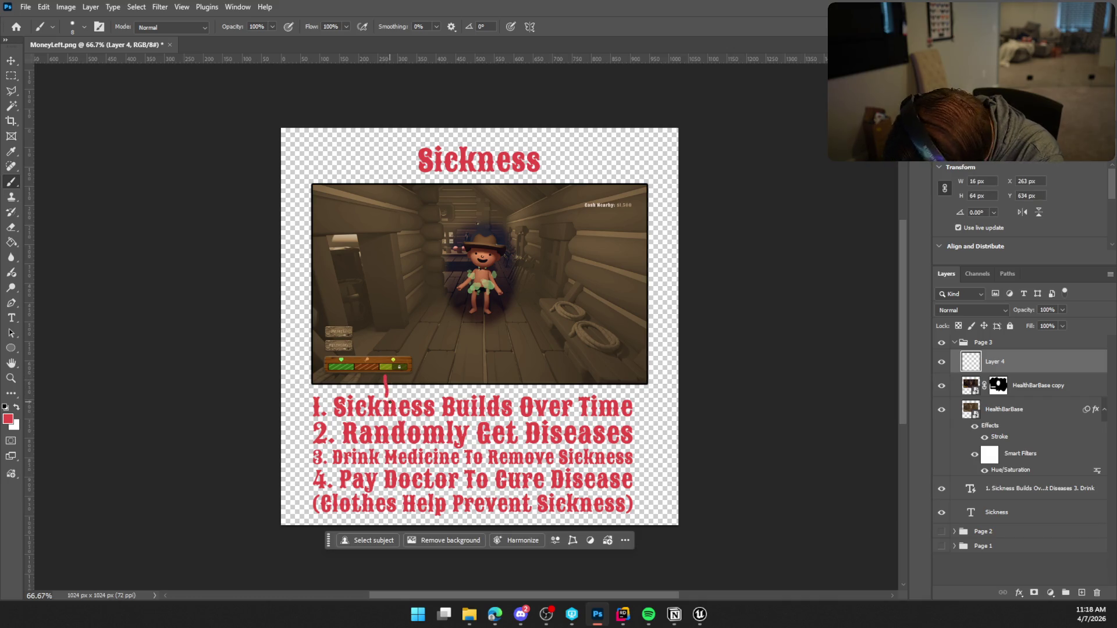
key(ctrl+z)
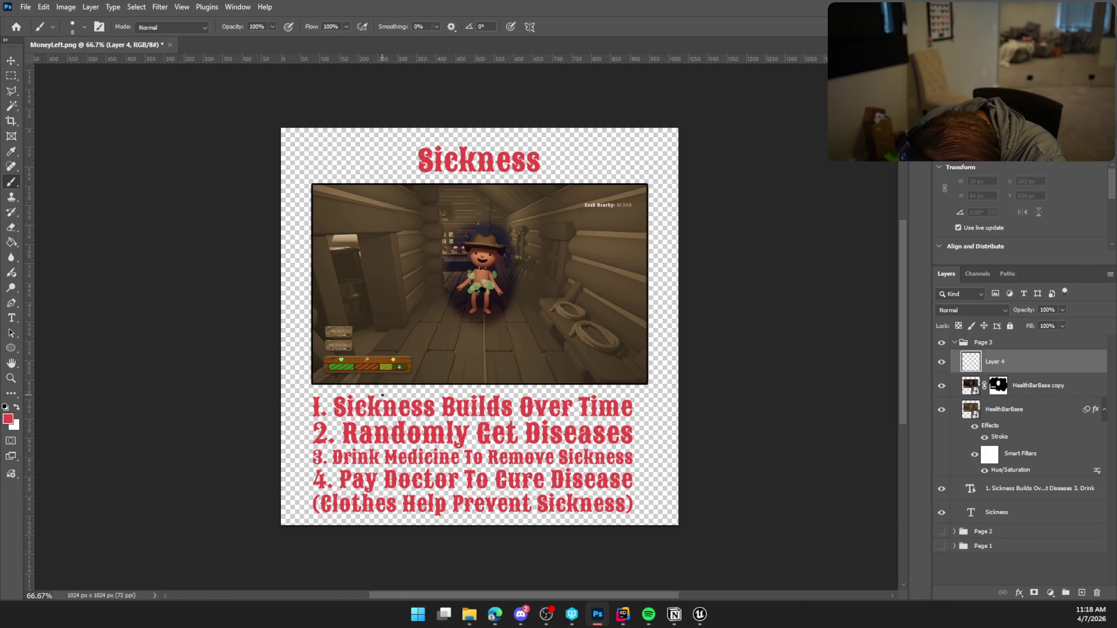
drag(384, 396, 383, 376)
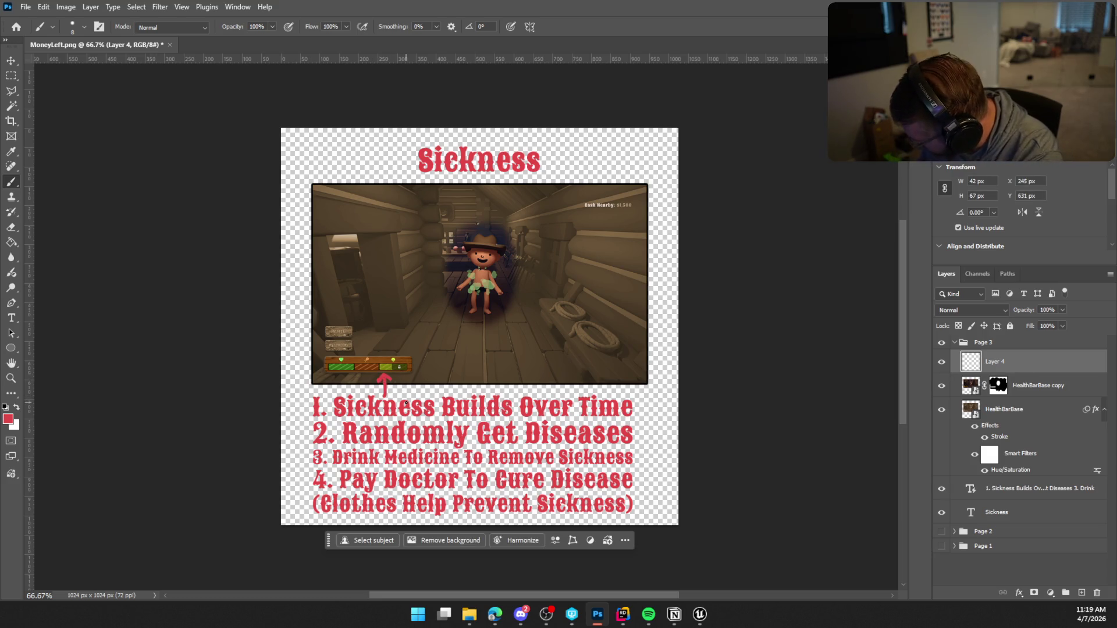
key(Tab)
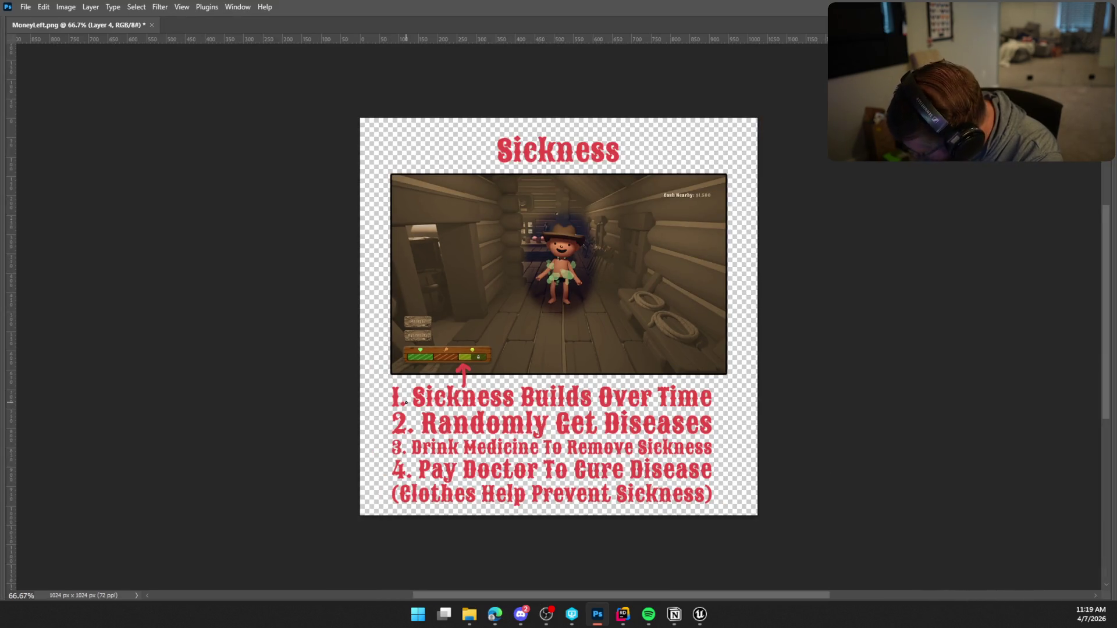
Step: Repaint the upward arrow to the health bar and curve a line from rule 2 to the screenshot
key(ctrl+z)
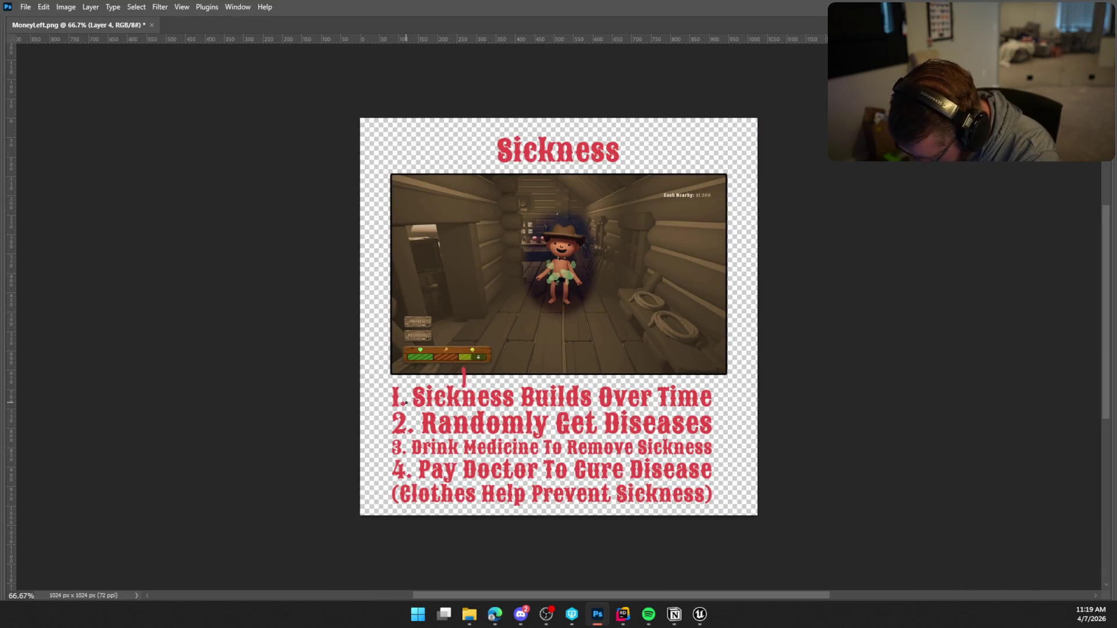
key(ctrl+z)
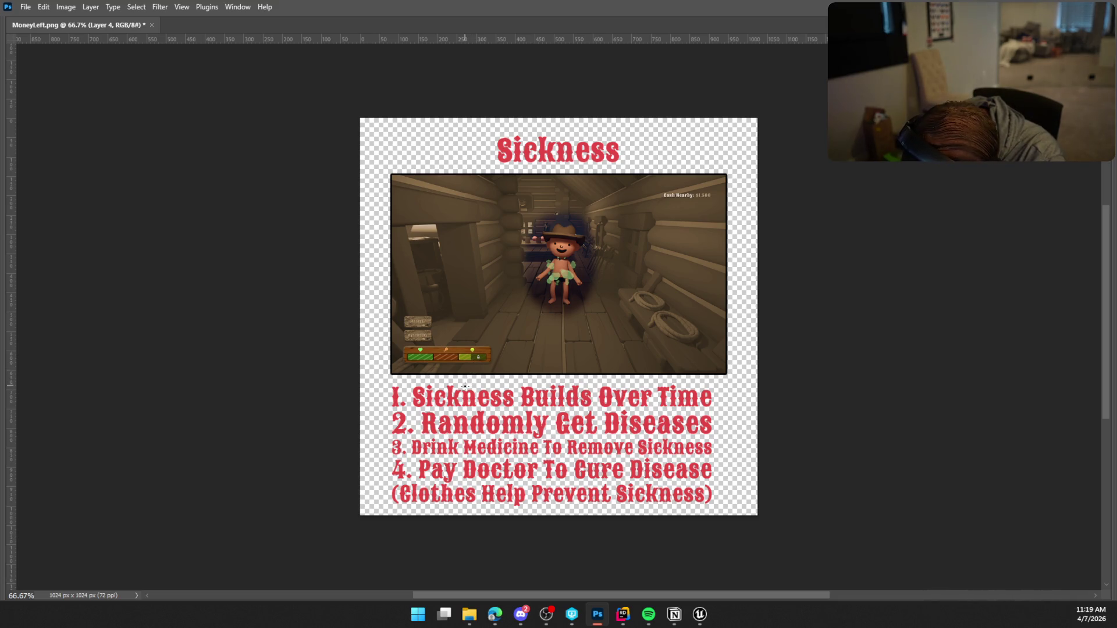
drag(465, 386, 466, 364)
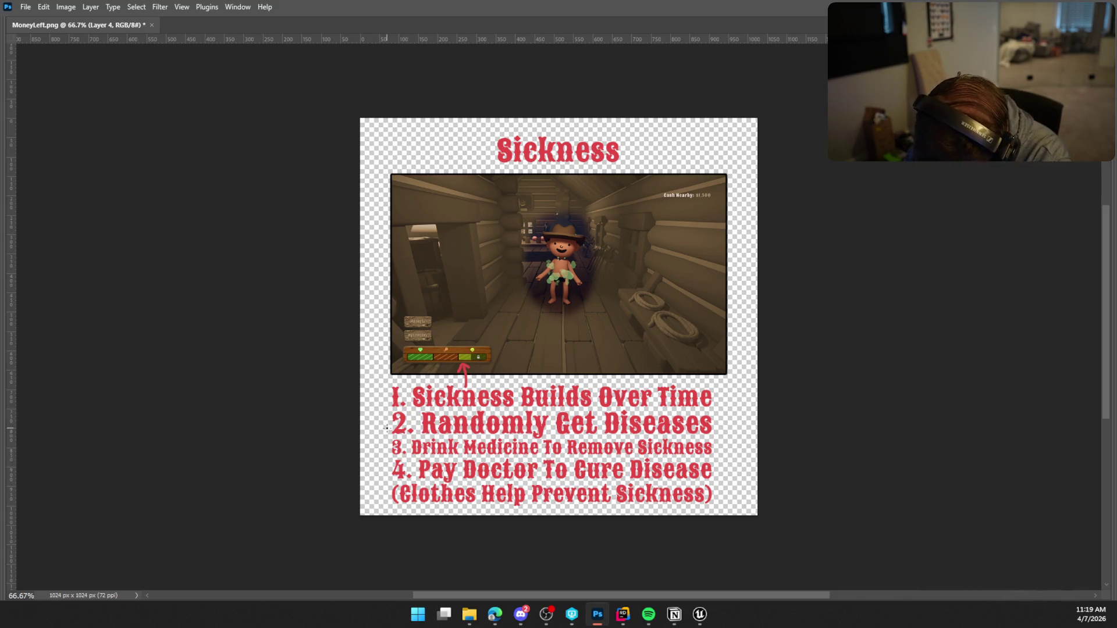
mouse_move(386, 428)
mouse_down()
mouse_move(377, 352)
mouse_move(403, 329)
mouse_move(400, 349)
mouse_up()
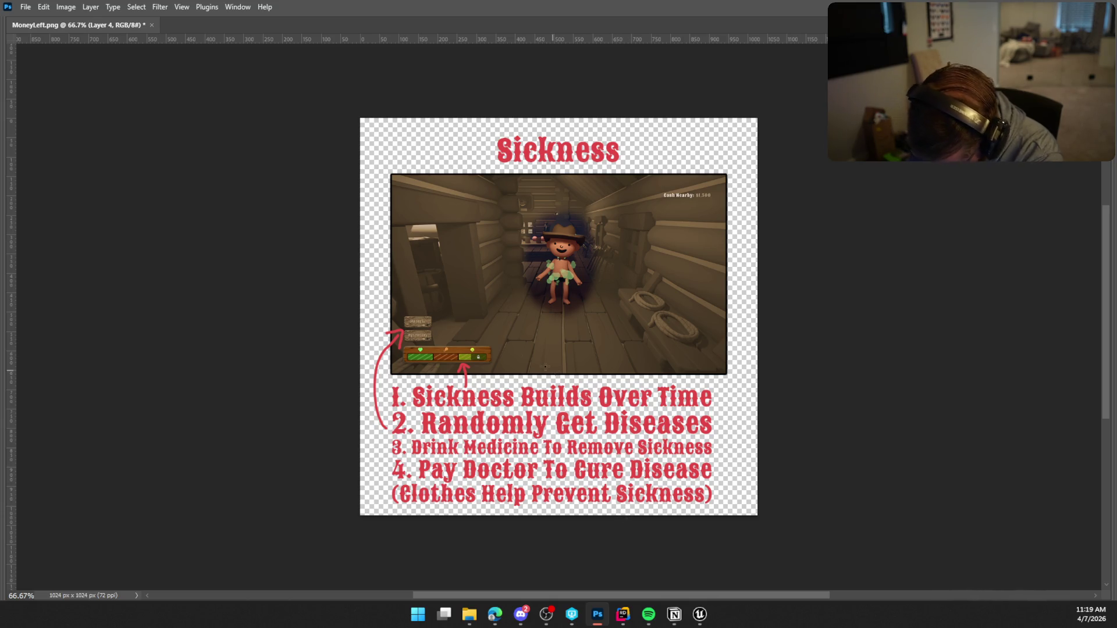
Step: Draw an arching red arrow with arrowhead toward the health bar's right end
mouse_move(459, 323)
mouse_down()
mouse_move(479, 321)
mouse_move(479, 342)
mouse_up()
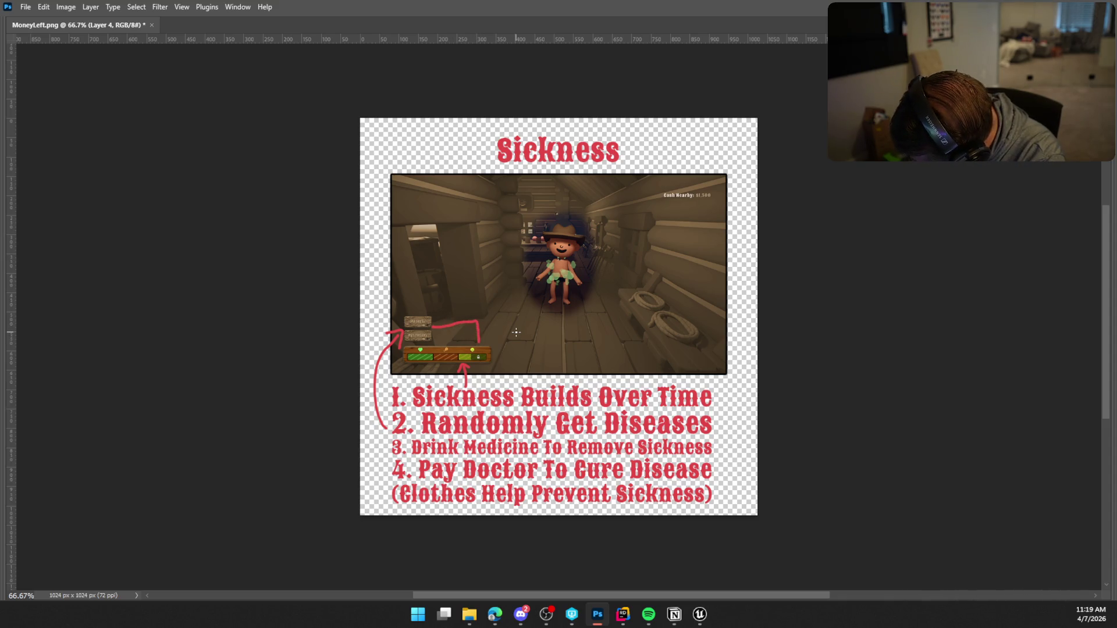
key(ctrl+z)
drag(433, 327, 479, 337)
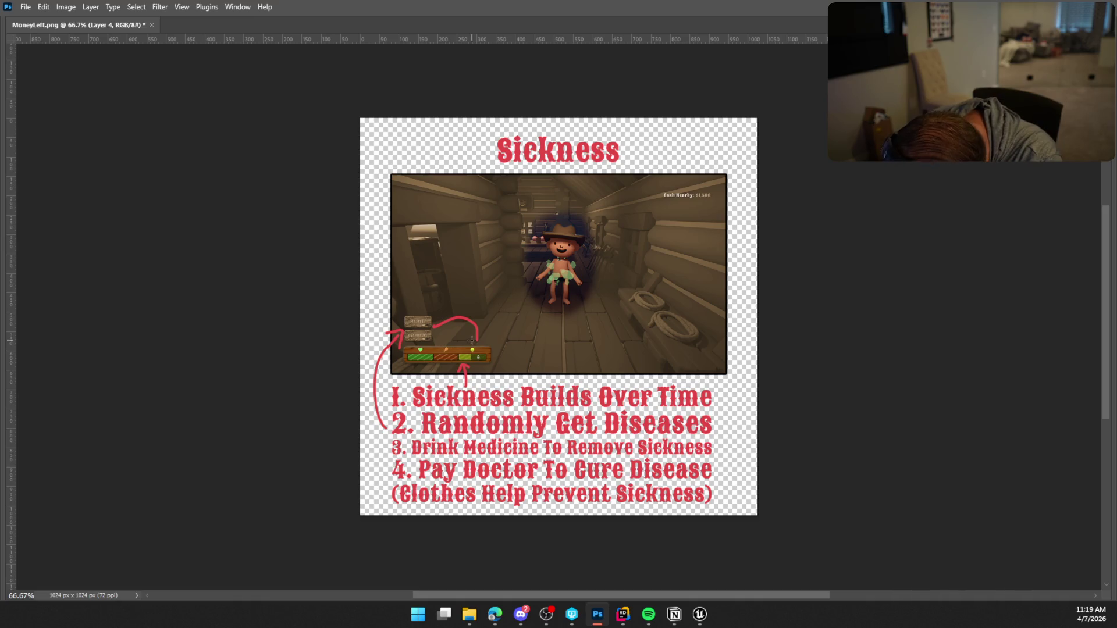
drag(472, 337, 486, 333)
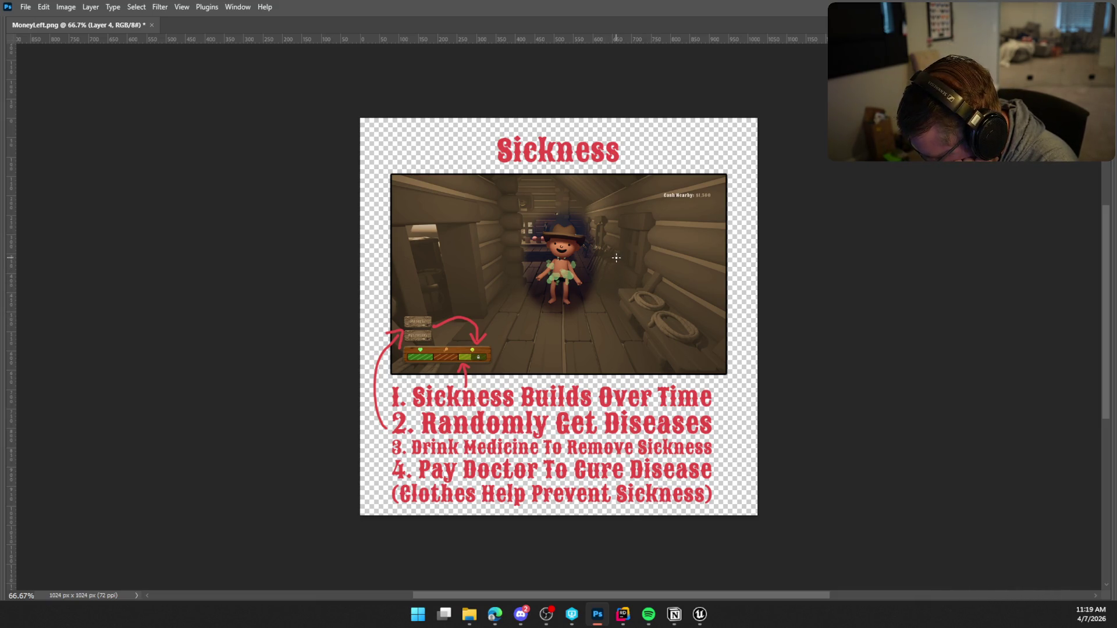
Step: Paint a red arrow at the sickly character and hand-letter 'EW' beside it
mouse_move(627, 260)
mouse_down()
mouse_move(586, 271)
mouse_move(593, 279)
mouse_up()
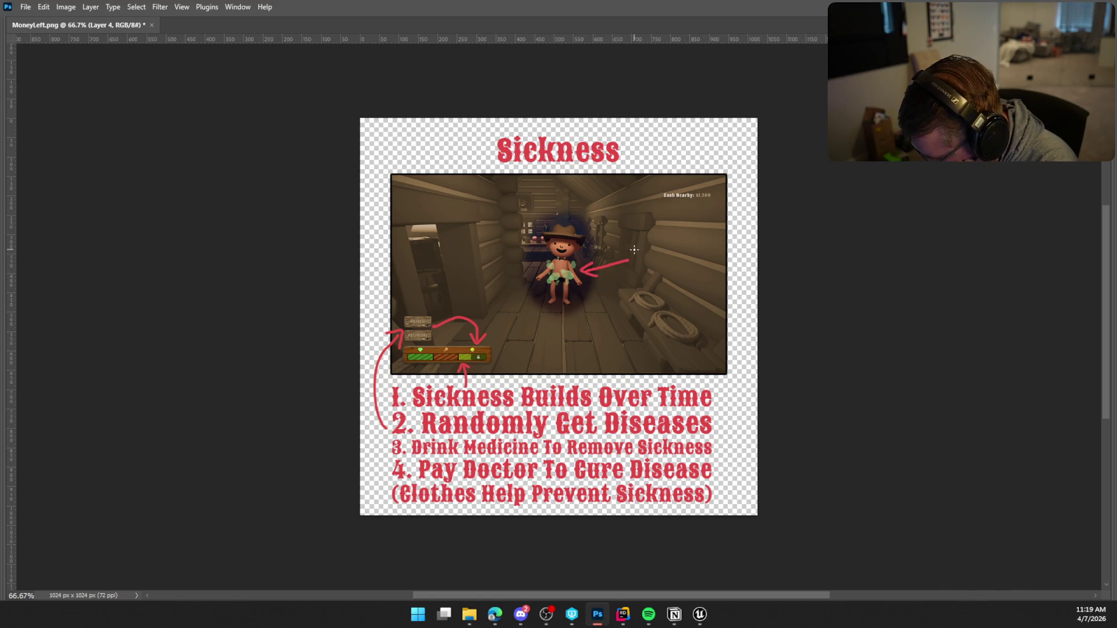
mouse_move(634, 248)
mouse_down()
mouse_move(636, 274)
mouse_move(648, 243)
mouse_up()
mouse_move(635, 261)
mouse_down()
mouse_move(647, 271)
mouse_move(678, 239)
mouse_up()
key(ctrl+z)
mouse_move(651, 245)
mouse_down()
mouse_move(664, 259)
mouse_move(679, 239)
mouse_move(667, 259)
mouse_move(685, 228)
mouse_up()
key(ctrl+z)
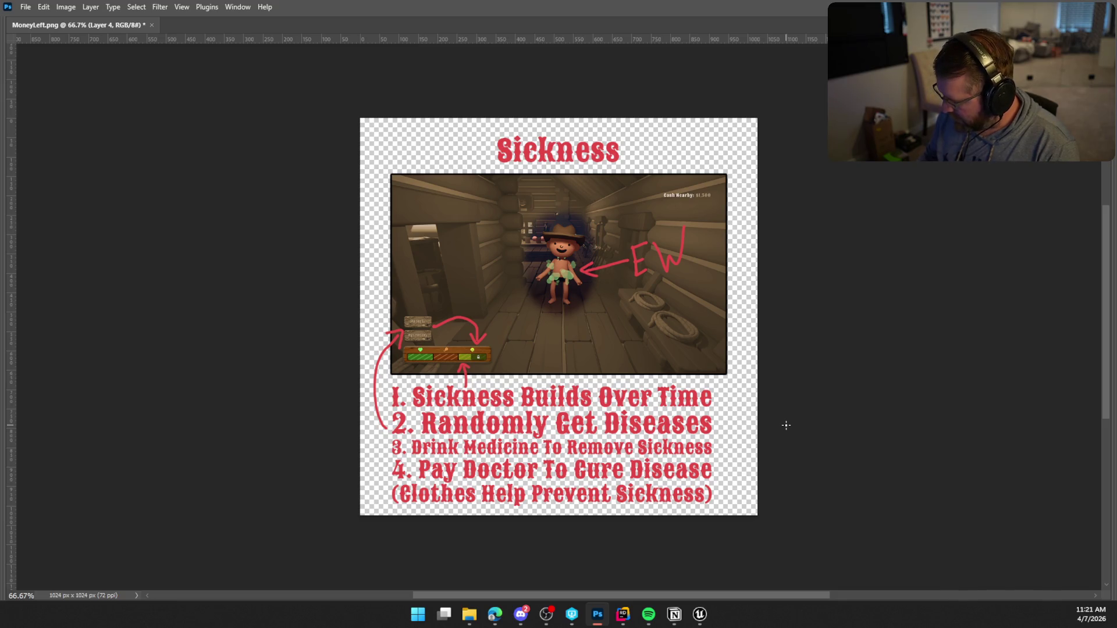
key(Tab)
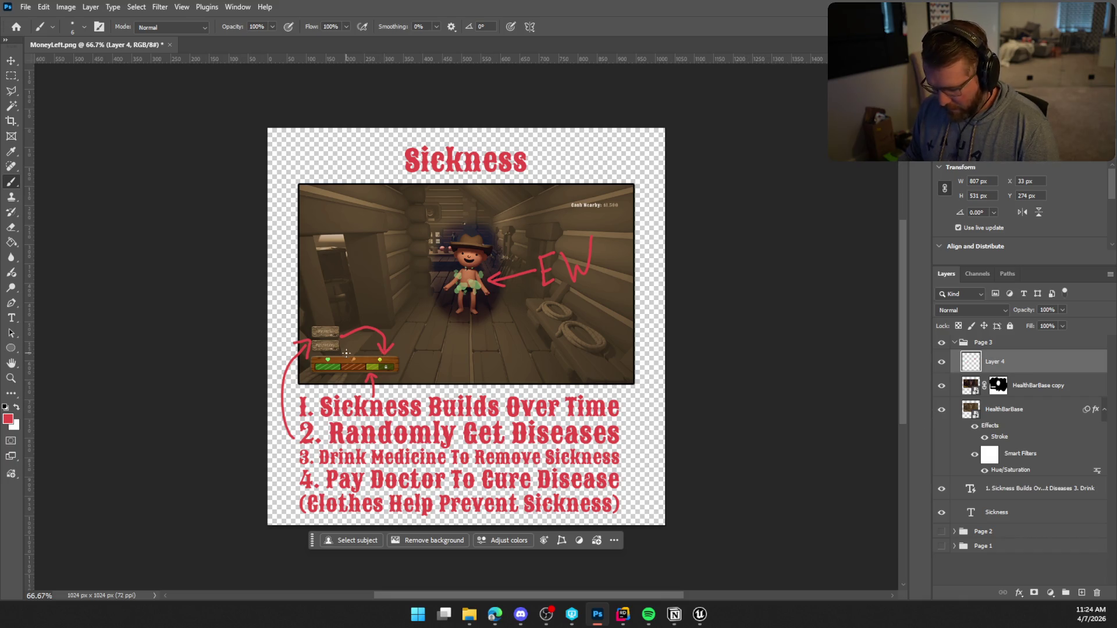
Step: Zoom into the health bar and brush the HealthBarBase copy mask over the Dysentery sign
scroll(346, 353, up, 1)
scroll(334, 368, left, 1)
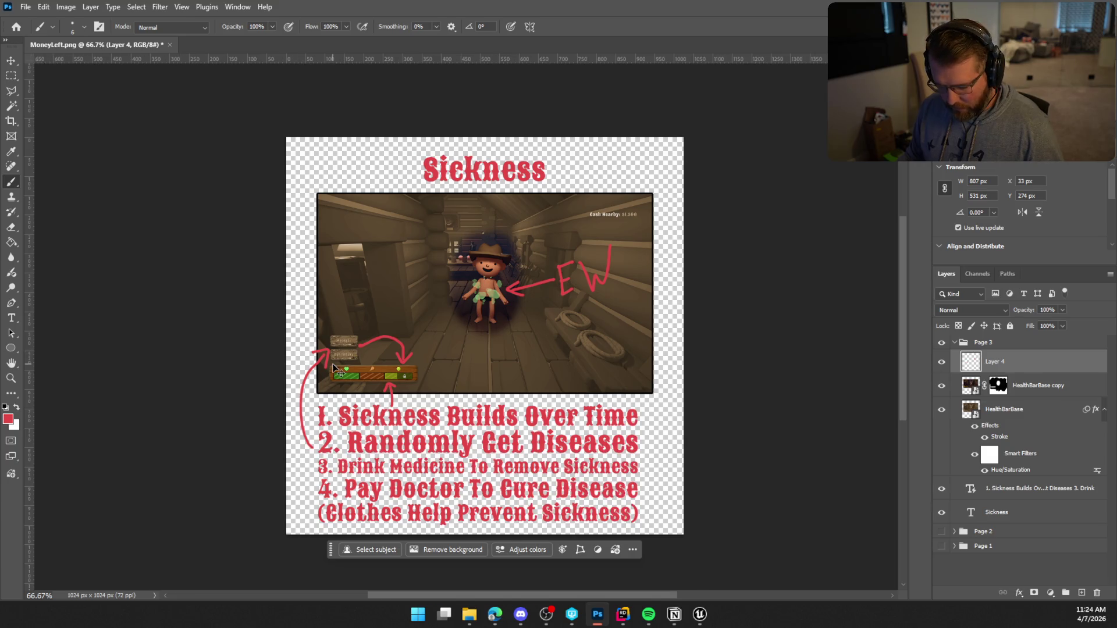
scroll(337, 365, up, 8)
scroll(346, 359, up, 1)
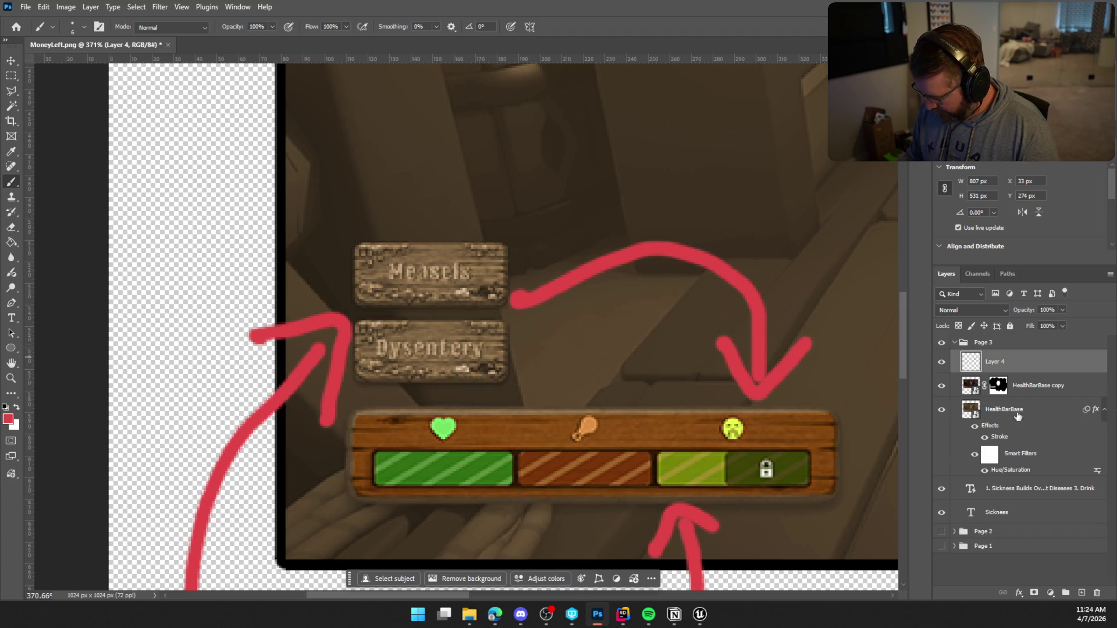
click(998, 386)
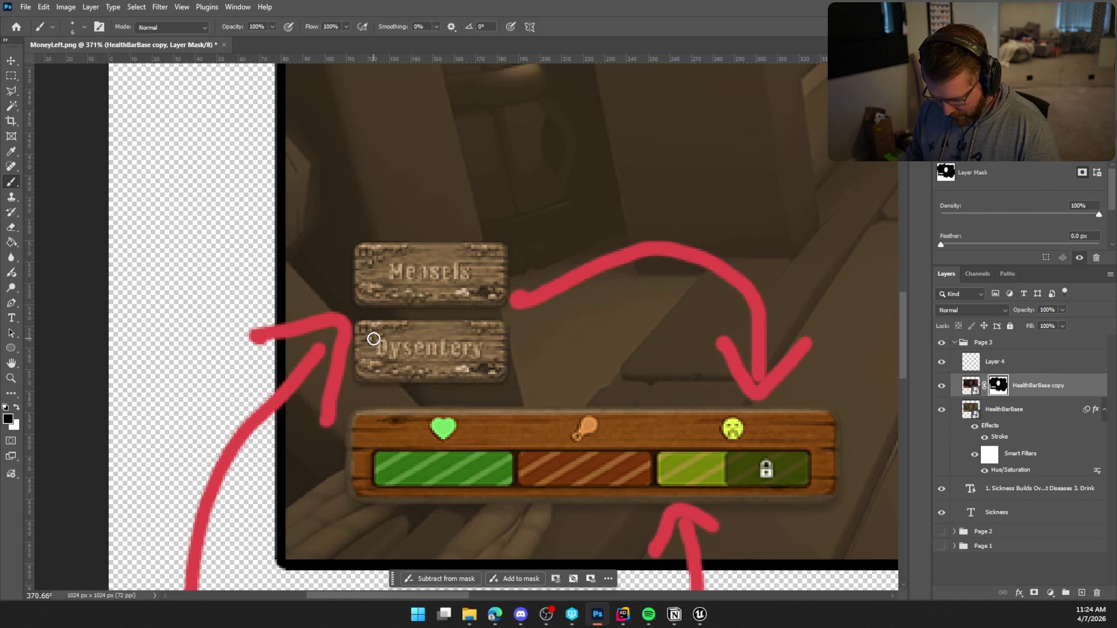
mouse_move(374, 338)
mouse_down()
mouse_move(381, 364)
mouse_move(477, 344)
mouse_up()
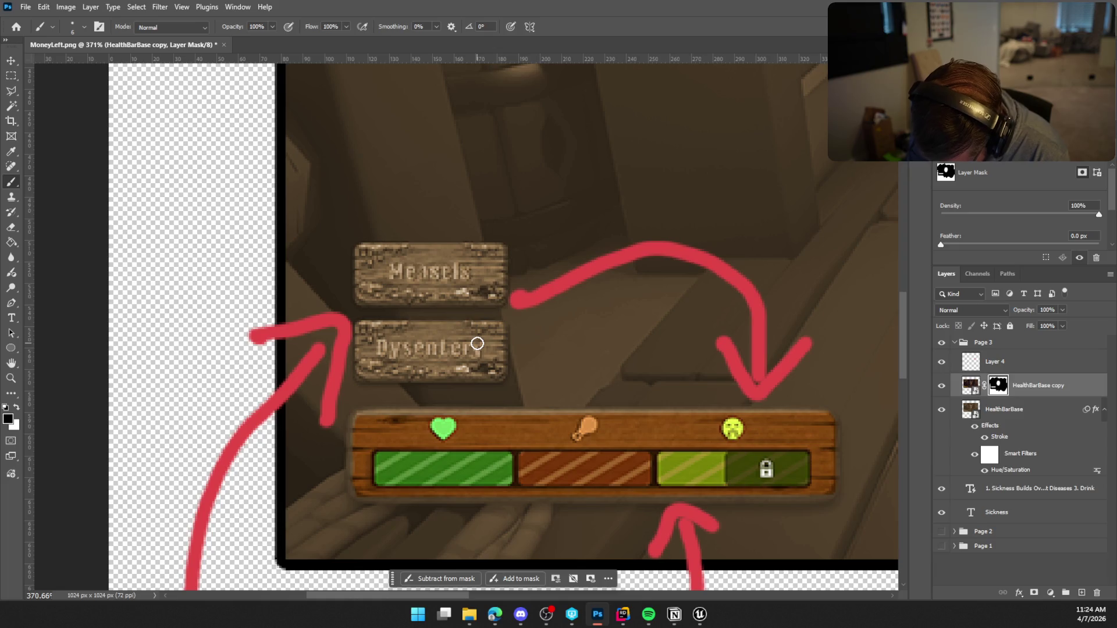